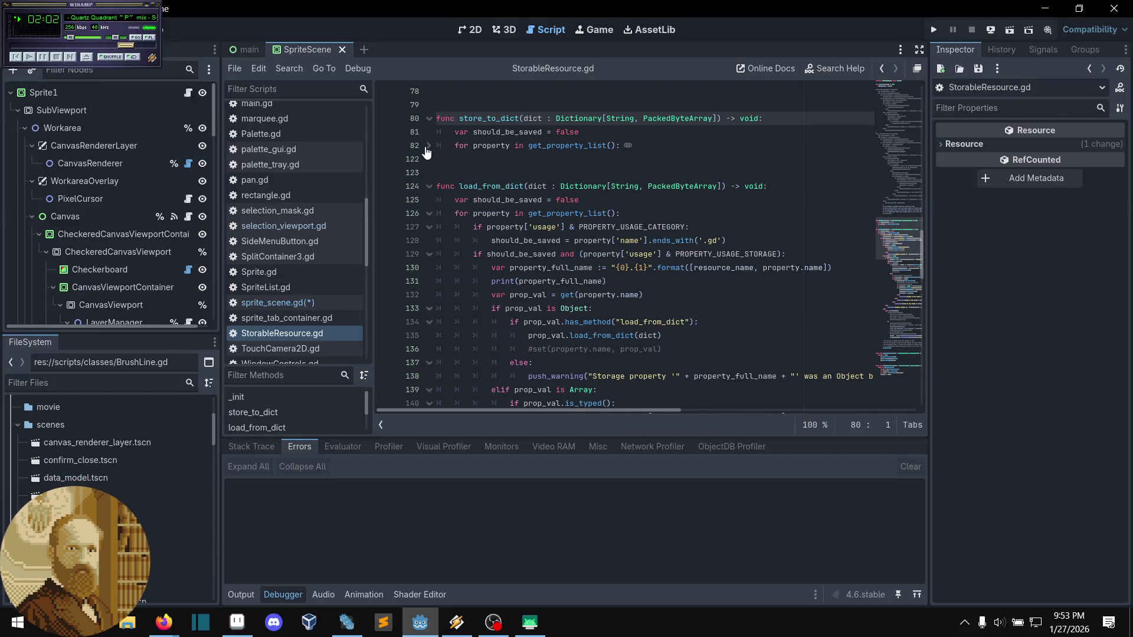
- Expand the folded loop in store_to_dict and inspect its nested store_to_dict call on line 91
{"action": "left_click", "coordinate": [429, 146]}
{"action": "double_click", "coordinate": [533, 118]}
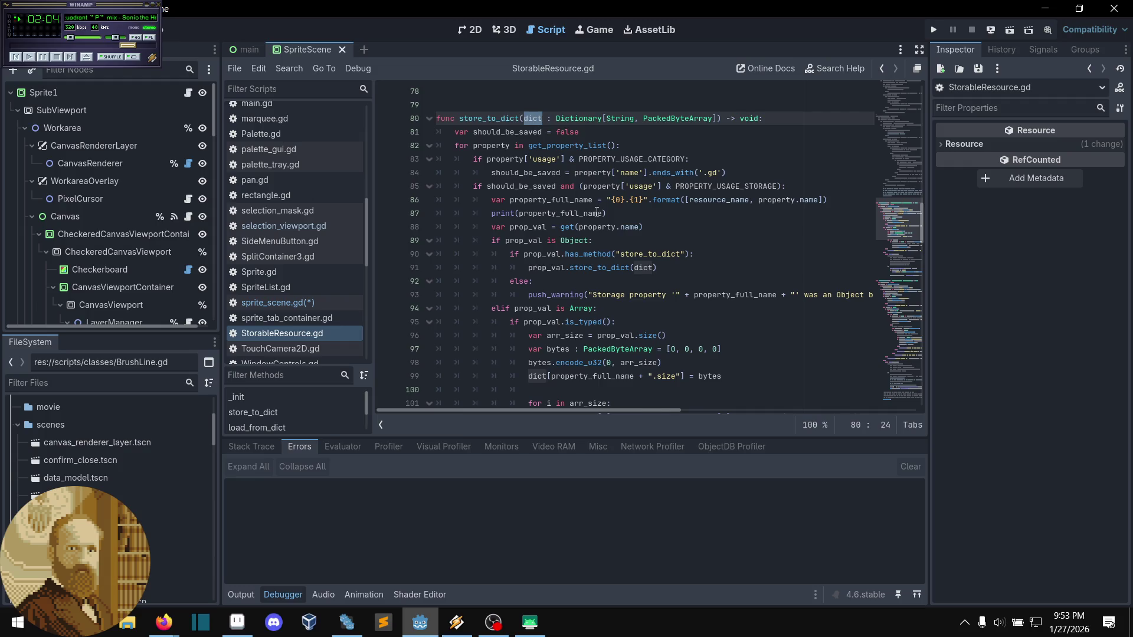
{"action": "scroll", "coordinate": [597, 213], "scroll_direction": "down", "scroll_amount": 1}
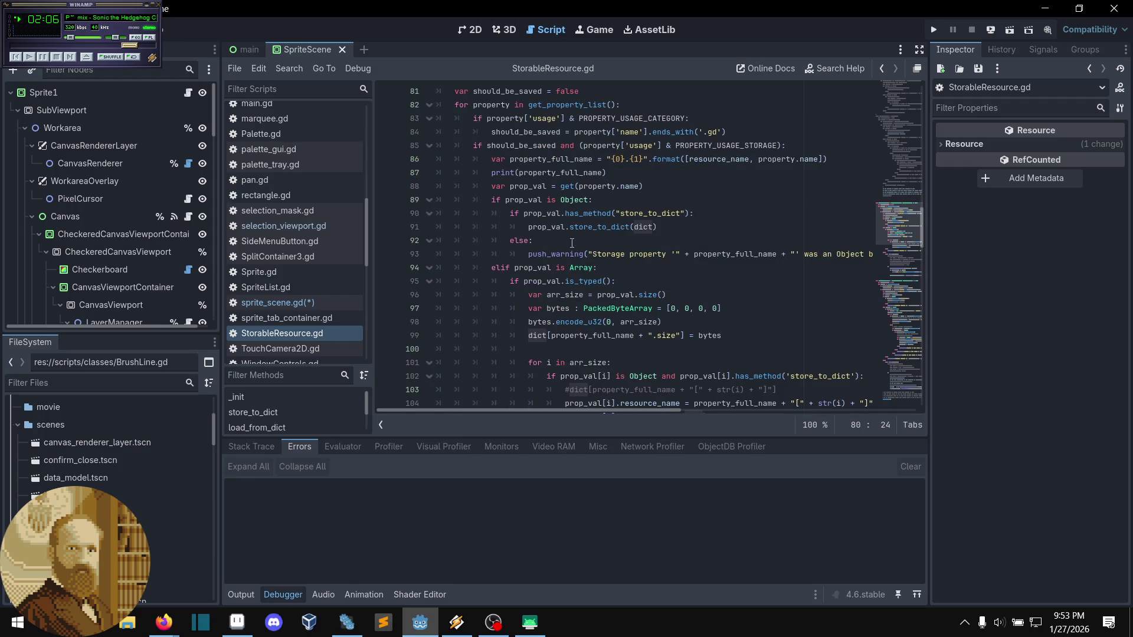
{"action": "left_click", "coordinate": [609, 228]}
{"action": "left_click", "coordinate": [584, 226]}
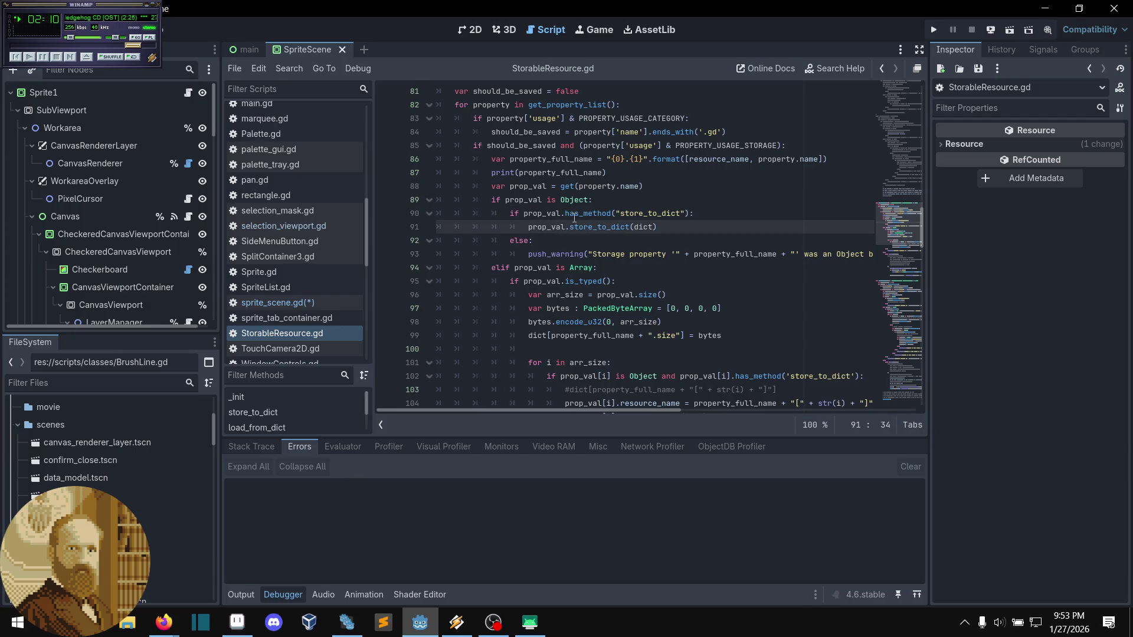
{"action": "scroll", "coordinate": [572, 198], "scroll_direction": "up", "scroll_amount": 2}
{"action": "mouse_move", "coordinate": [570, 199]}
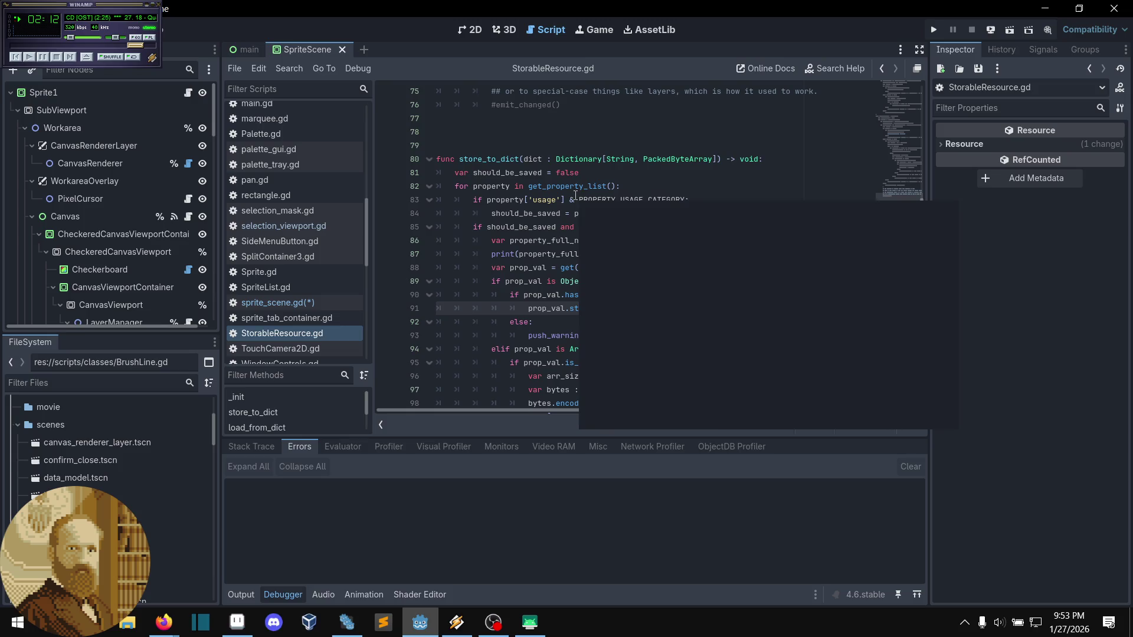
{"action": "scroll", "coordinate": [590, 210], "scroll_direction": "down", "scroll_amount": 1}
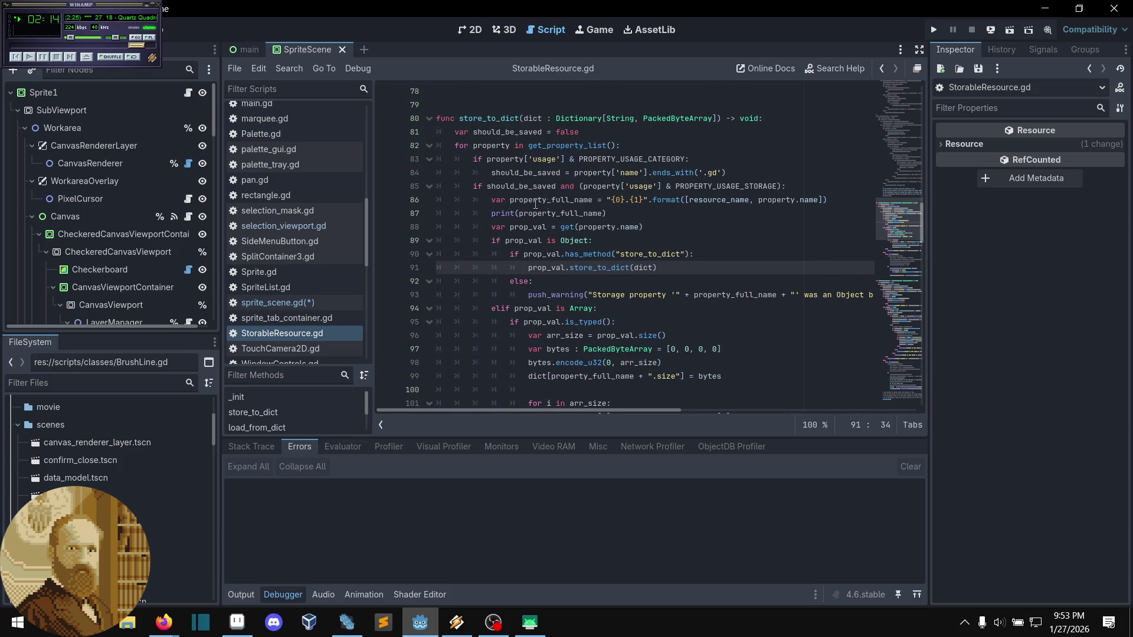
- Compare store_to_dict with store_dict_to_file, then open sprite_scene.gd at its dict.is_empty() line
{"action": "left_click", "coordinate": [540, 118]}
{"action": "scroll", "coordinate": [598, 213], "scroll_direction": "up", "scroll_amount": 3}
{"action": "key", "text": "ctrl+b"}
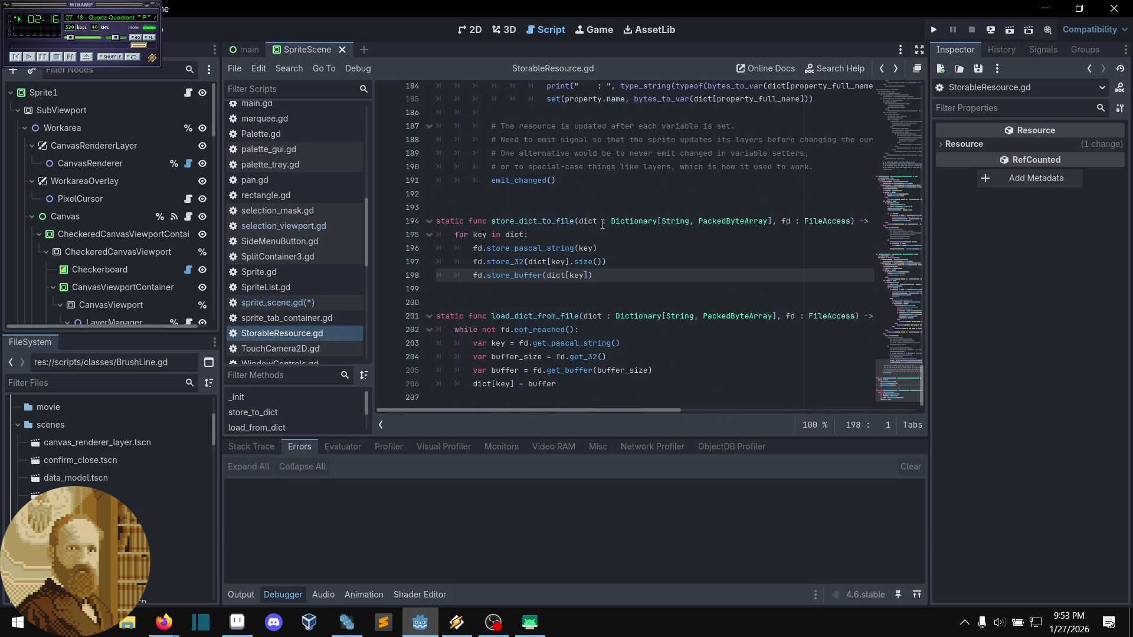
{"action": "key", "text": "ctrl+b"}
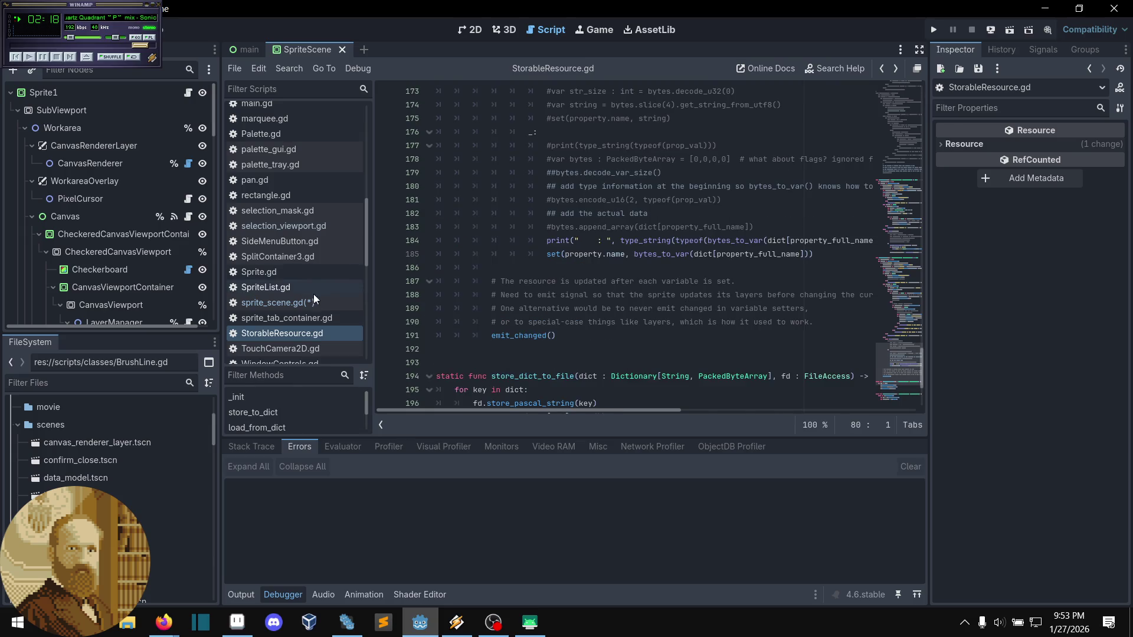
{"action": "left_click", "coordinate": [278, 302]}
{"action": "left_click", "coordinate": [562, 229]}
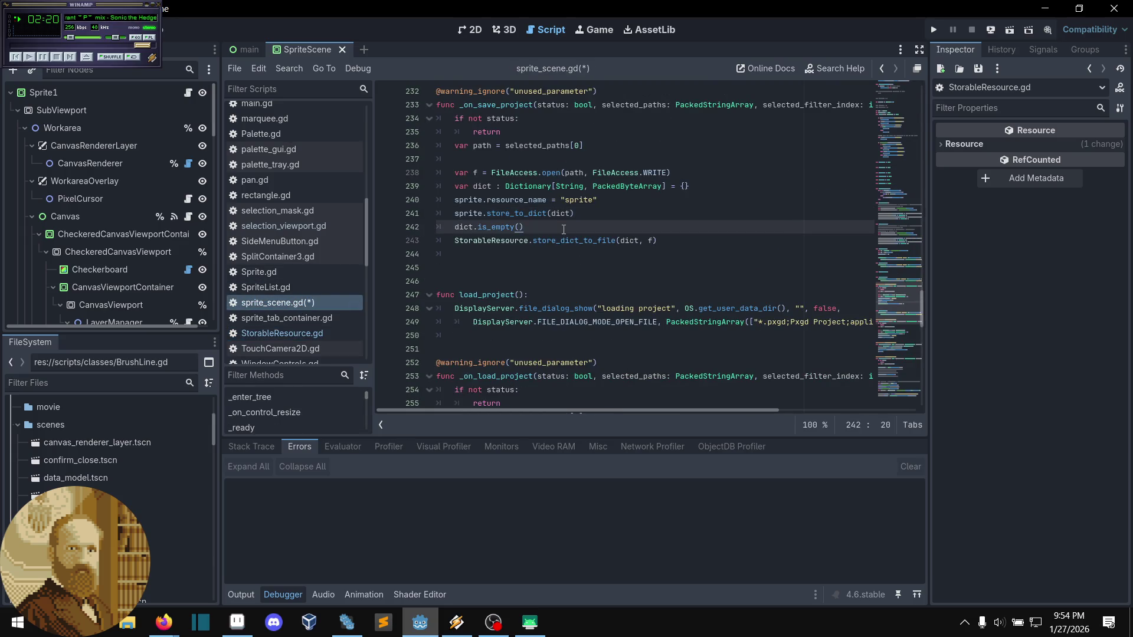
- Select and delete the dict.is_empty() statement on line 242
{"action": "left_click", "coordinate": [519, 228]}
{"action": "left_click", "coordinate": [454, 229]}
{"action": "left_click_drag", "start_coordinate": [524, 228], "coordinate": [586, 220]}
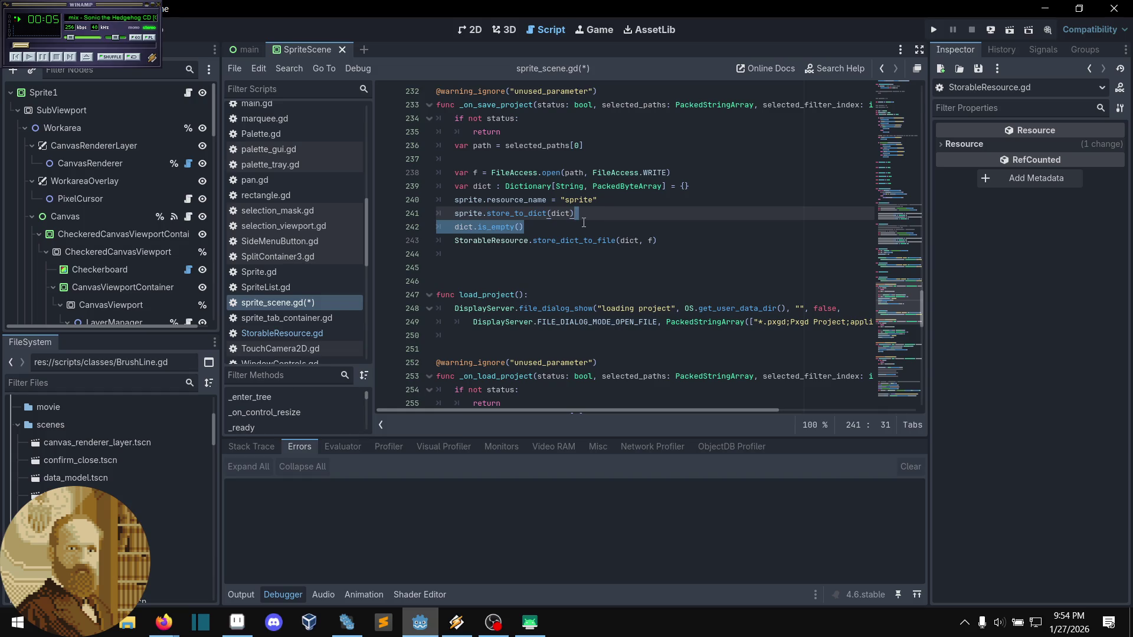
{"action": "left_click", "coordinate": [577, 228]}
{"action": "mouse_move", "coordinate": [561, 229]}
{"action": "left_mouse_down"}
{"action": "mouse_move", "coordinate": [466, 239]}
{"action": "mouse_move", "coordinate": [454, 229]}
{"action": "left_mouse_up"}
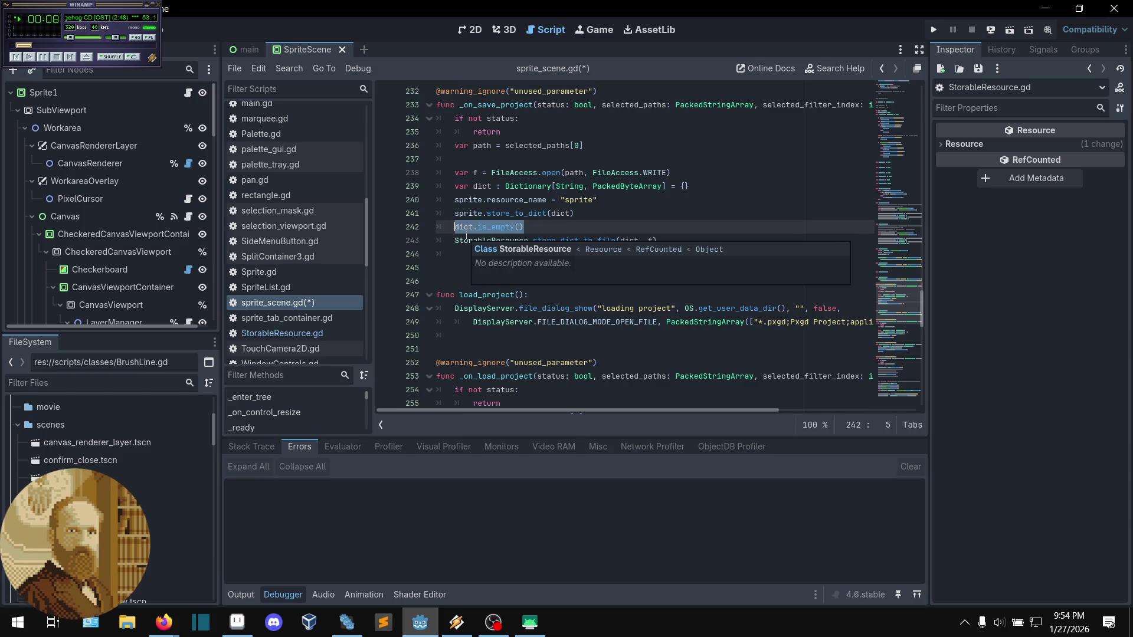
{"action": "key", "text": "BackSpace"}
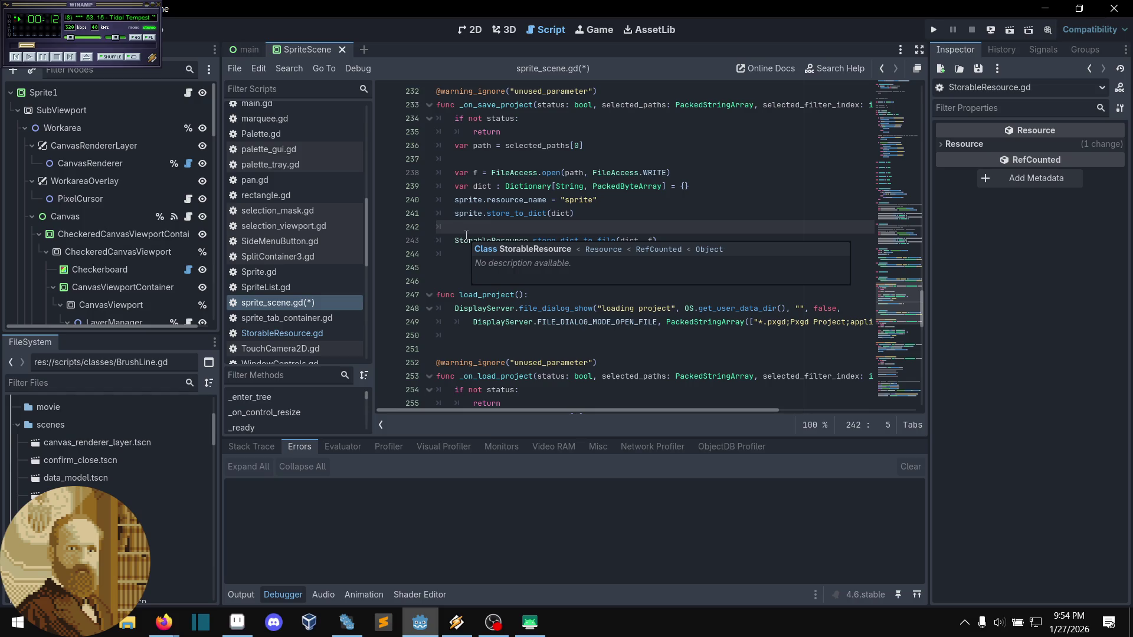
- Write name = path in its place and save sprite_scene.gd
{"action": "type", "text": "na,e"}
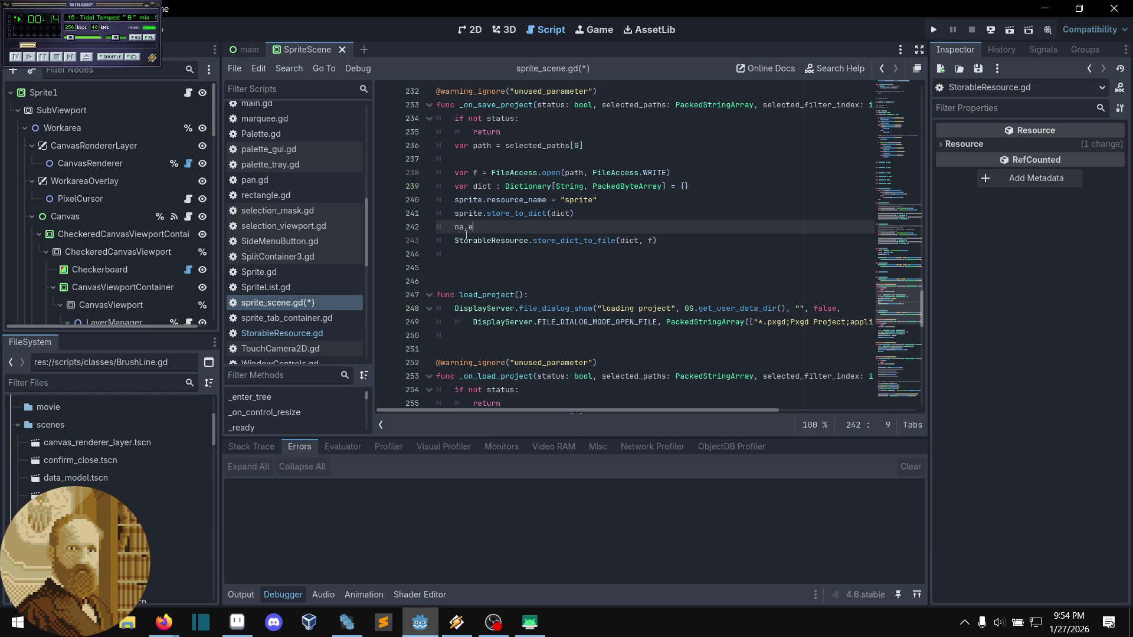
{"action": "key", "text": "BackSpace"}
{"action": "key", "text": "BackSpace"}
{"action": "type", "text": "me"}
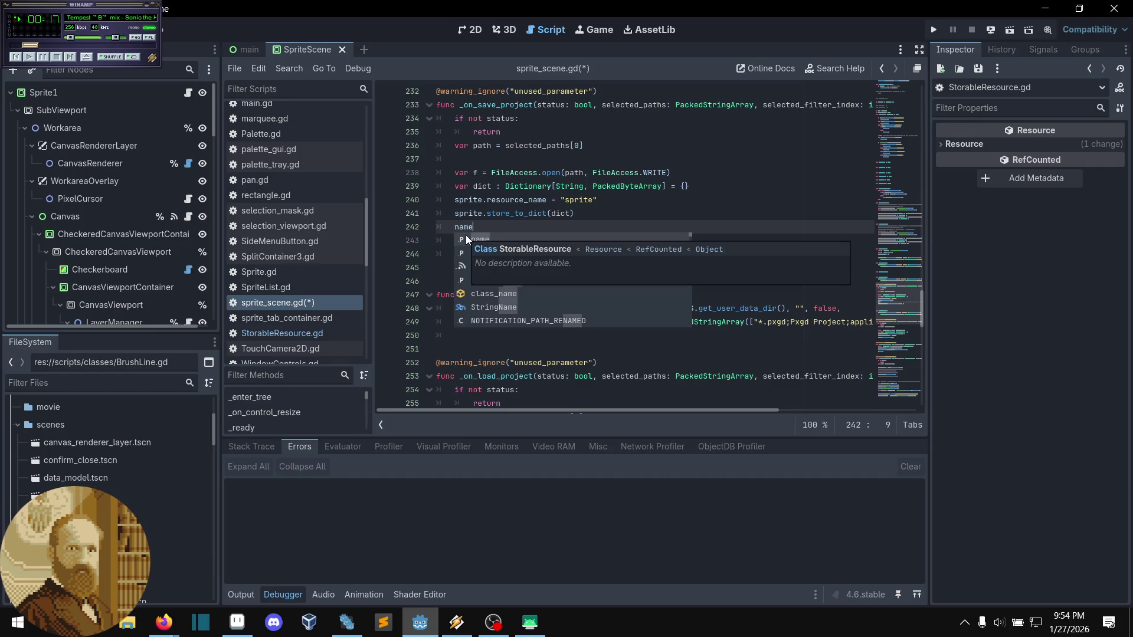
{"action": "type", "text": " ="}
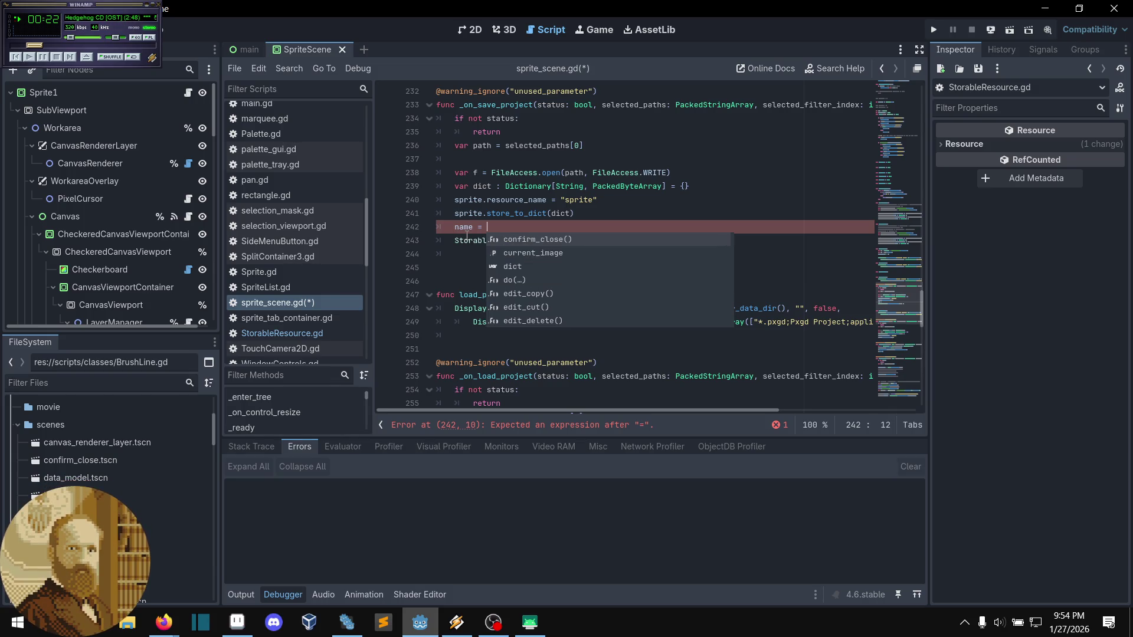
{"action": "type", "text": " path"}
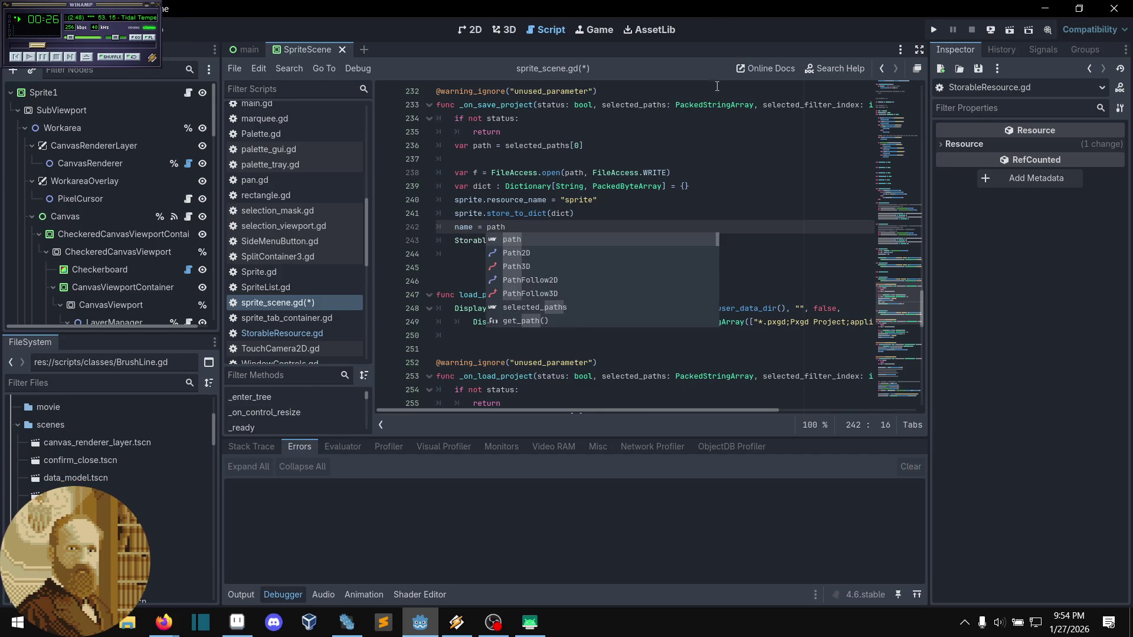
{"action": "left_click", "coordinate": [671, 213]}
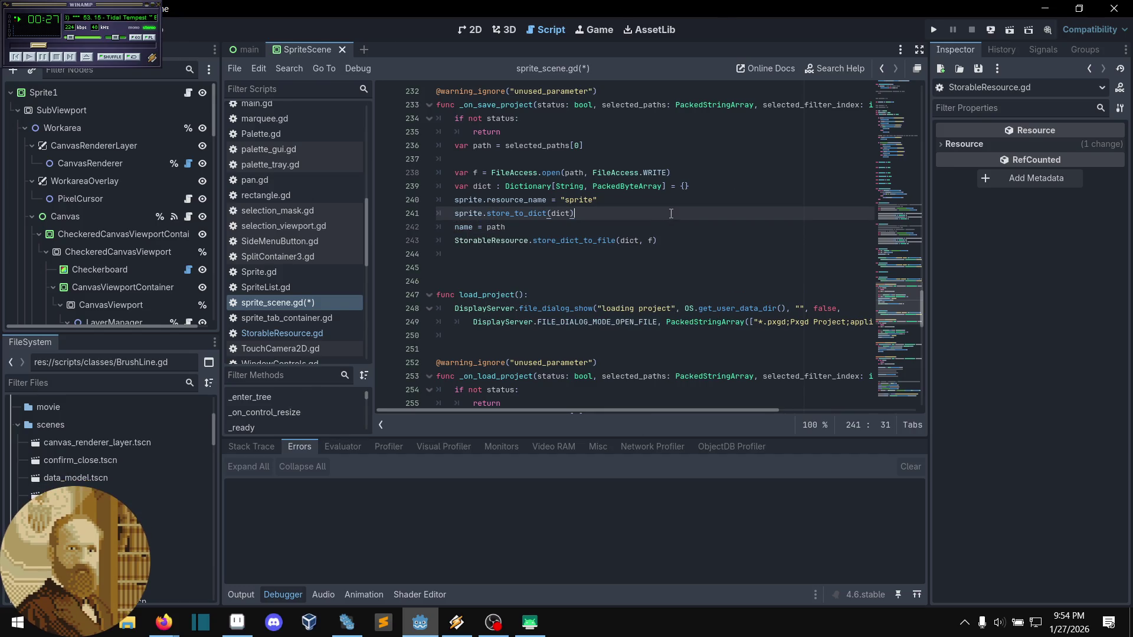
{"action": "left_click", "coordinate": [628, 239]}
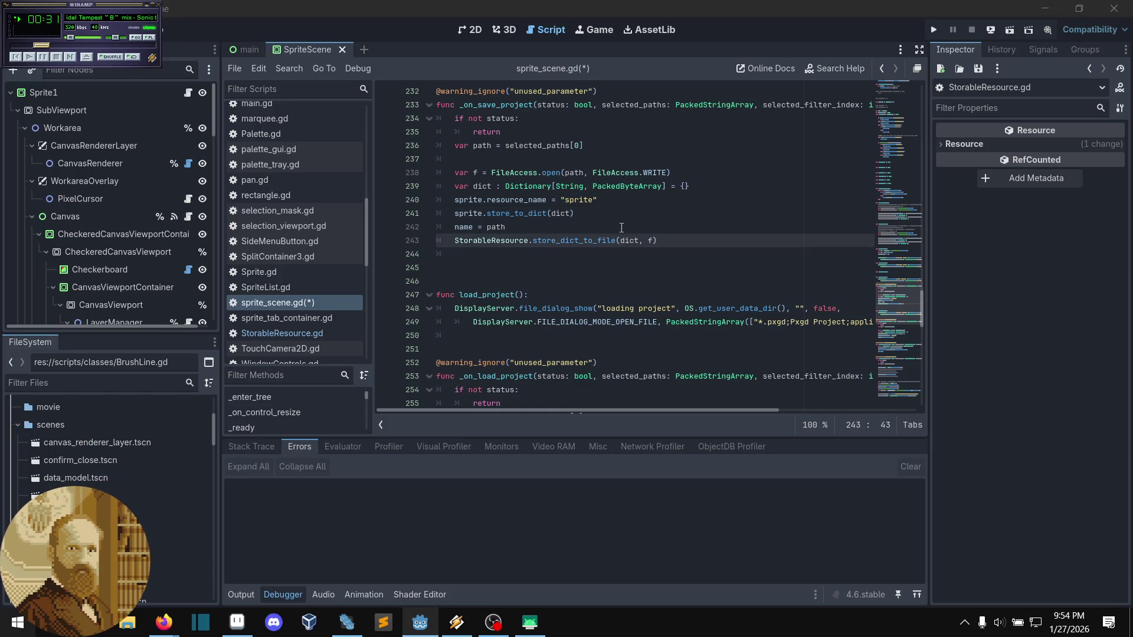
{"action": "left_click", "coordinate": [638, 202]}
{"action": "key", "text": "ctrl+s"}
{"action": "left_click", "coordinate": [638, 210]}
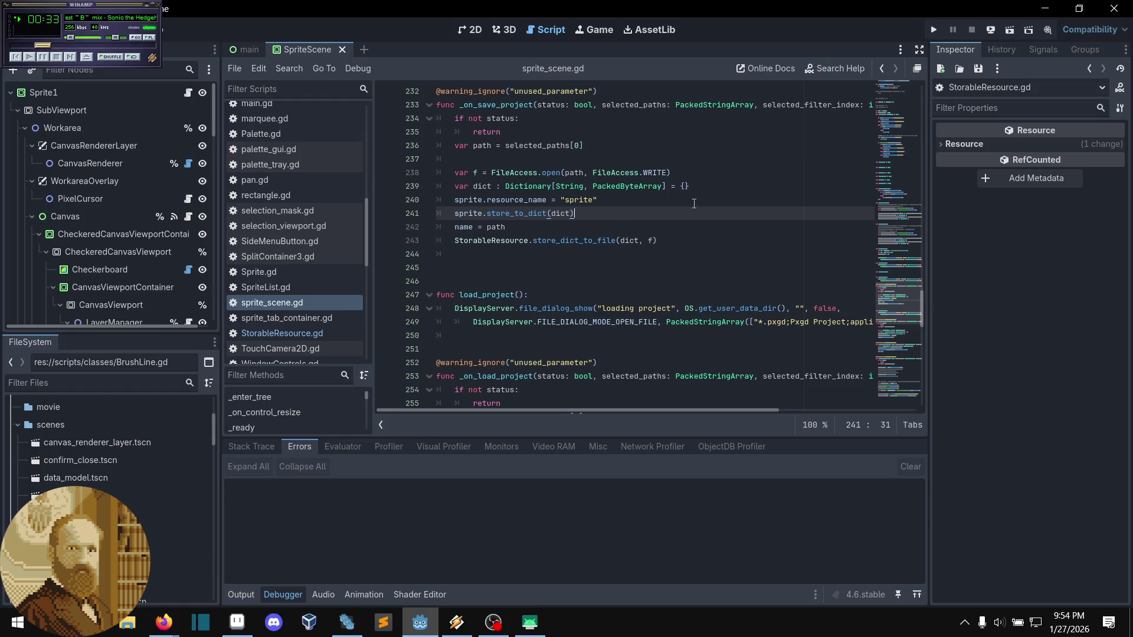
{"action": "left_click", "coordinate": [986, 30]}
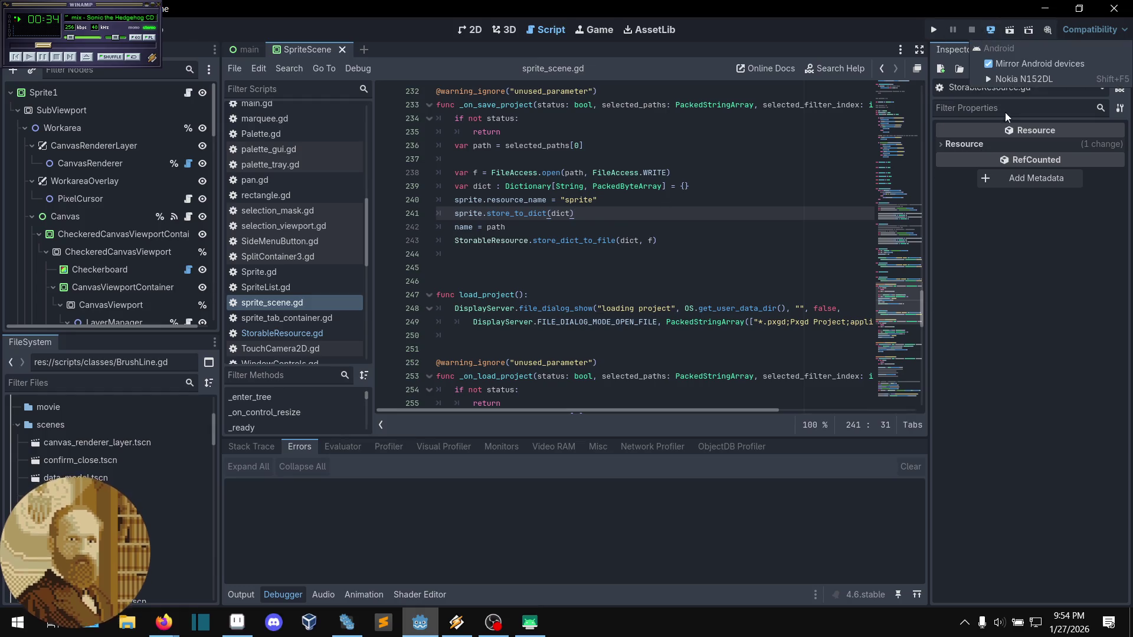
- Deploy the project to the Nokia N152DL Android device through Remote Deploy
{"action": "left_click", "coordinate": [1015, 78]}
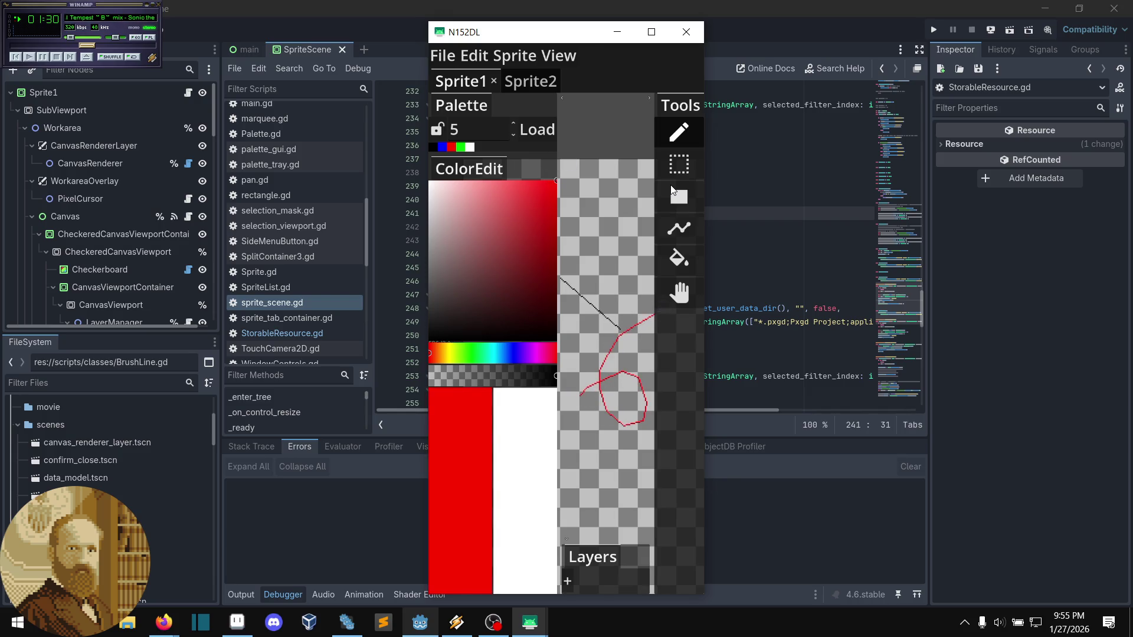
- Use File > Save Project to store the drawing as example3 in Downloads
{"action": "left_click", "coordinate": [442, 56]}
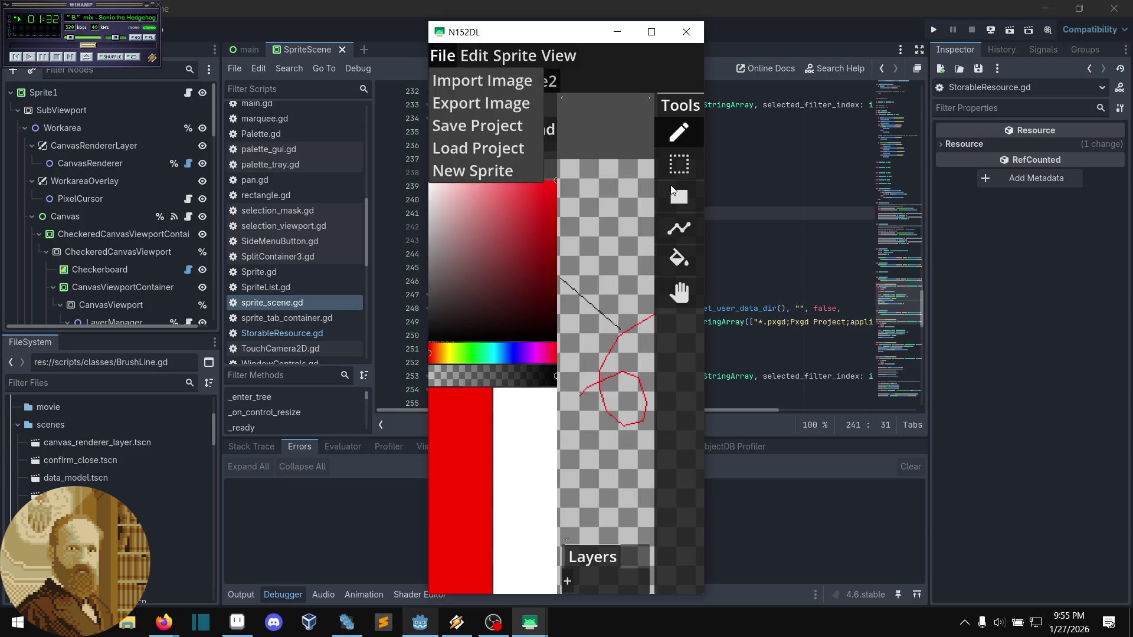
{"action": "left_click", "coordinate": [480, 125]}
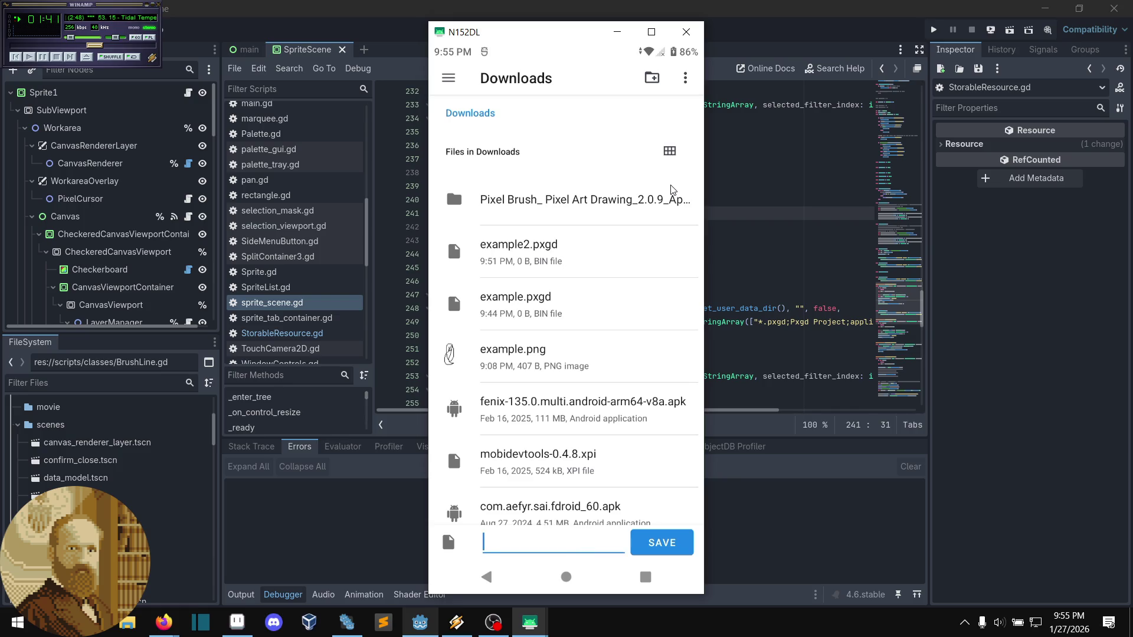
{"action": "type", "text": "e"}
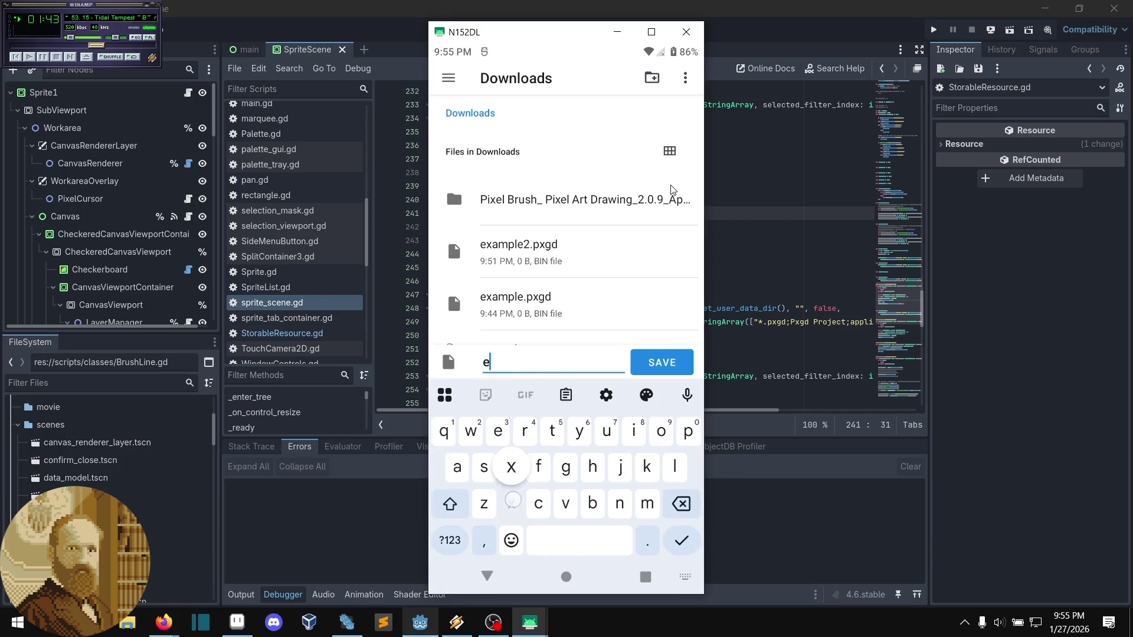
{"action": "type", "text": "xample3"}
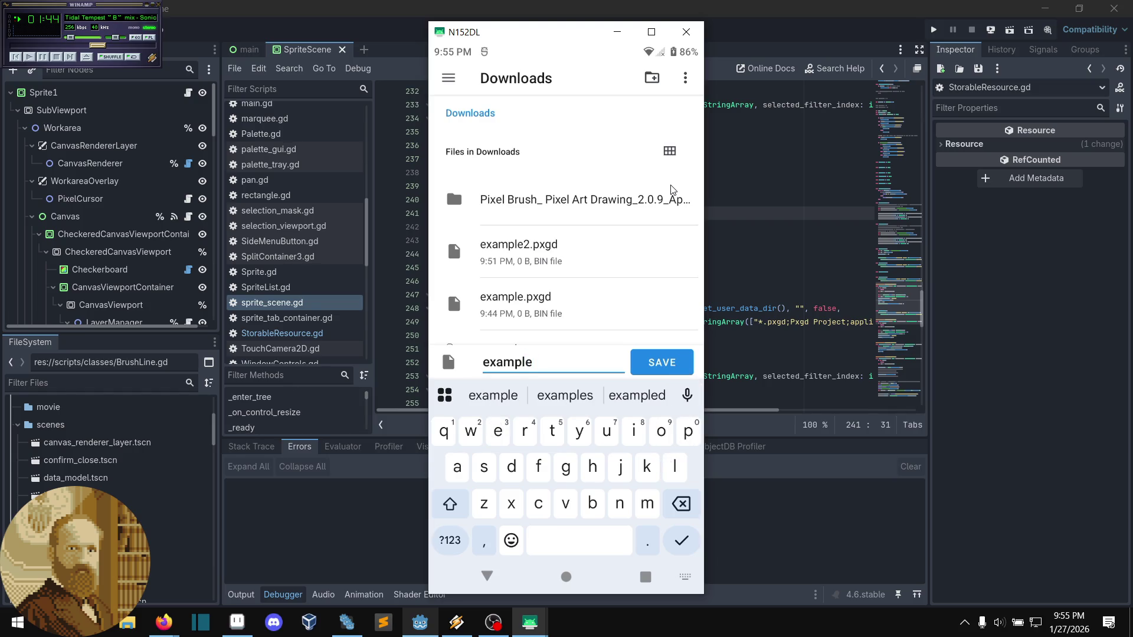
{"action": "key", "text": "Return"}
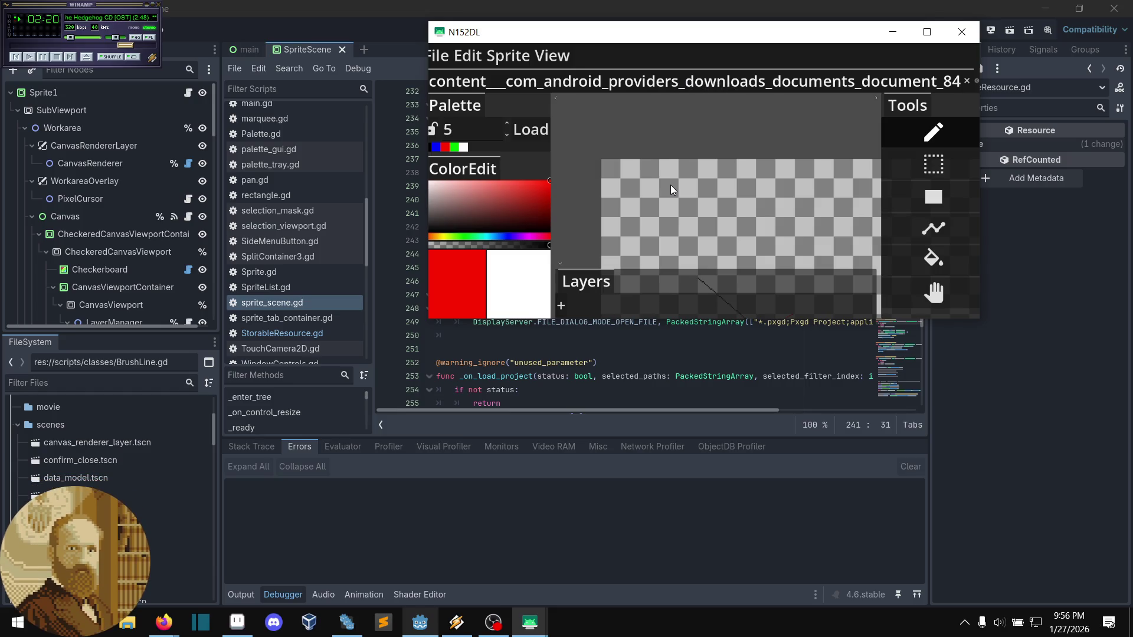
- Draw a red freehand loop left of the existing scribble
{"action": "scroll", "coordinate": [697, 107], "scroll_direction": "down", "scroll_amount": 5}
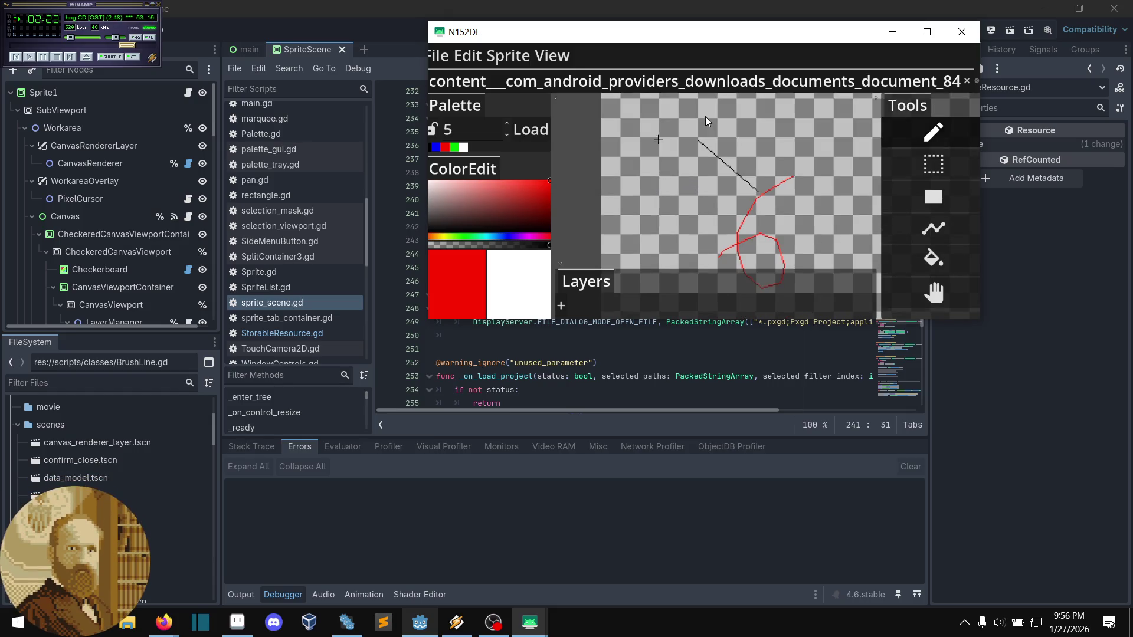
{"action": "scroll", "coordinate": [772, 190], "scroll_direction": "up", "scroll_amount": 1}
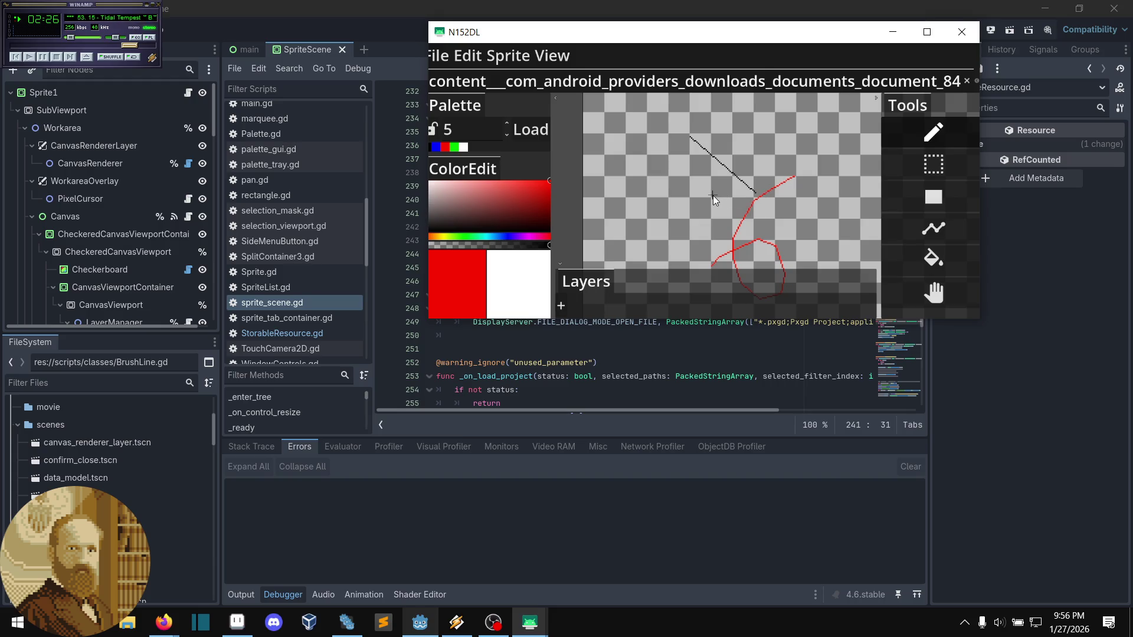
{"action": "mouse_move", "coordinate": [712, 197]}
{"action": "left_mouse_down"}
{"action": "mouse_move", "coordinate": [694, 190]}
{"action": "mouse_move", "coordinate": [751, 198]}
{"action": "left_mouse_up"}
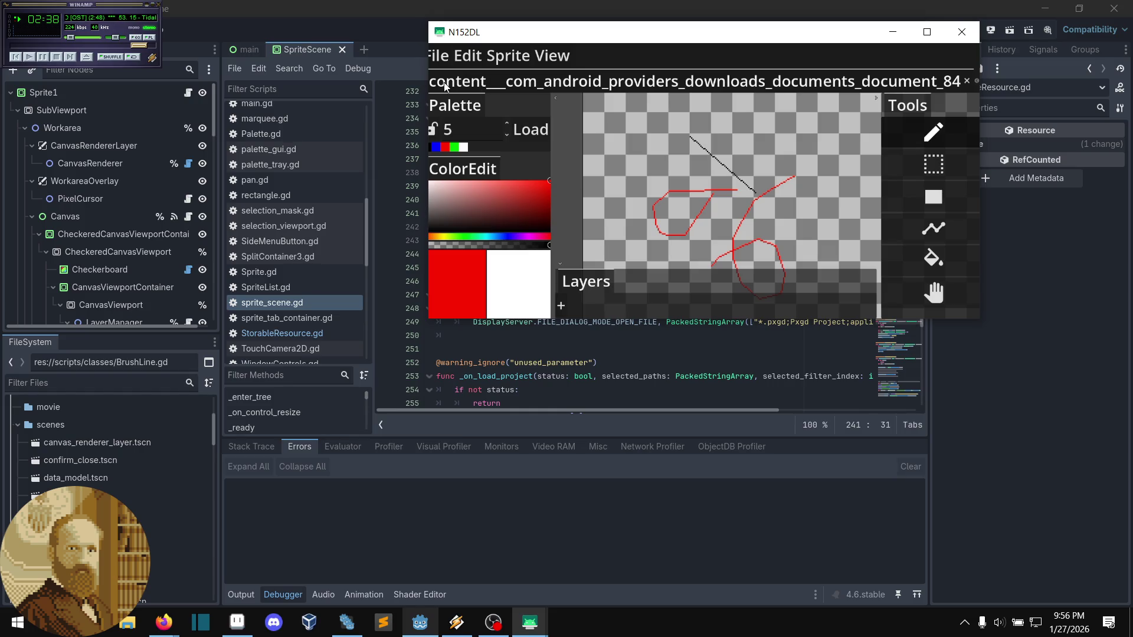
- Widen and heighten the mirrored N152DL window, then close it
{"action": "left_click_drag", "start_coordinate": [429, 107], "coordinate": [184, 106]}
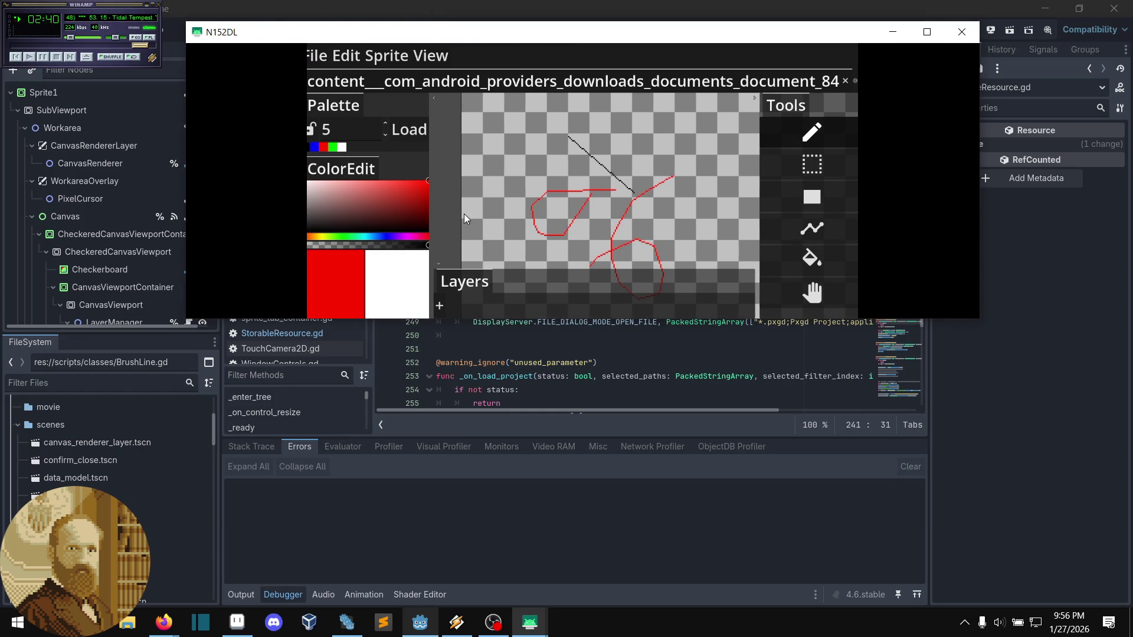
{"action": "mouse_move", "coordinate": [365, 319]}
{"action": "left_mouse_down"}
{"action": "mouse_move", "coordinate": [336, 461]}
{"action": "mouse_move", "coordinate": [333, 440]}
{"action": "left_mouse_up"}
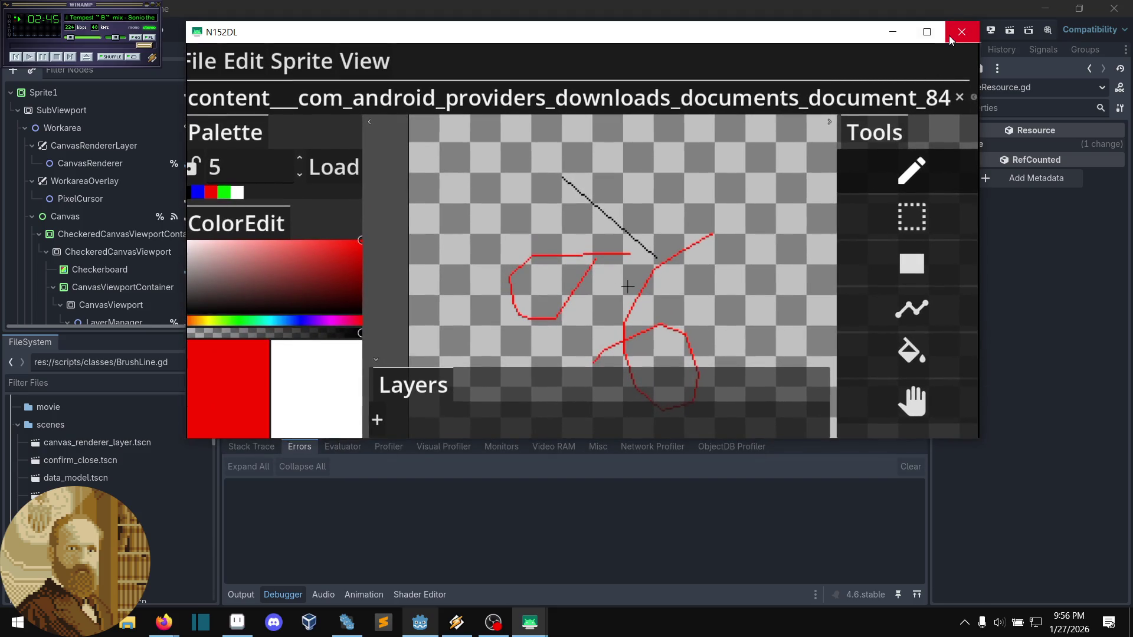
{"action": "left_click", "coordinate": [946, 41]}
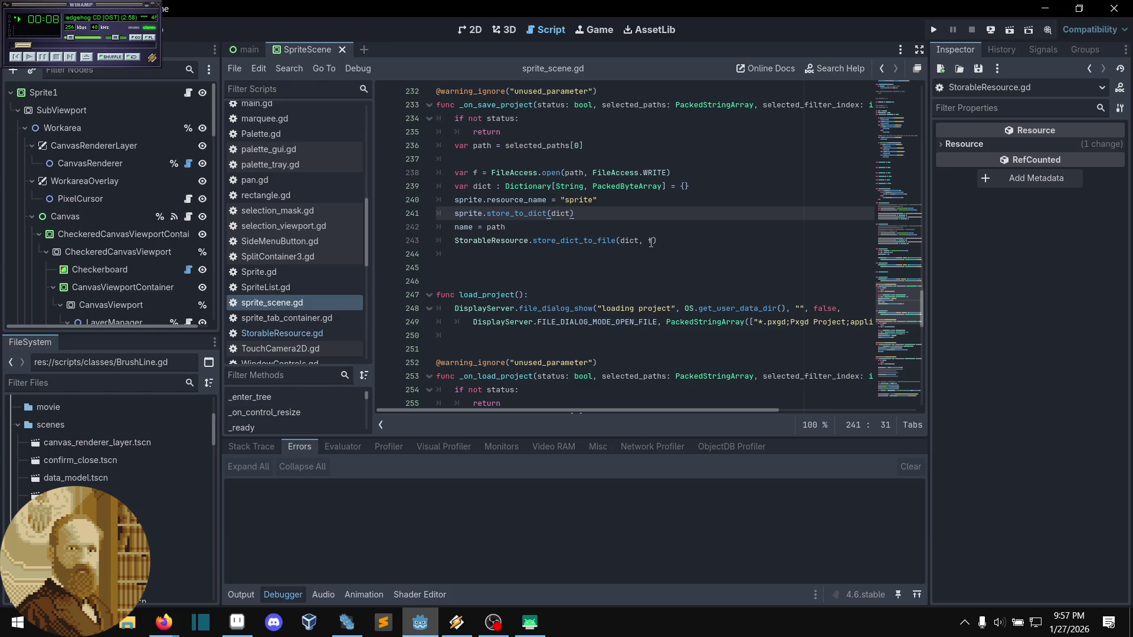
- On line 238 of sprite_scene.gd, change FileAccess.WRITE to FileAccess.WRITE_READ using autocomplete
{"action": "mouse_move", "coordinate": [651, 243]}
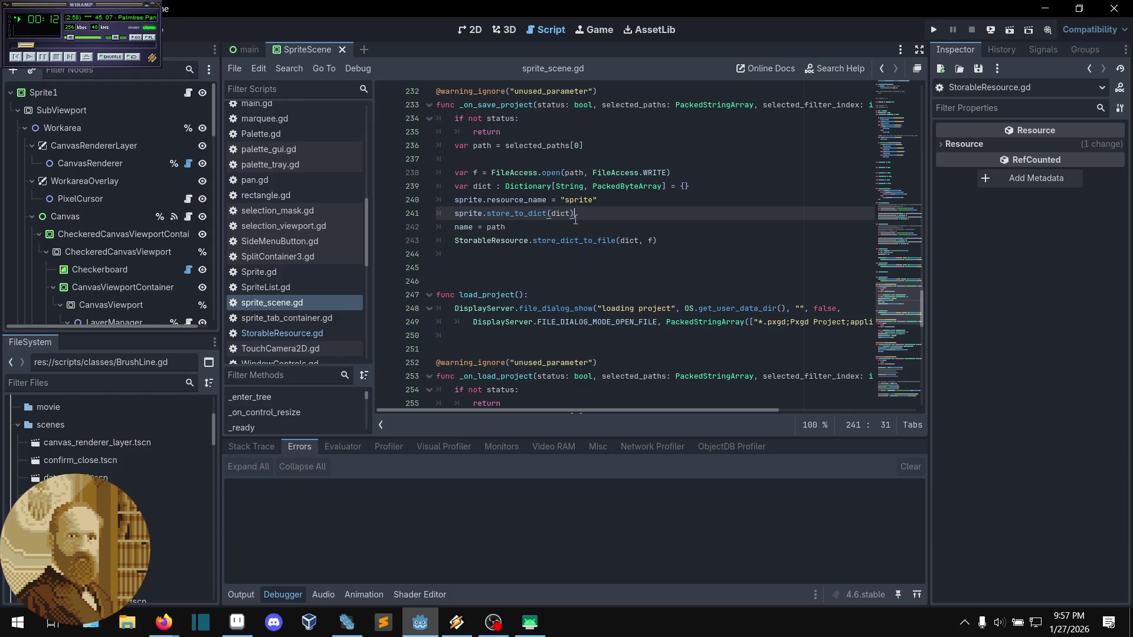
{"action": "left_click", "coordinate": [581, 222]}
{"action": "left_click", "coordinate": [582, 215]}
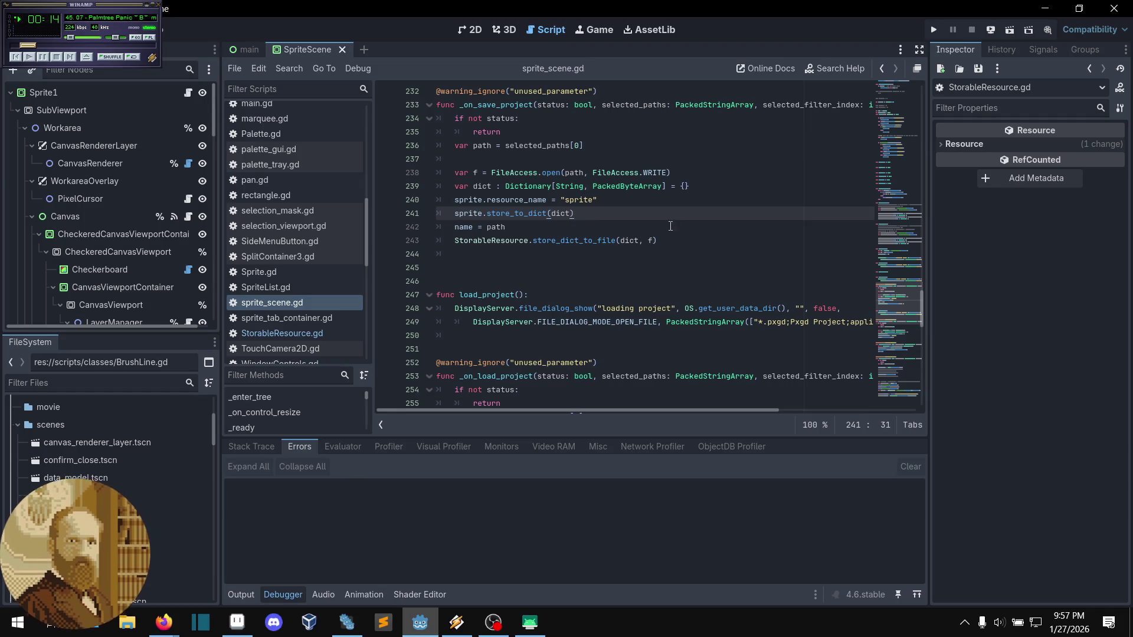
{"action": "left_click", "coordinate": [584, 147]}
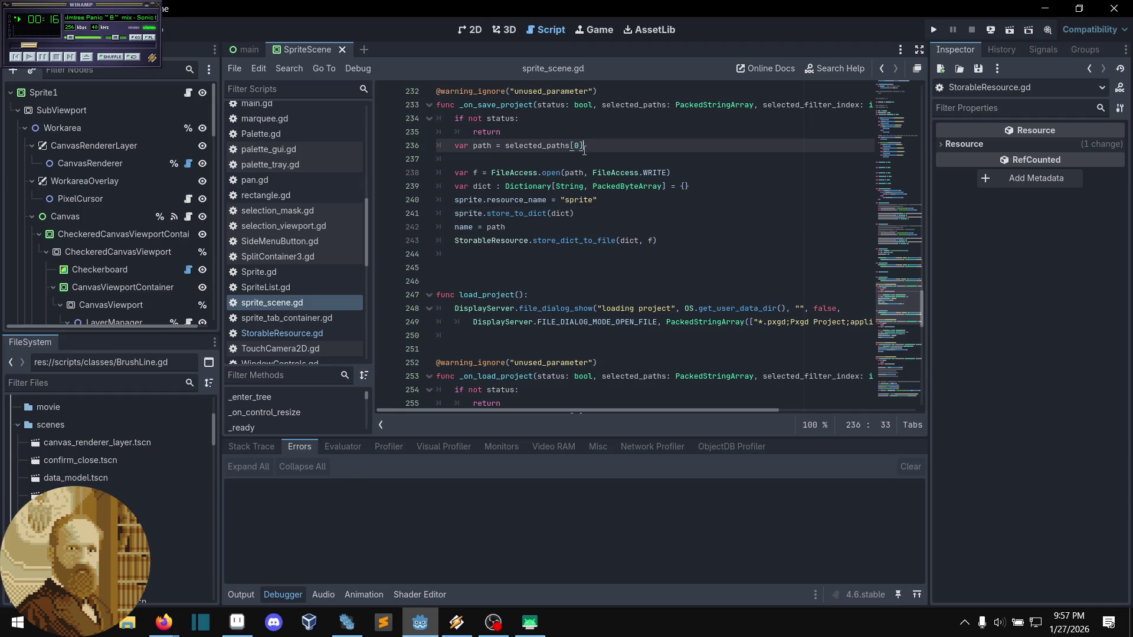
{"action": "left_click", "coordinate": [582, 159]}
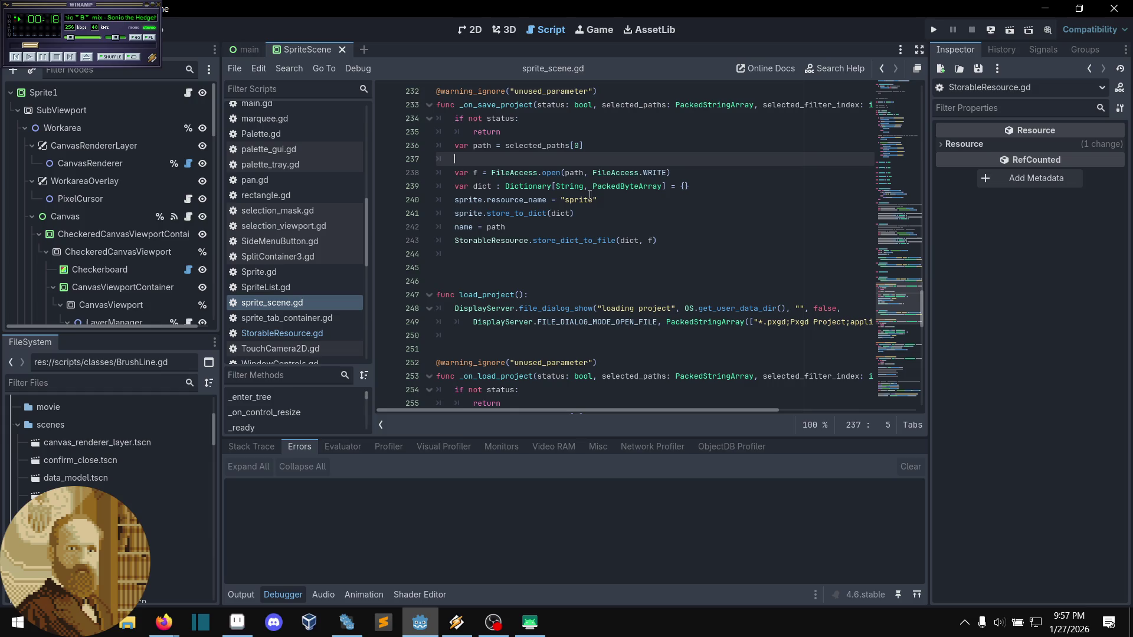
{"action": "left_click", "coordinate": [679, 174]}
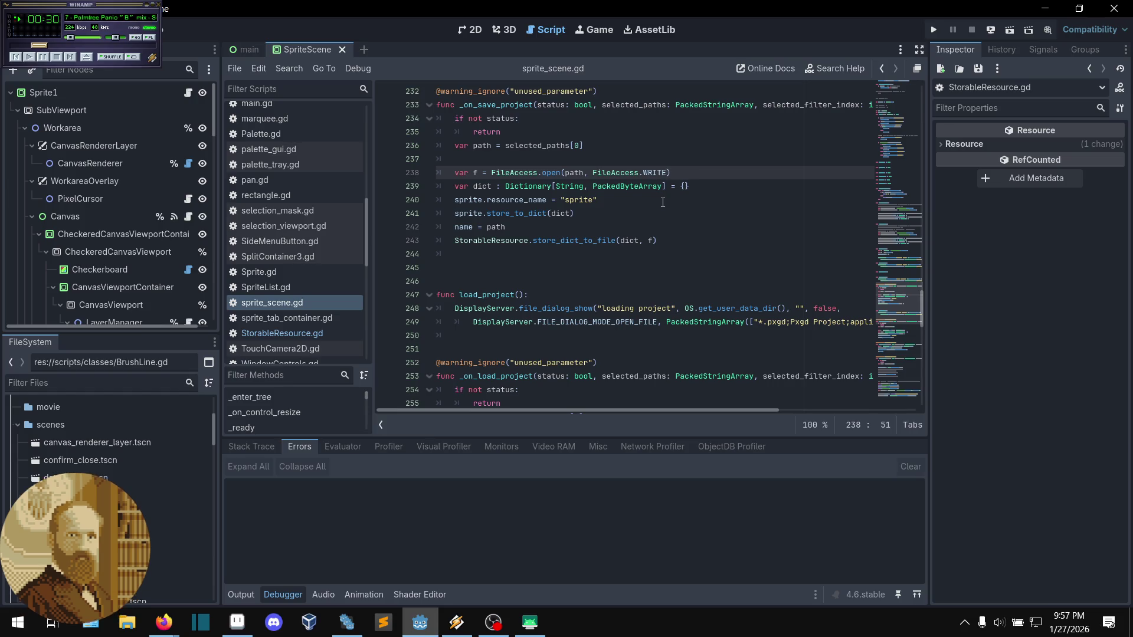
{"action": "key", "text": "ctrl"}
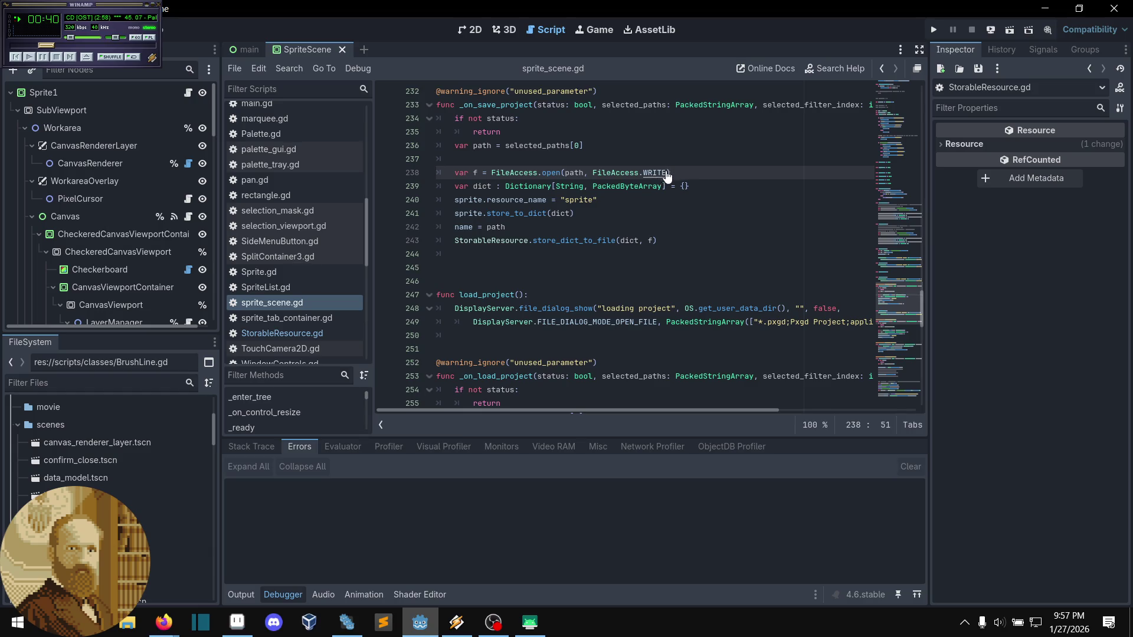
{"action": "type", "text": "_"}
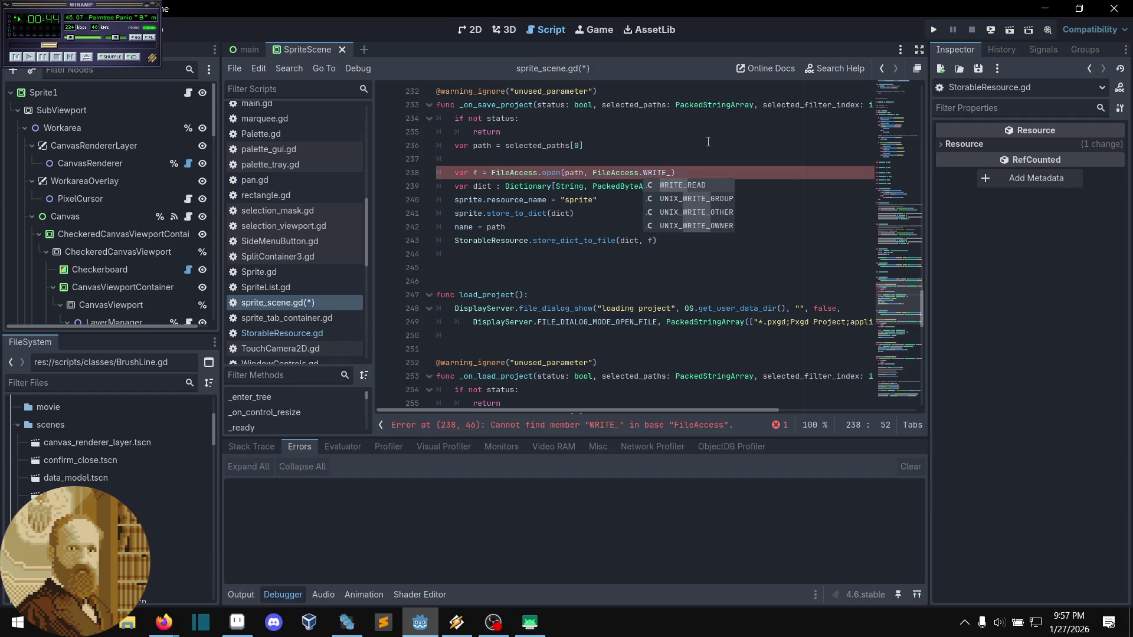
{"action": "left_click", "coordinate": [695, 185]}
{"action": "left_click", "coordinate": [745, 181]}
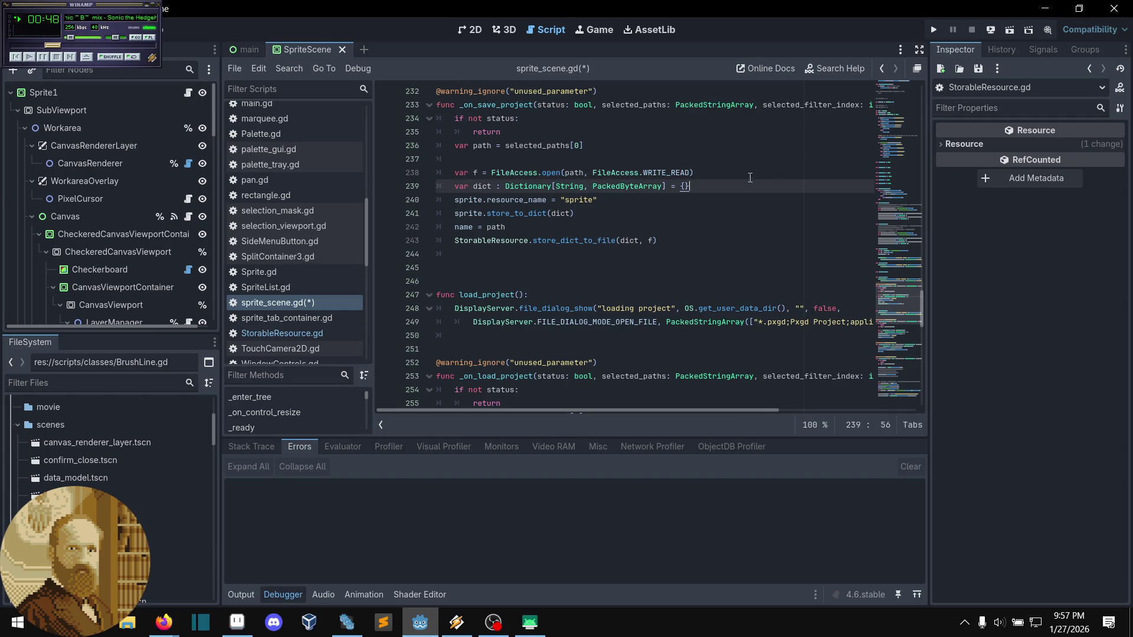
{"action": "left_click", "coordinate": [993, 33]}
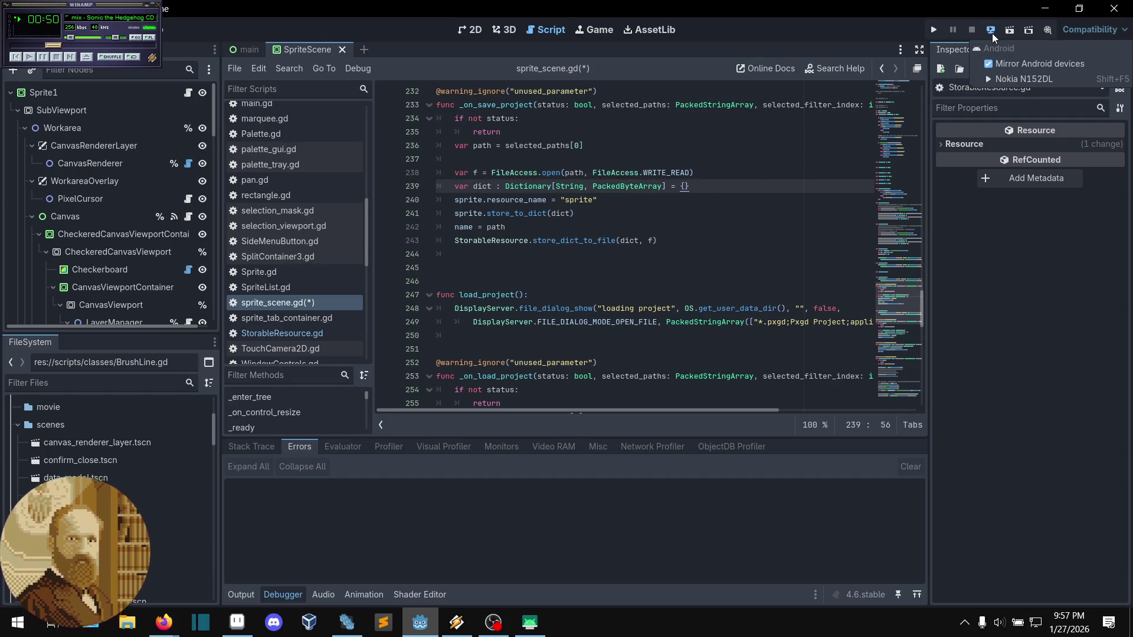
- Redeploy the updated project to the Nokia N152DL phone through Remote Deploy
{"action": "left_click", "coordinate": [1005, 79]}
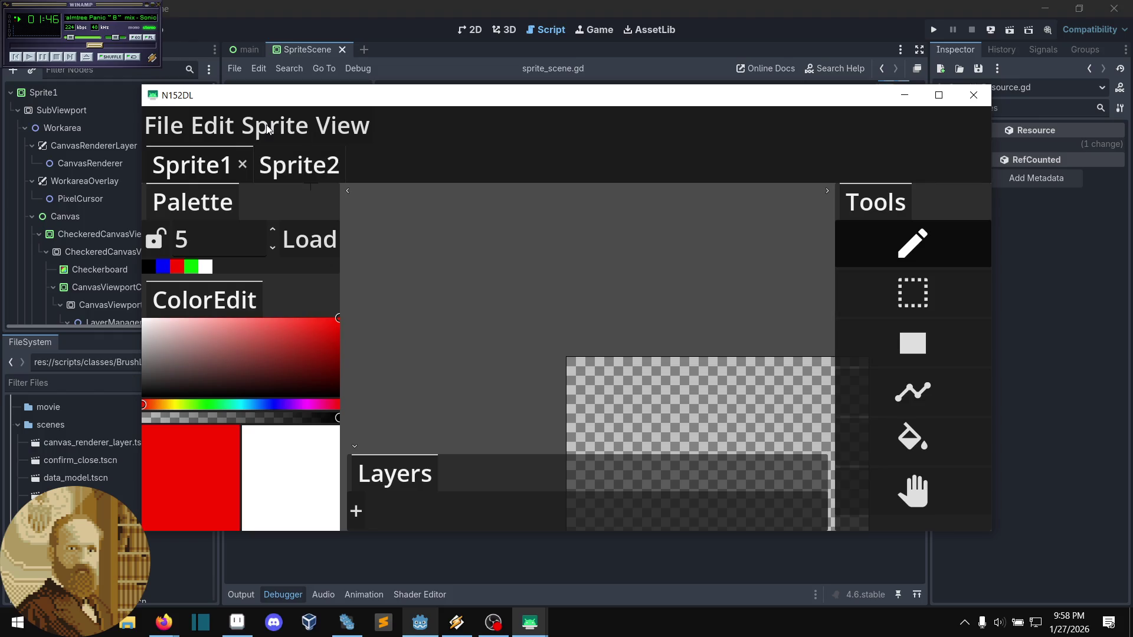
- Open Sprite > Resize and change the width from 512 to 55
{"action": "key", "text": "Right"}
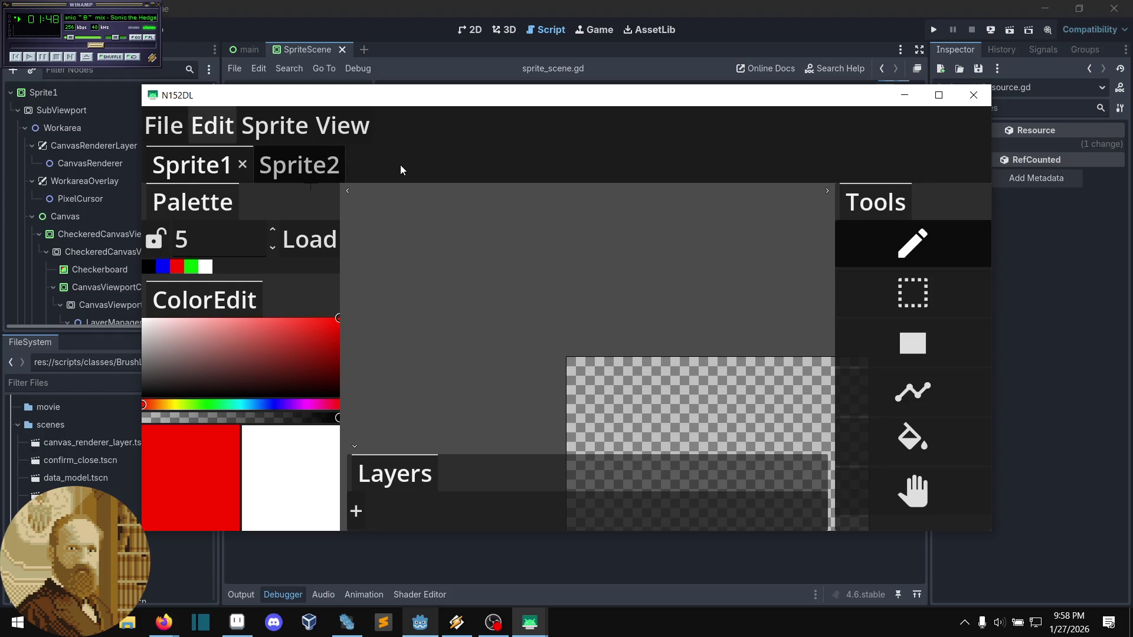
{"action": "key", "text": "Right"}
{"action": "key", "text": "Return"}
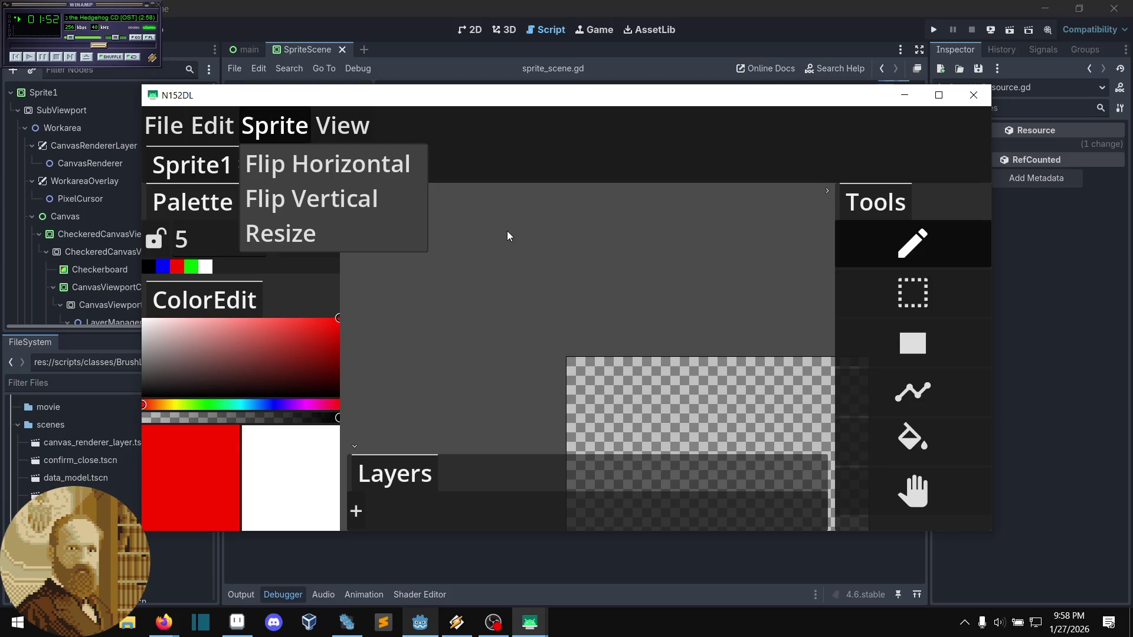
{"action": "key", "text": "Up"}
{"action": "key", "text": "Return"}
{"action": "key", "text": "Tab"}
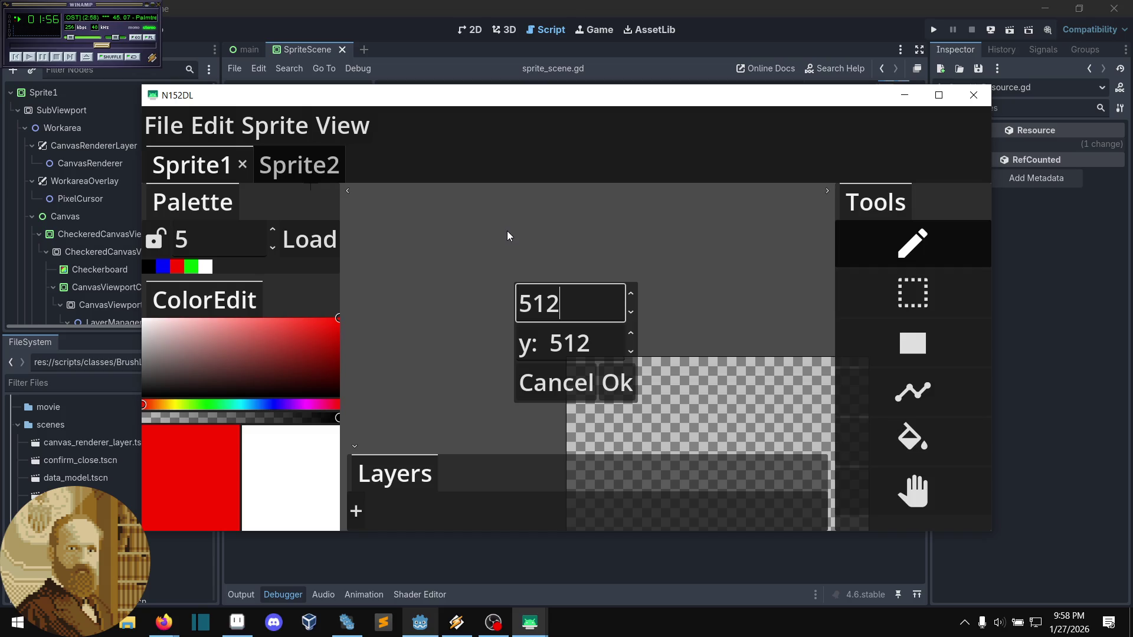
{"action": "key", "text": "BackSpace"}
{"action": "key", "text": "BackSpace"}
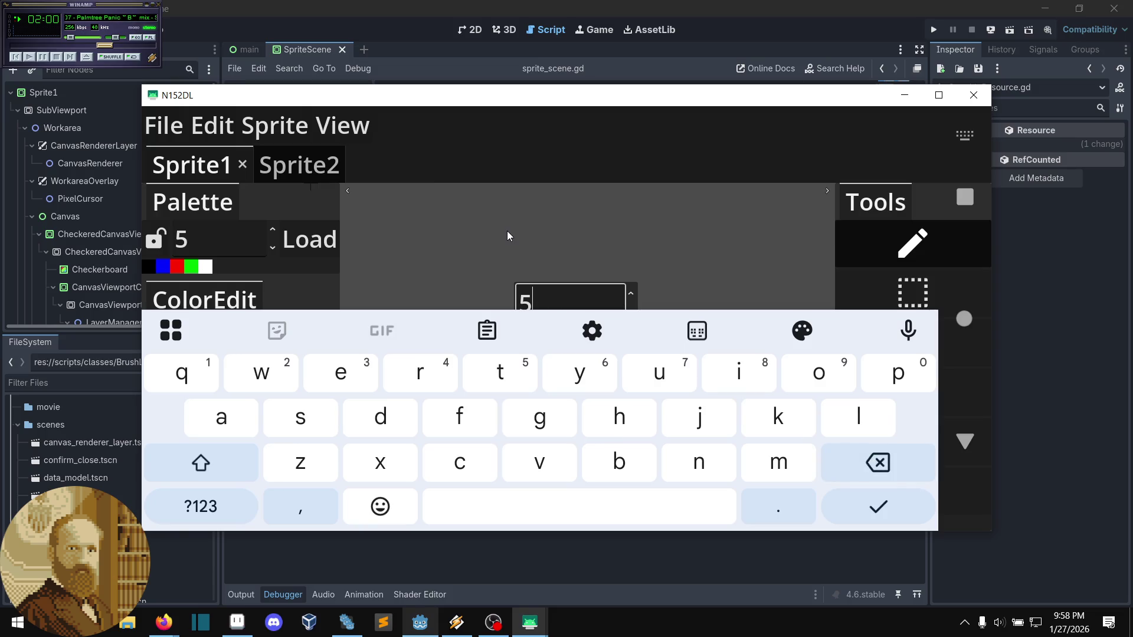
{"action": "type", "text": "5"}
{"action": "key", "text": "Return"}
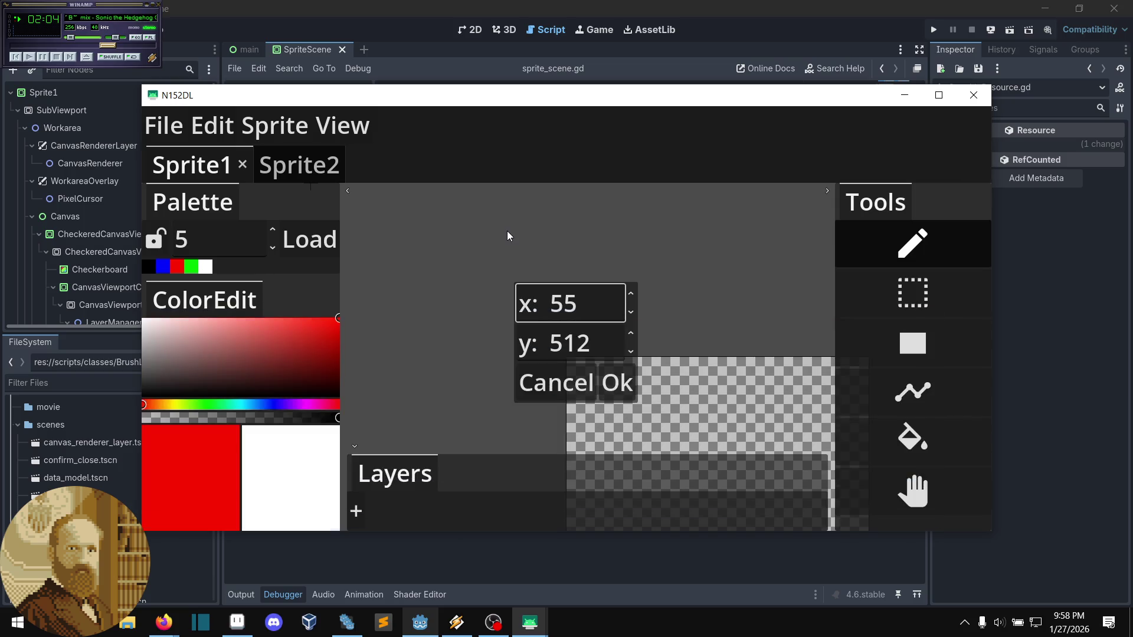
- Set the height to 55 with the on-screen keyboard and apply the resize
{"action": "left_click", "coordinate": [600, 337]}
{"action": "key", "text": "Escape"}
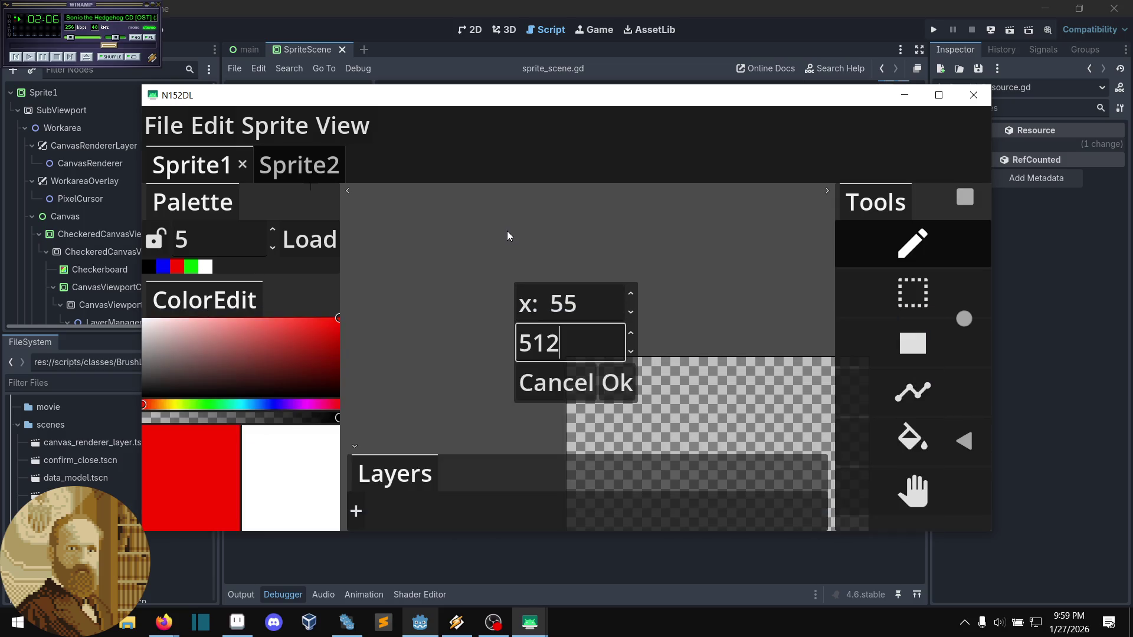
{"action": "left_click", "coordinate": [593, 334]}
{"action": "left_click", "coordinate": [878, 463]}
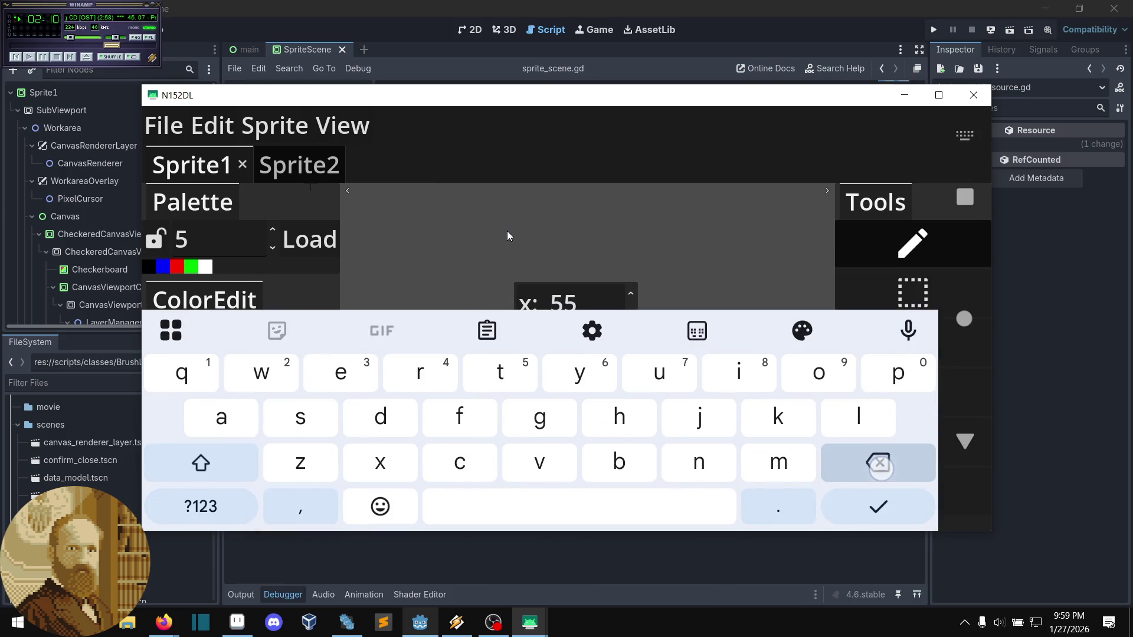
{"action": "left_click", "coordinate": [511, 371]}
{"action": "left_click", "coordinate": [878, 507]}
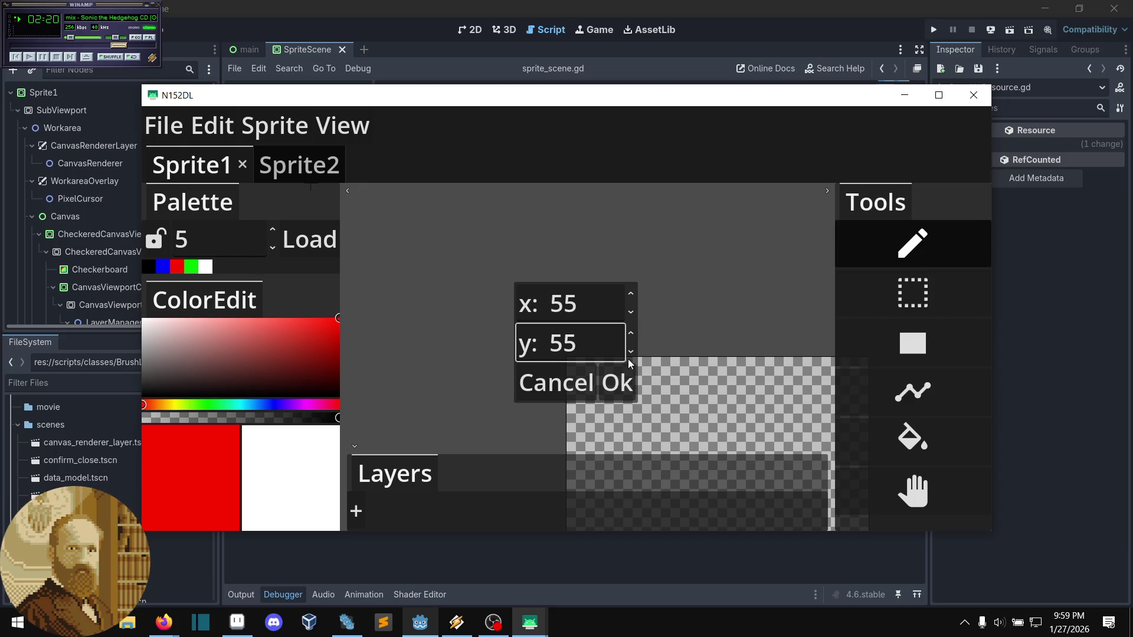
{"action": "left_click", "coordinate": [627, 385]}
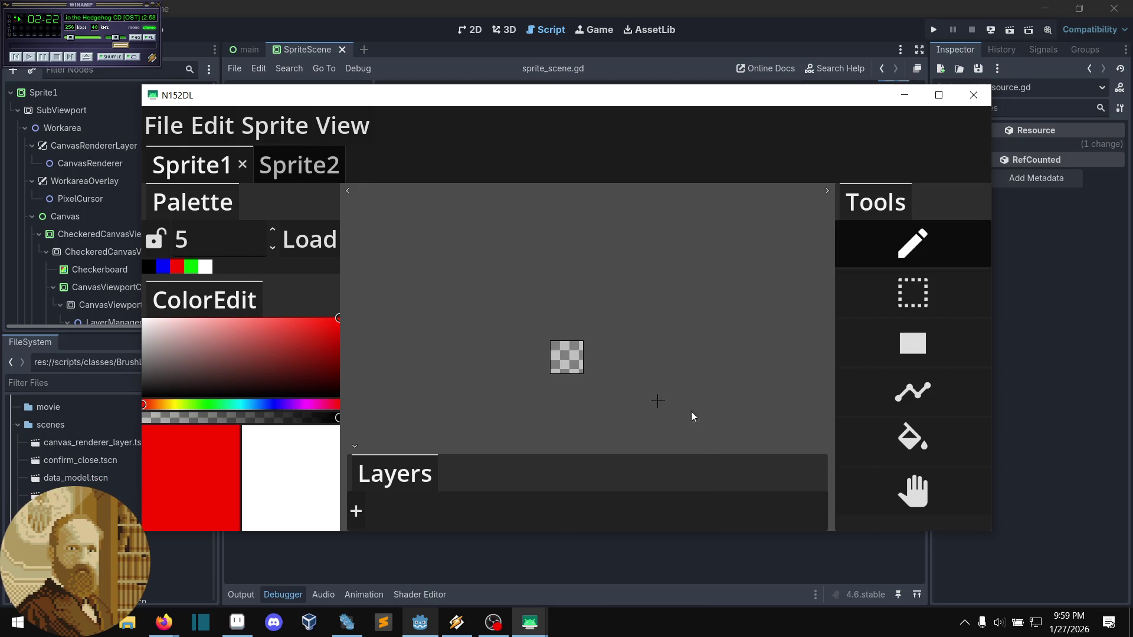
- Zoom into the 55 × 55 sprite and draw a red freehand loop across its upper part
{"action": "scroll", "coordinate": [570, 354], "scroll_direction": "up", "scroll_amount": 3}
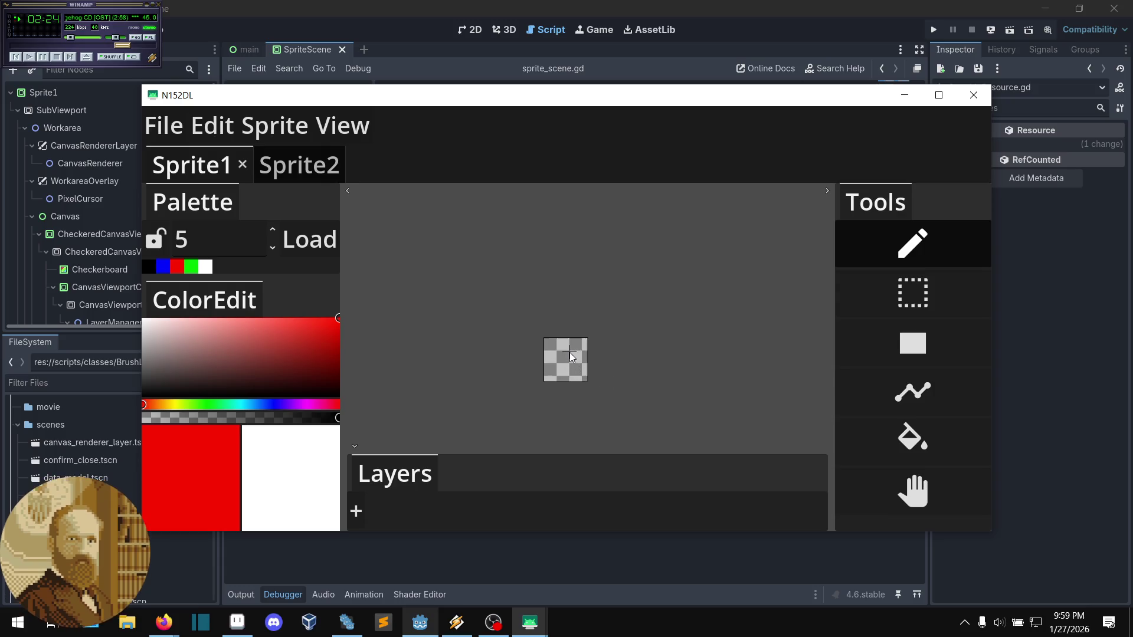
{"action": "scroll", "coordinate": [571, 356], "scroll_direction": "up", "scroll_amount": 1}
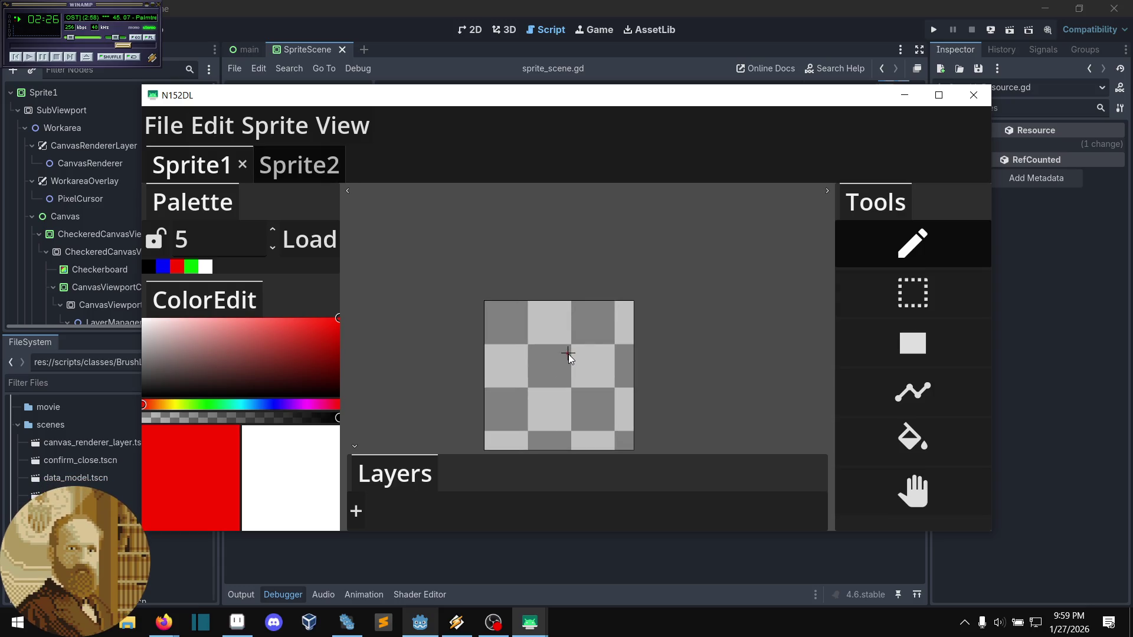
{"action": "scroll", "coordinate": [570, 356], "scroll_direction": "up", "scroll_amount": 1}
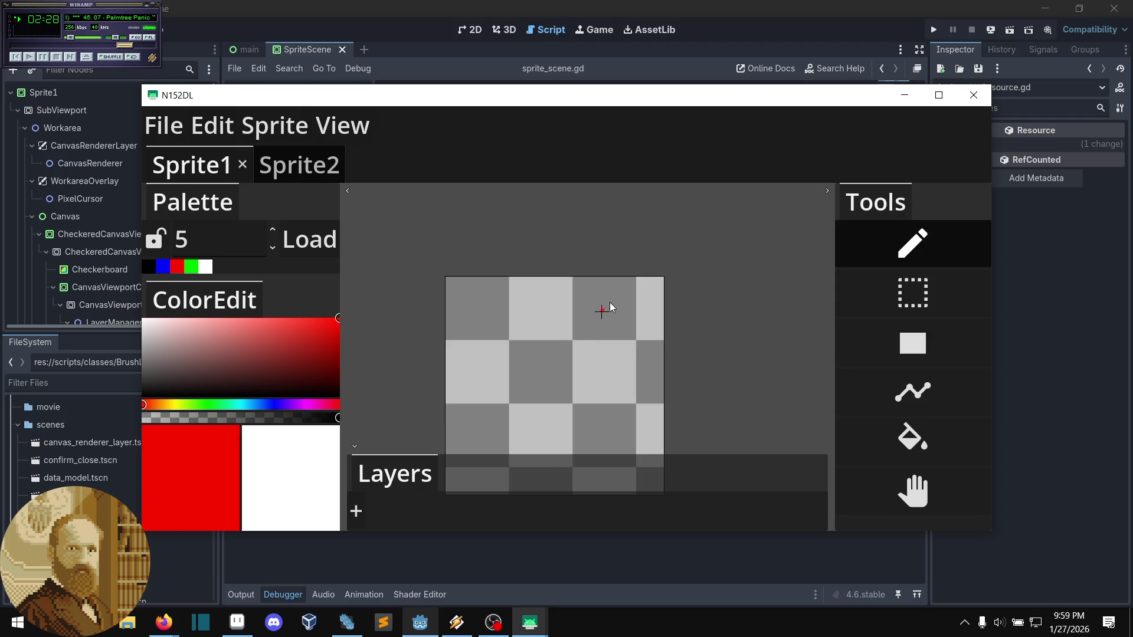
{"action": "right_click", "coordinate": [530, 373]}
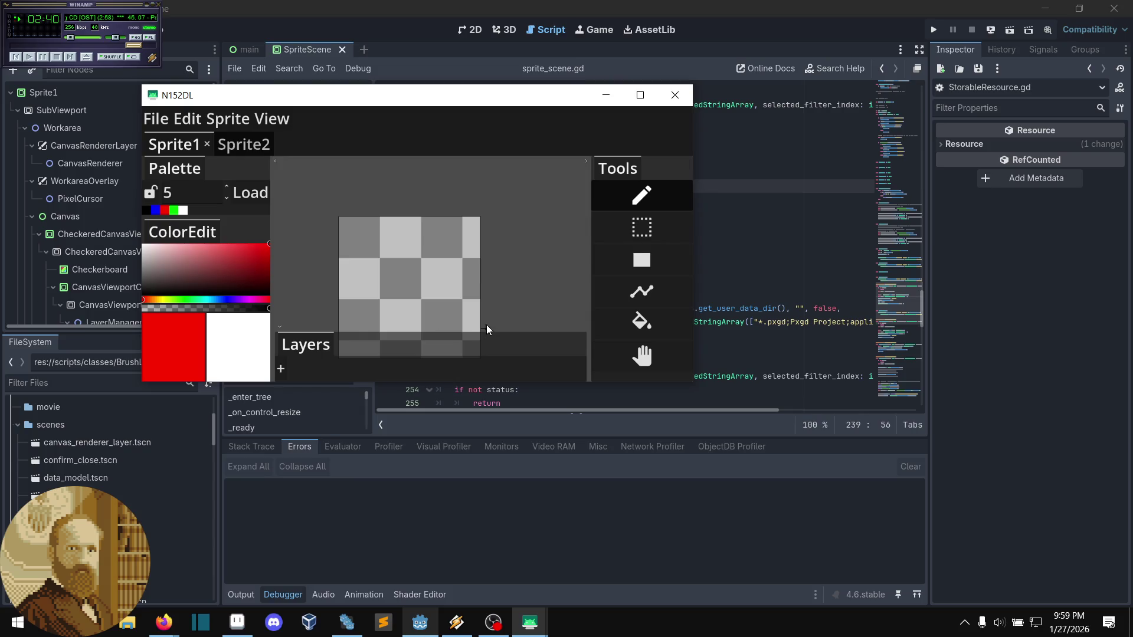
{"action": "mouse_move", "coordinate": [385, 243]}
{"action": "left_mouse_down"}
{"action": "mouse_move", "coordinate": [437, 262]}
{"action": "mouse_move", "coordinate": [455, 234]}
{"action": "mouse_move", "coordinate": [379, 218]}
{"action": "mouse_move", "coordinate": [361, 269]}
{"action": "mouse_move", "coordinate": [402, 297]}
{"action": "mouse_move", "coordinate": [447, 298]}
{"action": "left_mouse_up"}
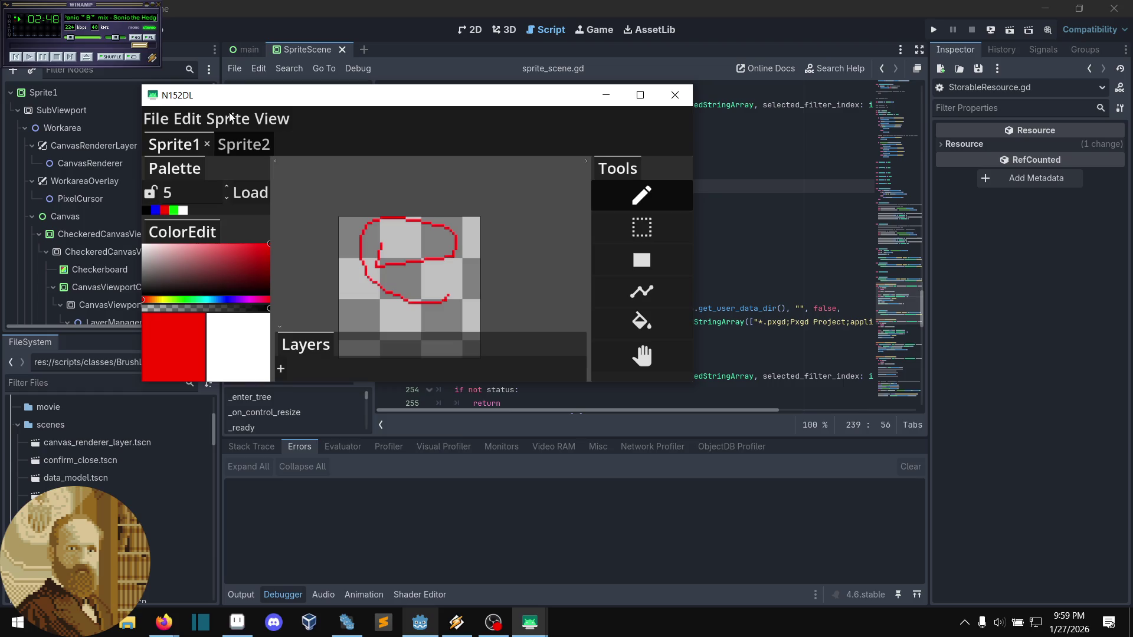
{"action": "key", "text": "Left"}
{"action": "key", "text": "Left"}
{"action": "key", "text": "Left"}
{"action": "key", "text": "Right"}
{"action": "key", "text": "Return"}
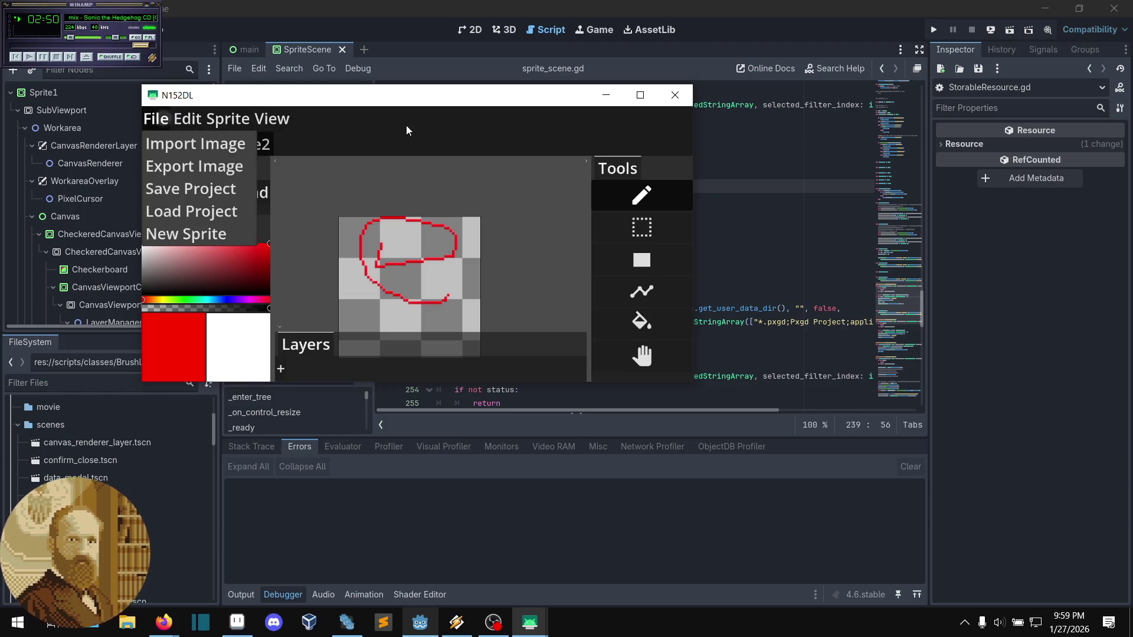
- Save the project over example2.pxgd in Downloads, confirming the overwrite
{"action": "key", "text": "Down"}
{"action": "key", "text": "Down"}
{"action": "key", "text": "Down"}
{"action": "key", "text": "Return"}
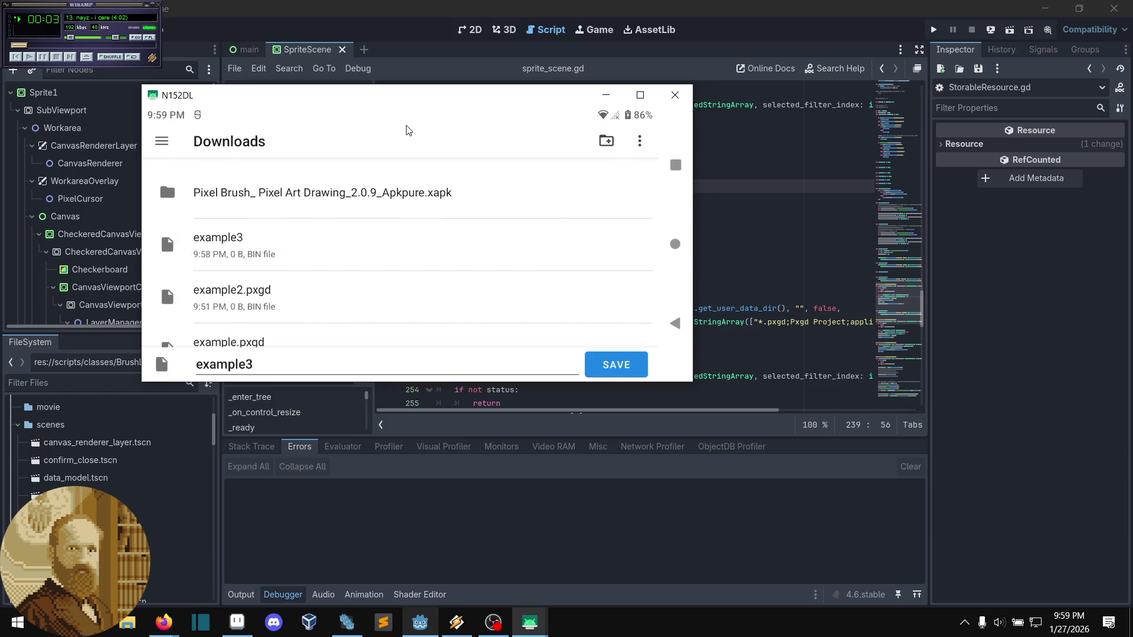
{"action": "type", "text": "2.pxgd"}
{"action": "key", "text": "Return"}
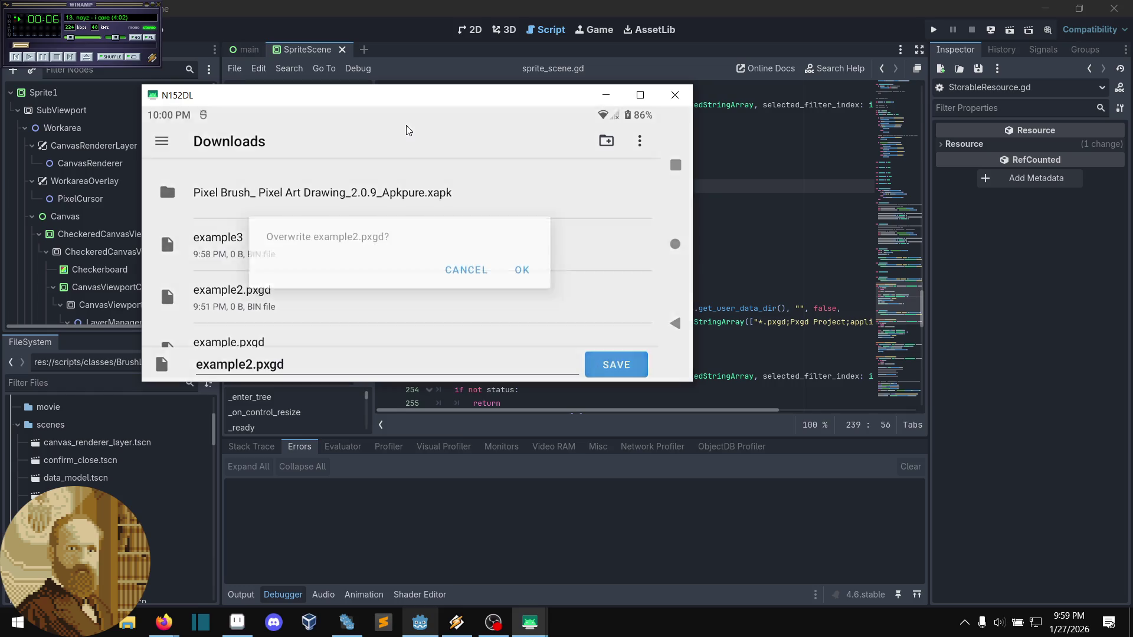
{"action": "key", "text": "Return"}
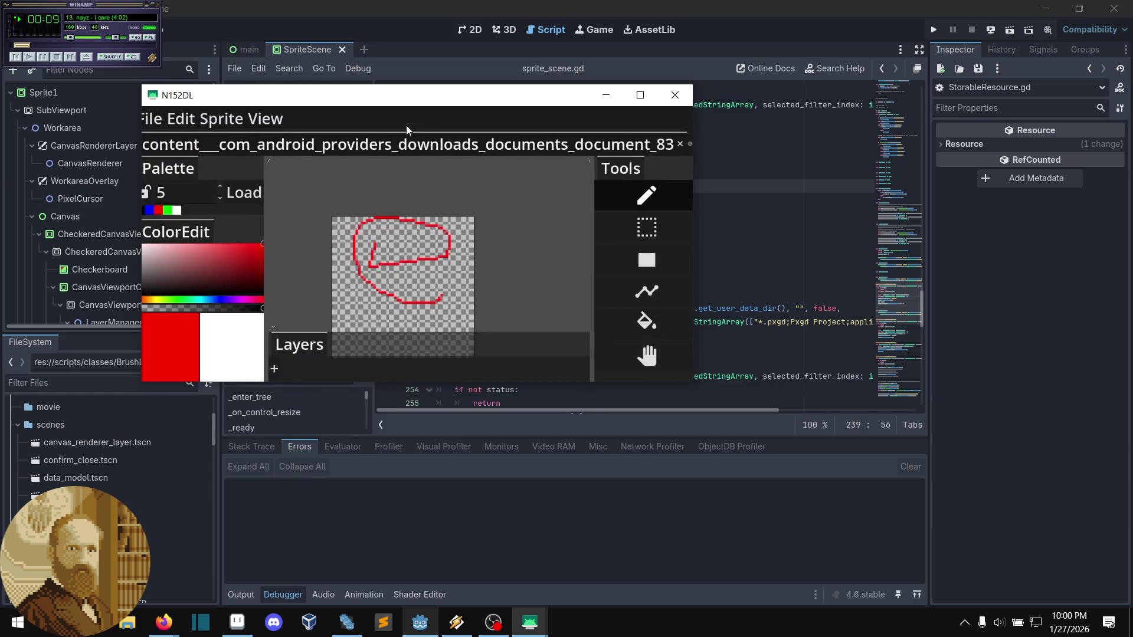
- Close the document_83 sprite tab and confirm the discard prompt, leaving only the empty Sprite2
{"action": "key", "text": "ctrl"}
{"action": "mouse_move", "coordinate": [507, 289]}
{"action": "left_mouse_down"}
{"action": "mouse_move", "coordinate": [521, 296]}
{"action": "mouse_move", "coordinate": [549, 278]}
{"action": "left_mouse_up"}
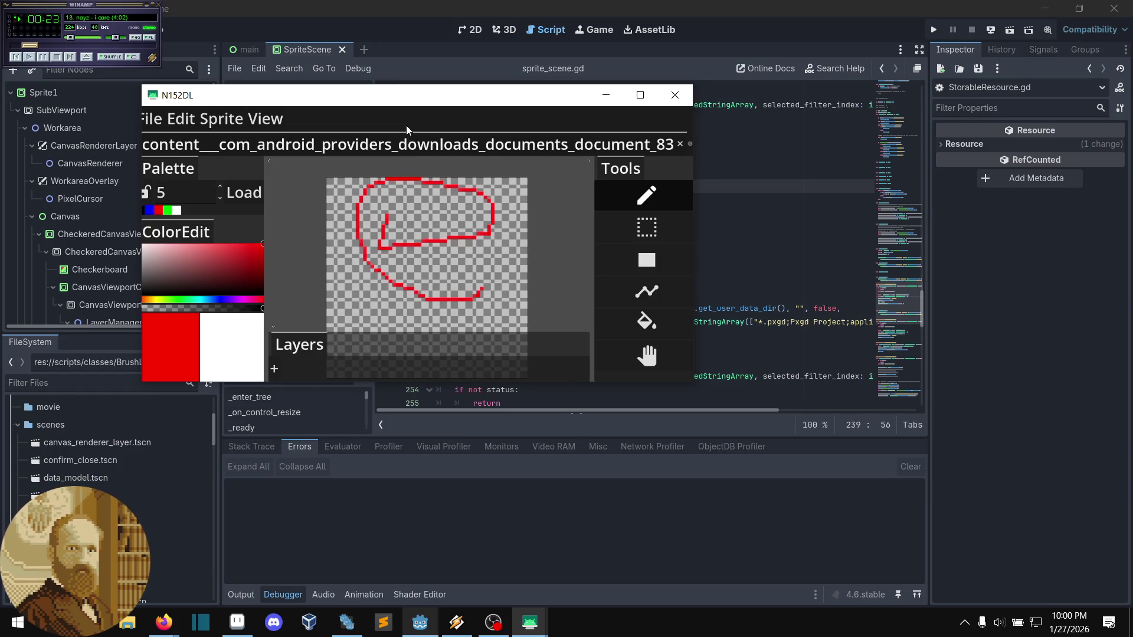
{"action": "key", "text": "ctrl"}
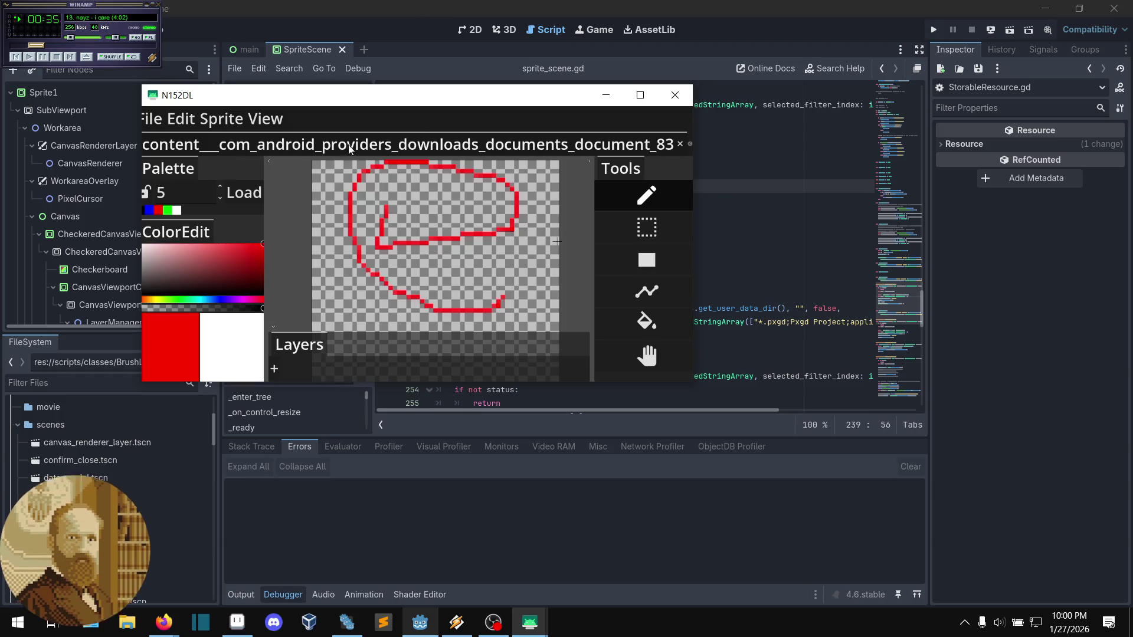
{"action": "left_click", "coordinate": [680, 144]}
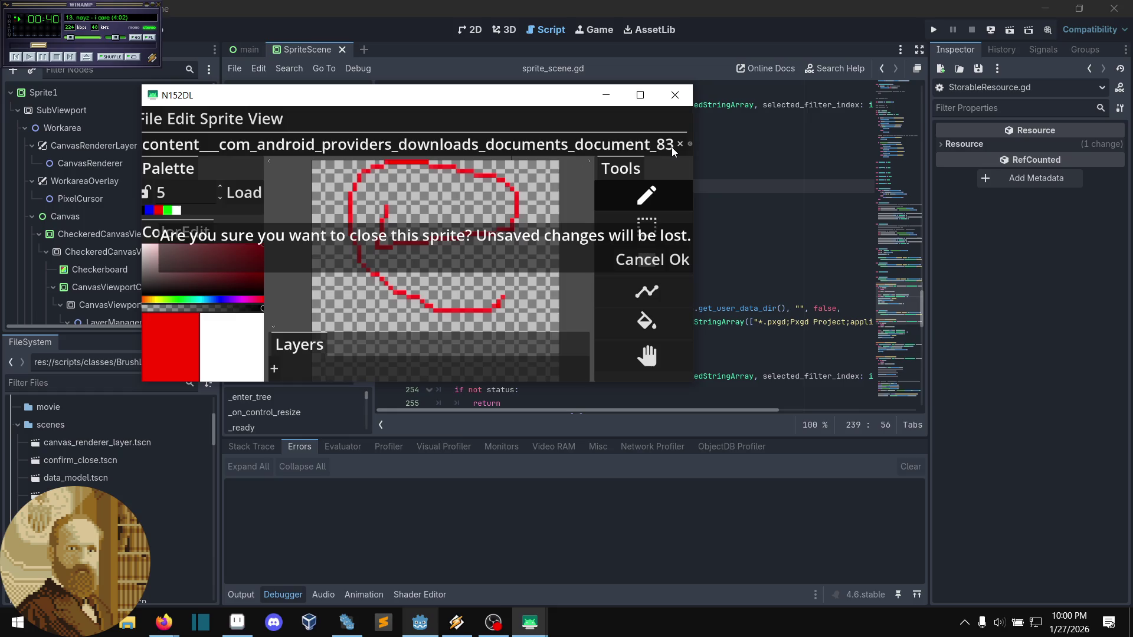
{"action": "left_click", "coordinate": [678, 262]}
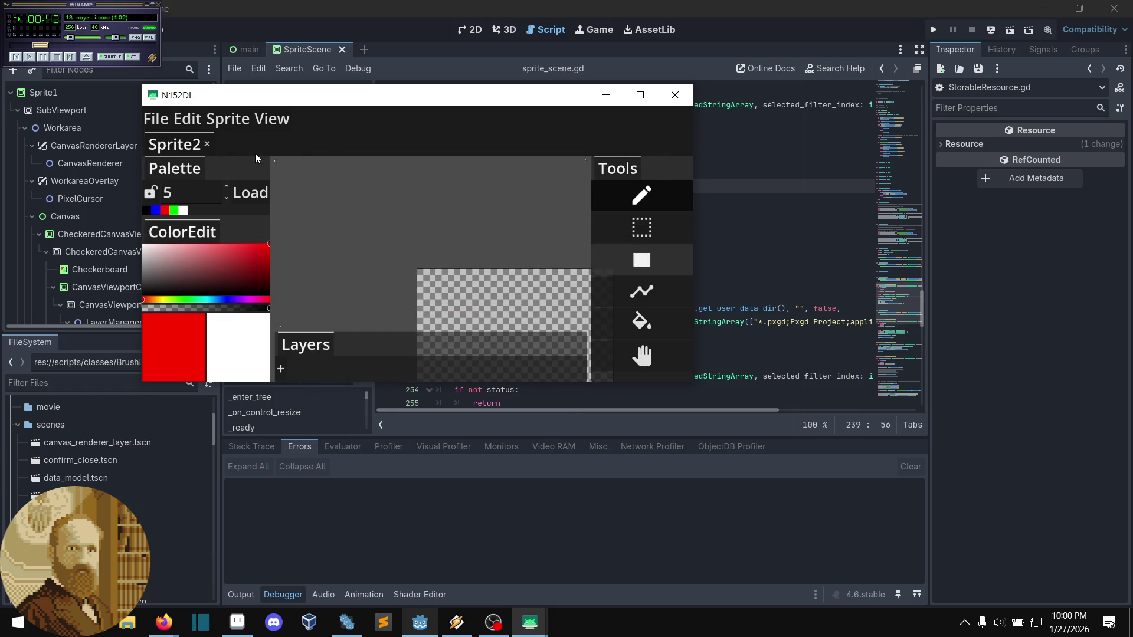
{"action": "left_click", "coordinate": [164, 122]}
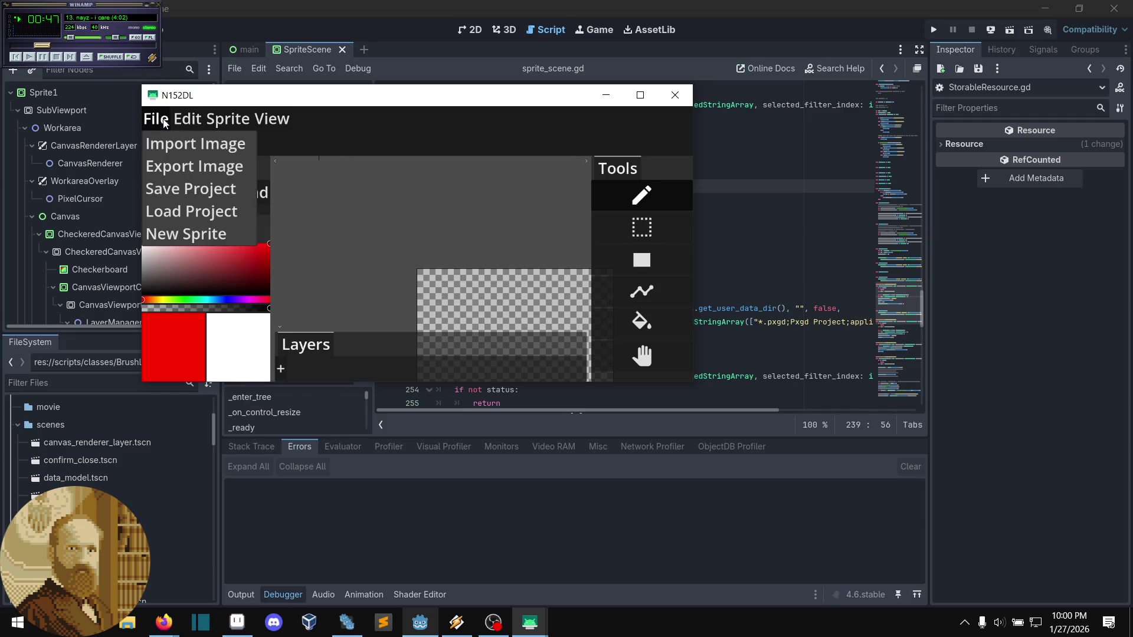
- Browse Downloads through File > Load Project, noting example2.pxgd is 0 B, then back out
{"action": "mouse_move", "coordinate": [188, 120]}
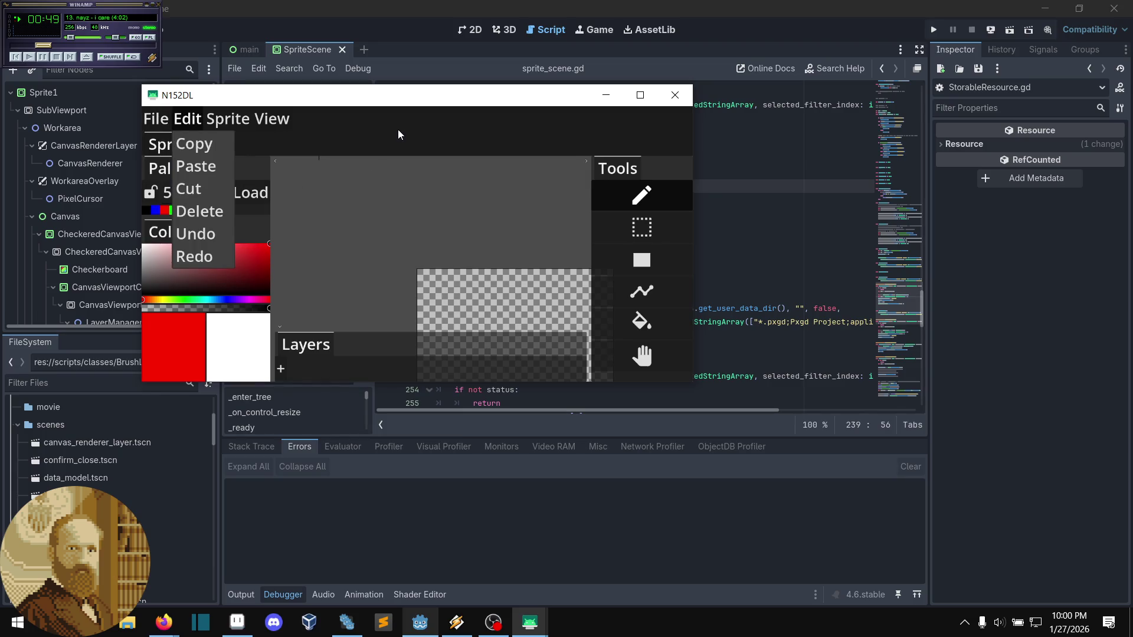
{"action": "left_click", "coordinate": [398, 134]}
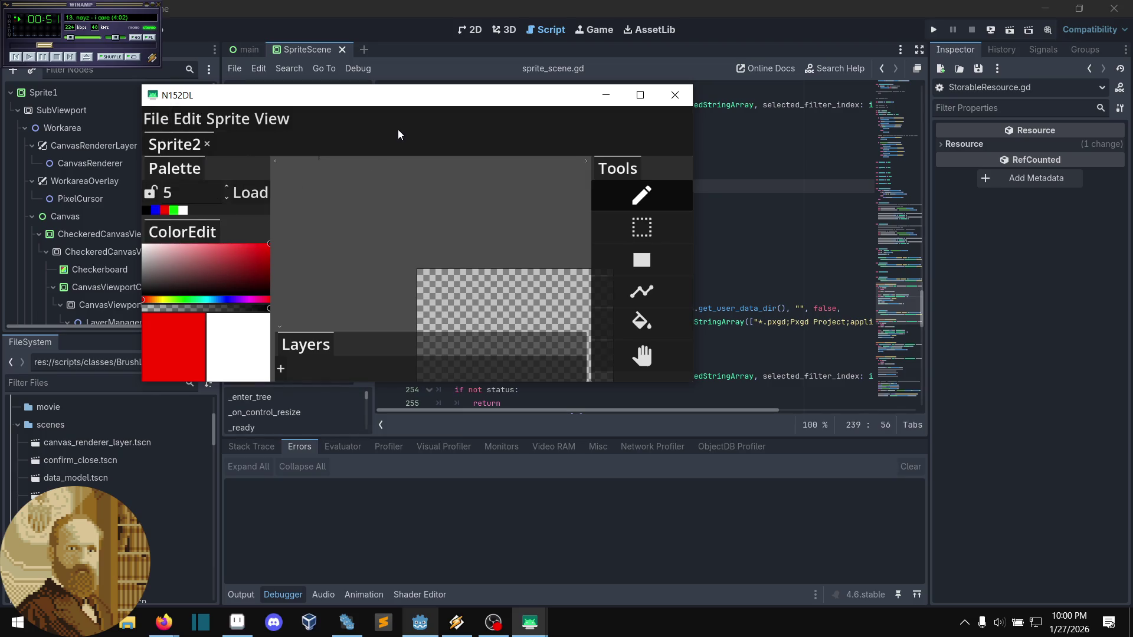
{"action": "key", "text": "alt+f"}
{"action": "key", "text": "Down"}
{"action": "key", "text": "Down"}
{"action": "key", "text": "Down"}
{"action": "key", "text": "Return"}
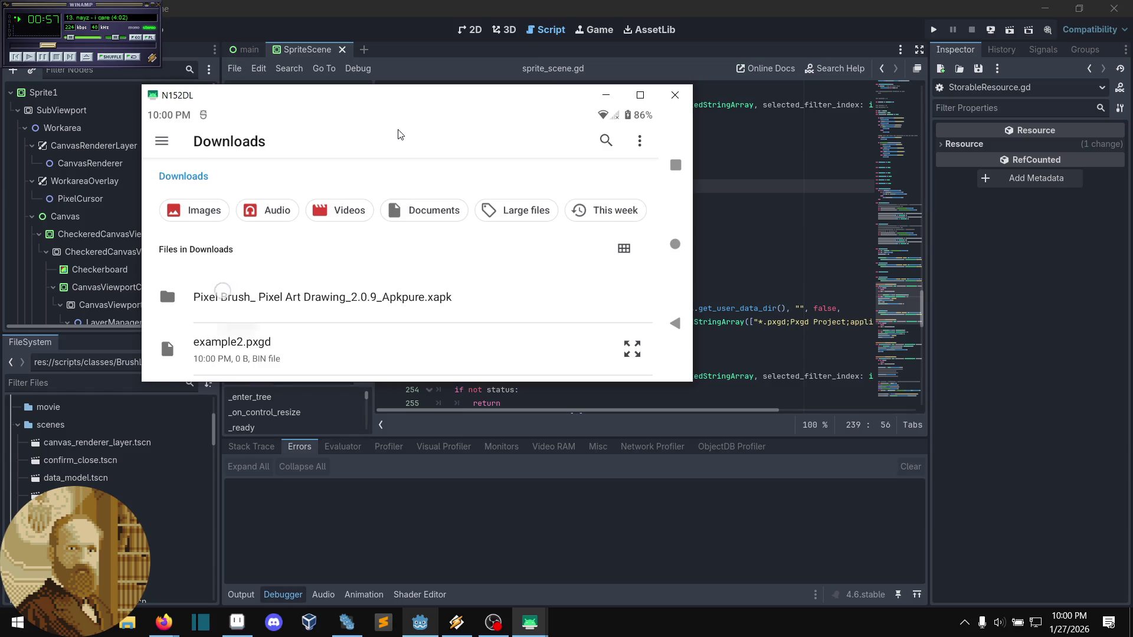
{"action": "scroll", "coordinate": [399, 135], "scroll_direction": "down", "scroll_amount": 3}
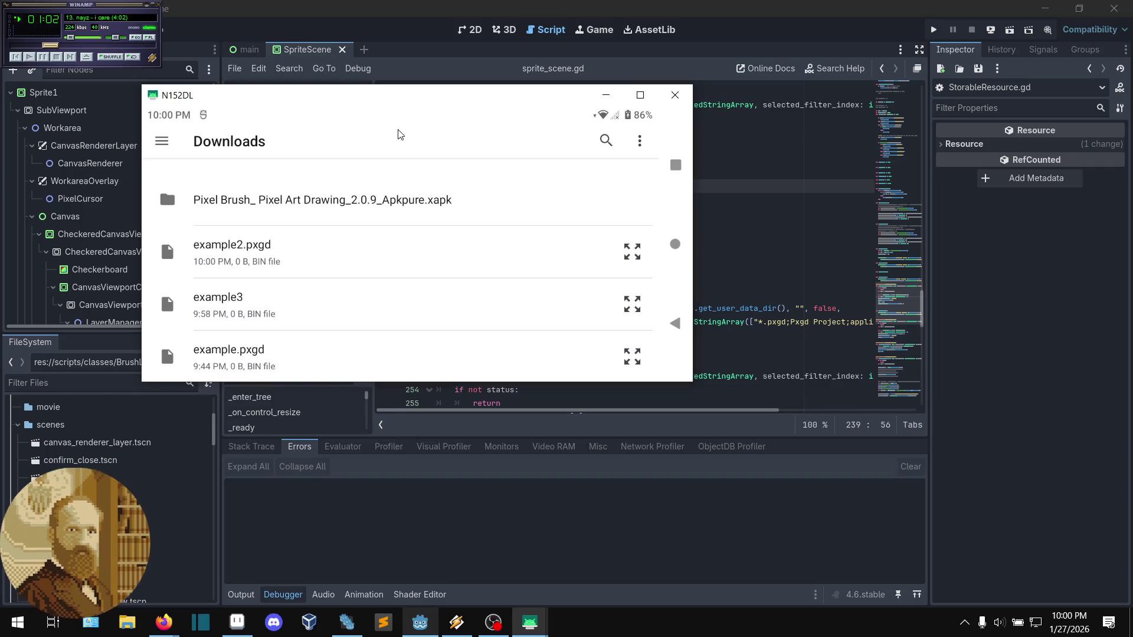
{"action": "right_click", "coordinate": [398, 132]}
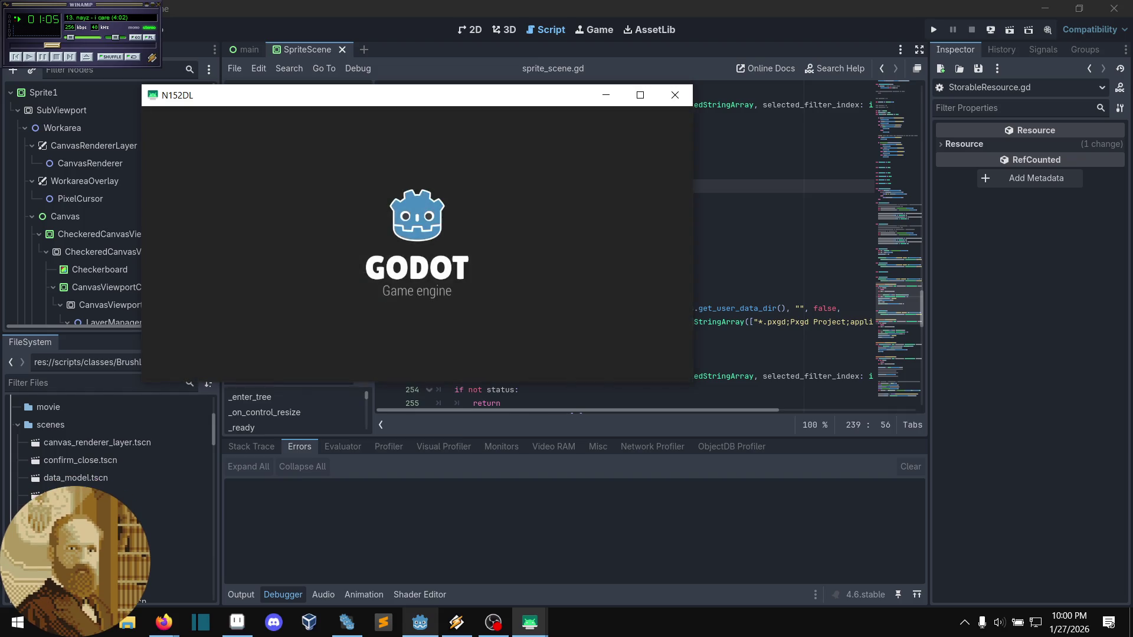
- Bring the Godot editor showing sprite_scene.gd in front of the N152DL mirror window
{"action": "key", "text": "alt+Tab"}
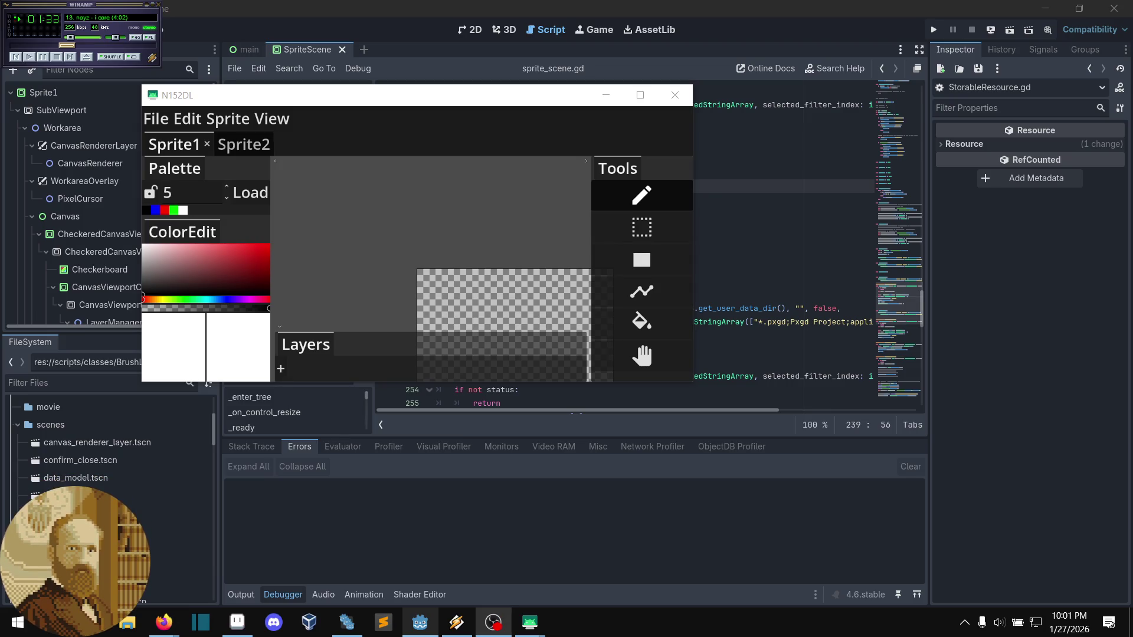
{"action": "left_click", "coordinate": [732, 553]}
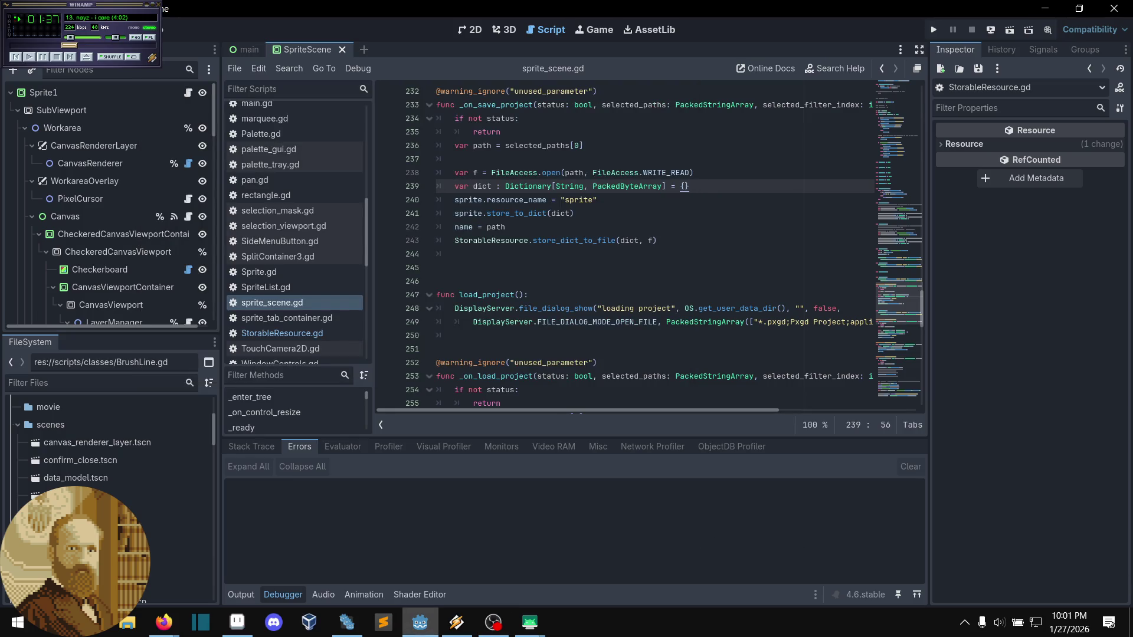
- Search Google in a new Firefox tab for 'saving file zero bytes godot 4.6 android'
{"action": "key", "text": "alt+Tab"}
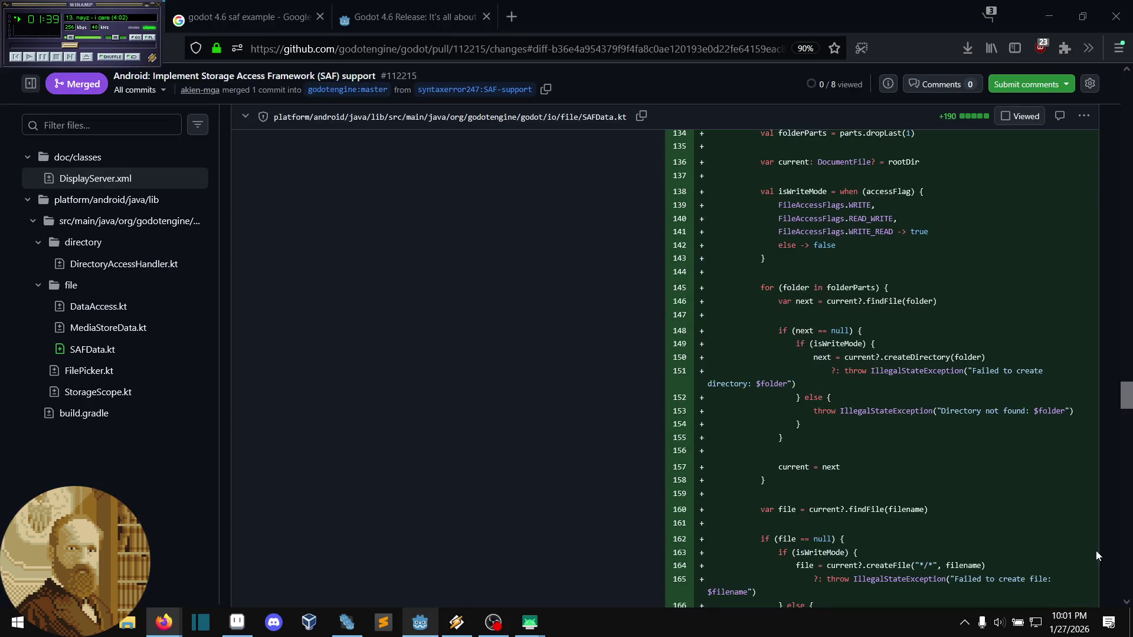
{"action": "left_click", "coordinate": [517, 26]}
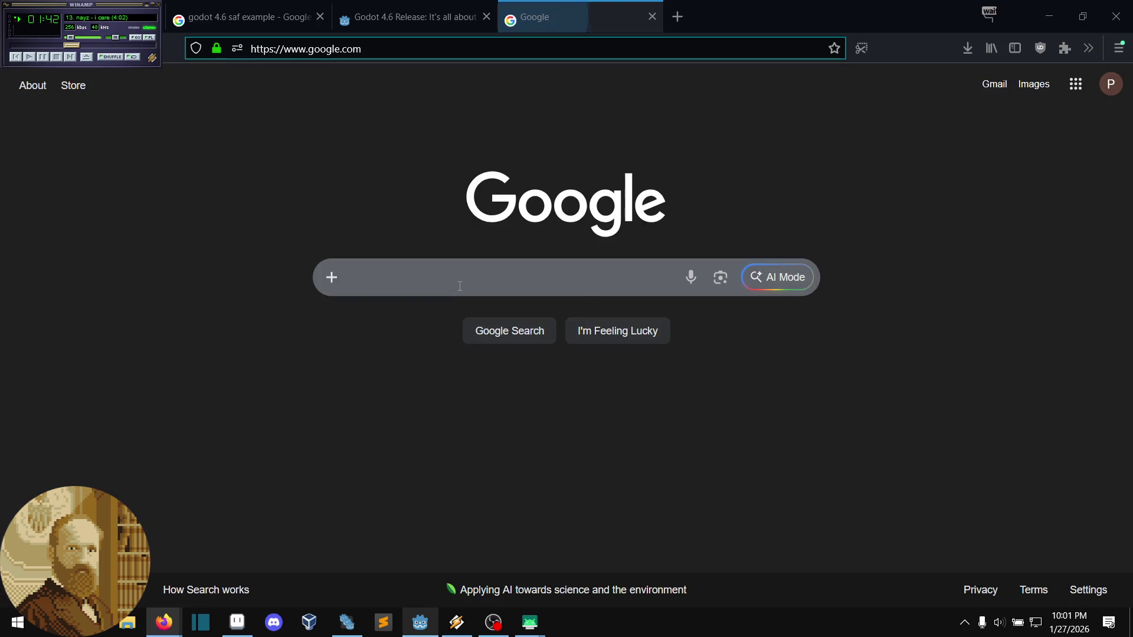
{"action": "left_click", "coordinate": [460, 287]}
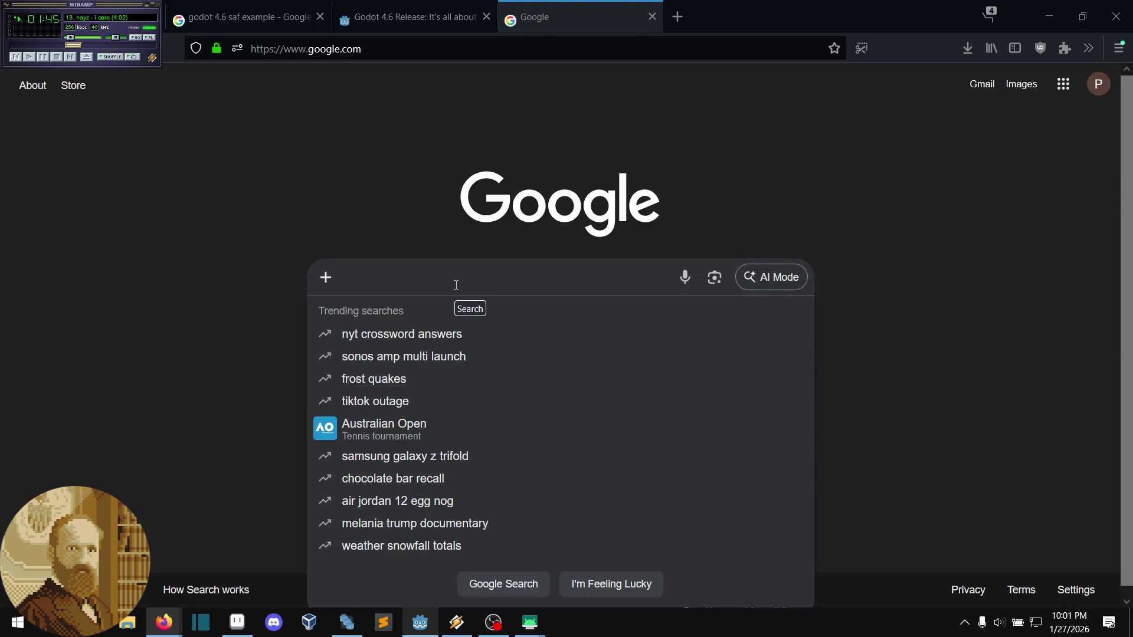
{"action": "type", "text": "saving f"}
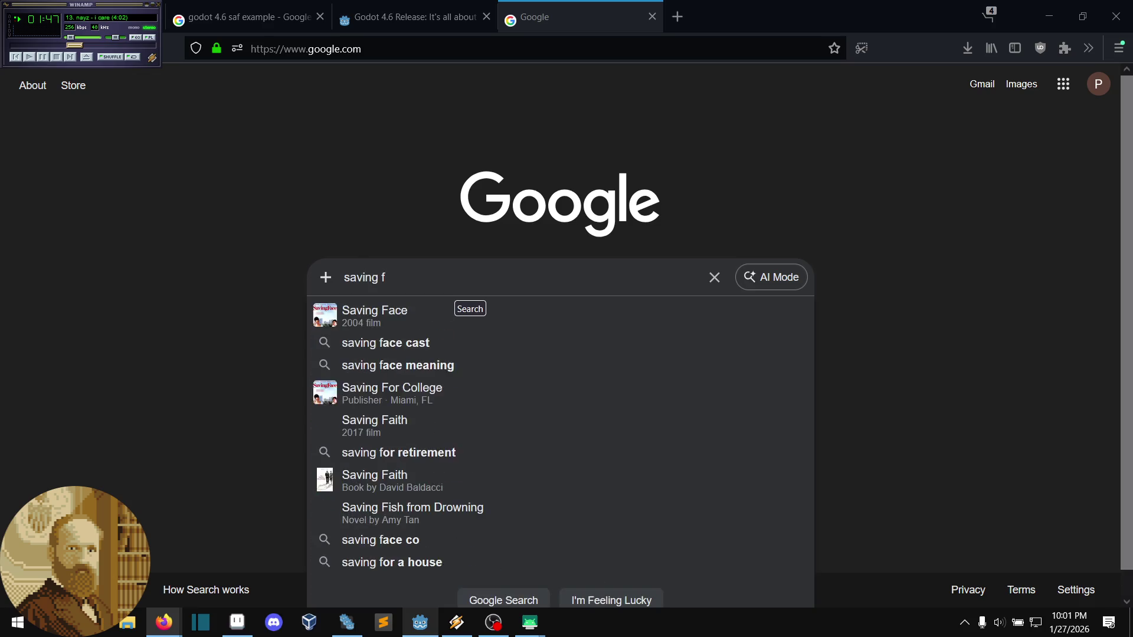
{"action": "type", "text": "ile zero "}
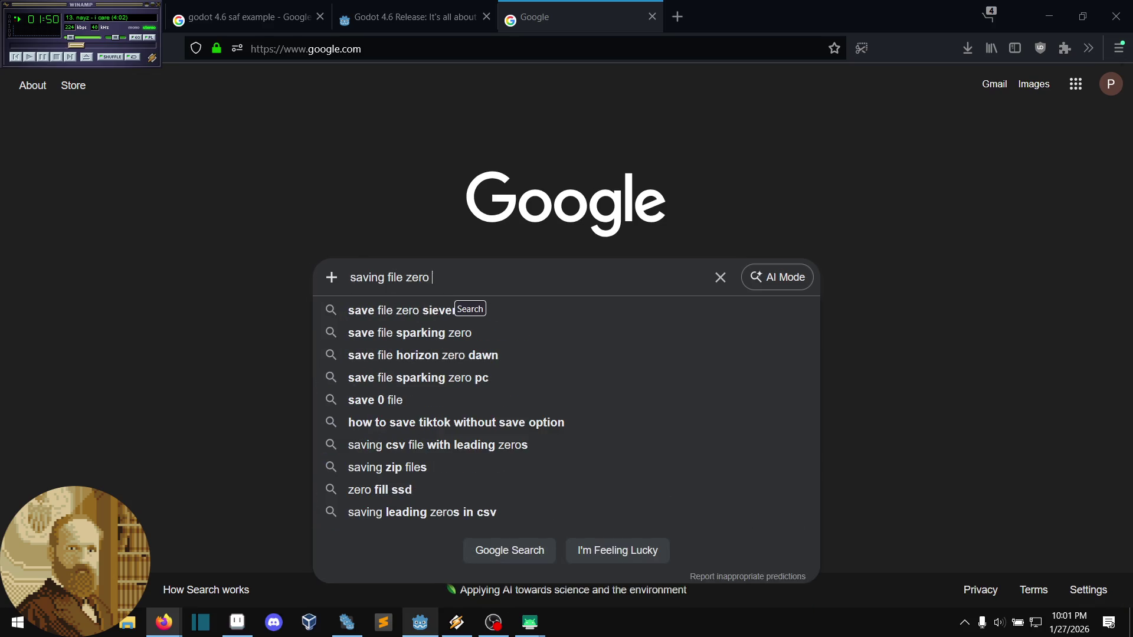
{"action": "type", "text": "bytes "}
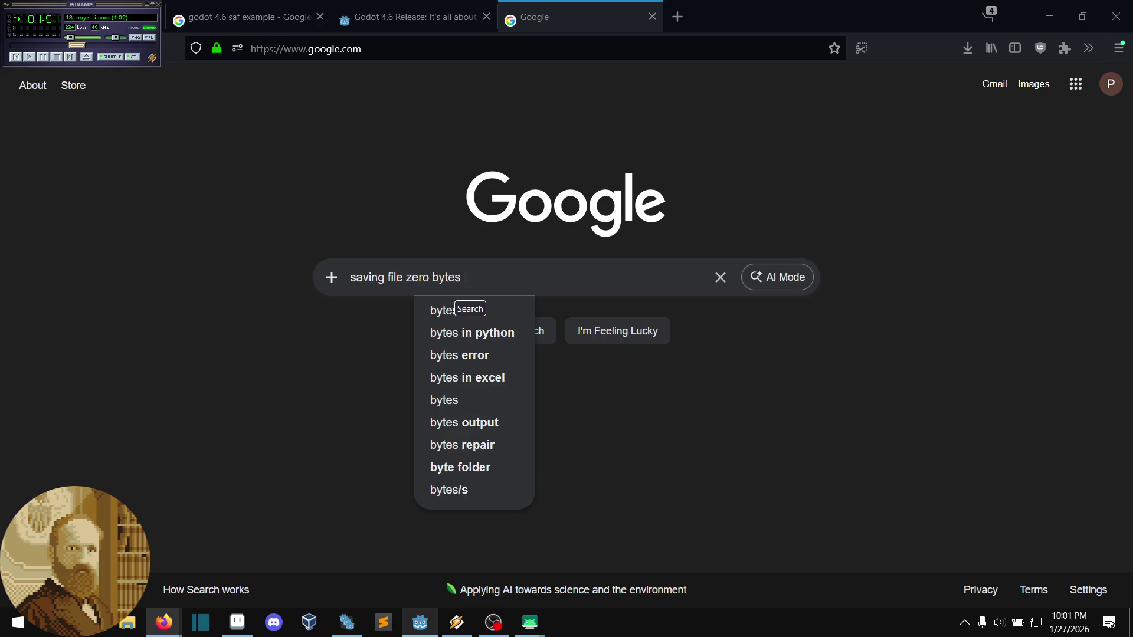
{"action": "type", "text": "godo"}
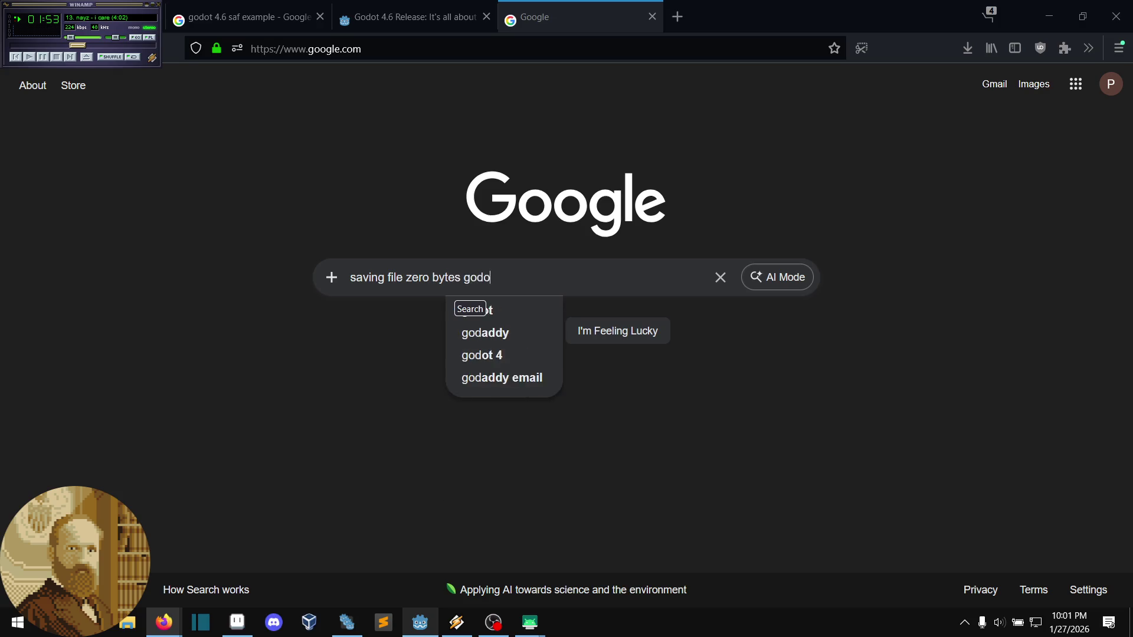
{"action": "type", "text": "t 4."}
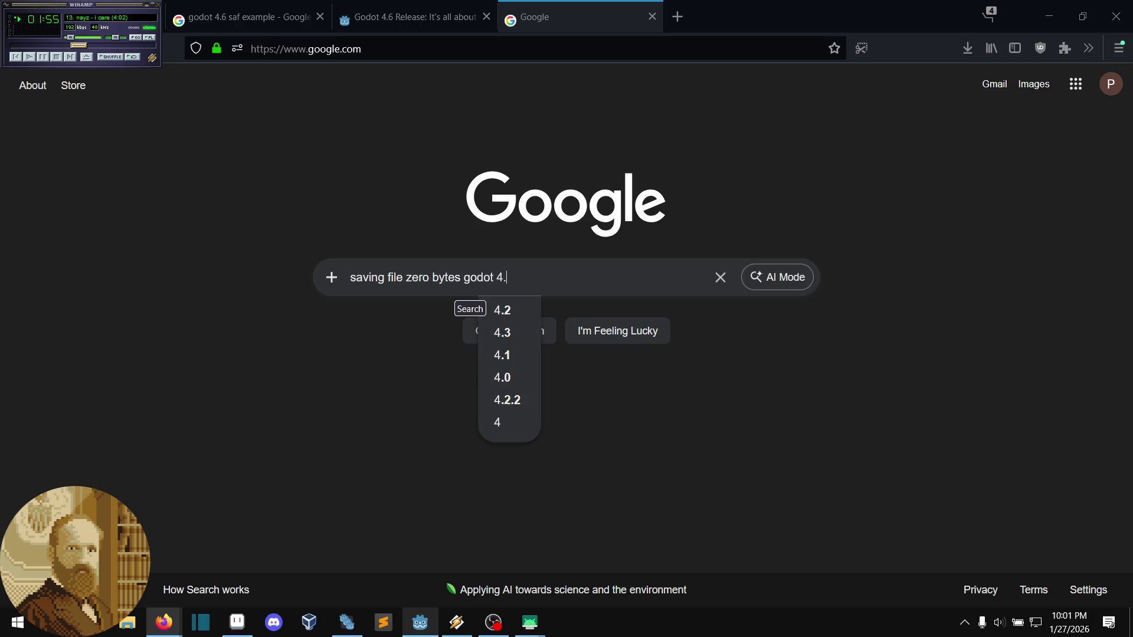
{"action": "type", "text": "6 android"}
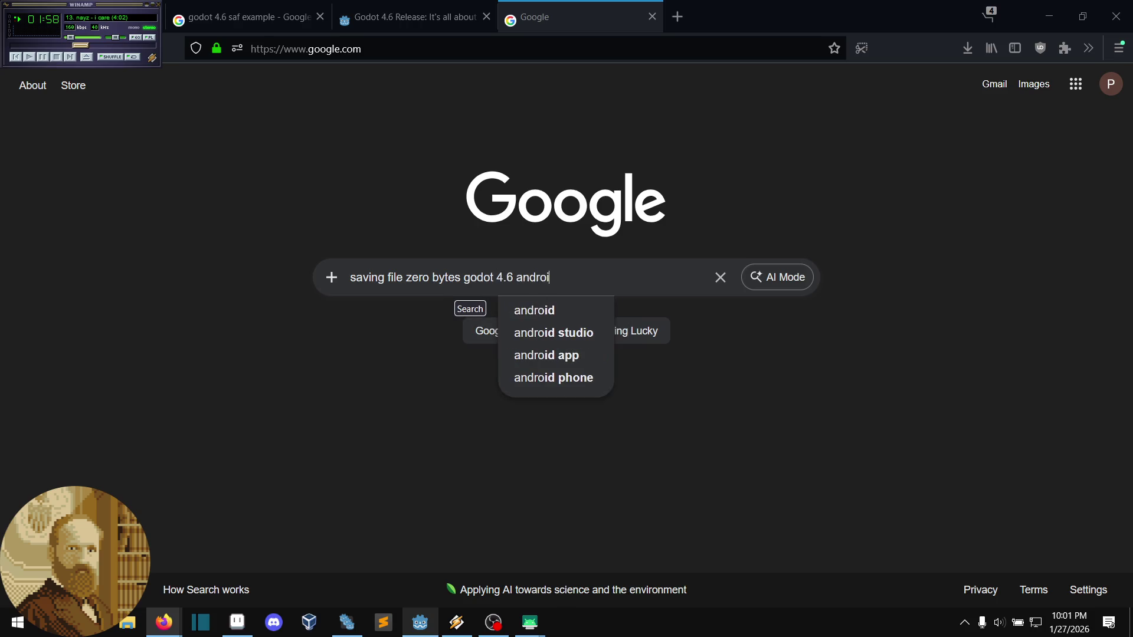
{"action": "key", "text": "Return"}
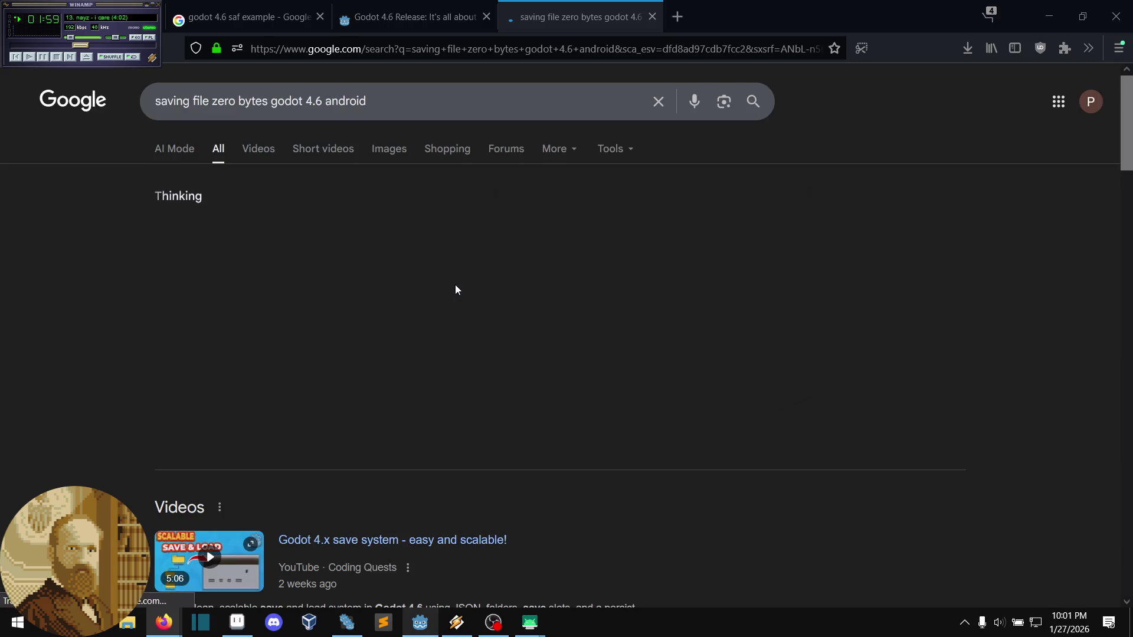
- Skim the search results, then return to sprite_scene.gd in the Godot editor
{"action": "middle_click", "coordinate": [794, 481]}
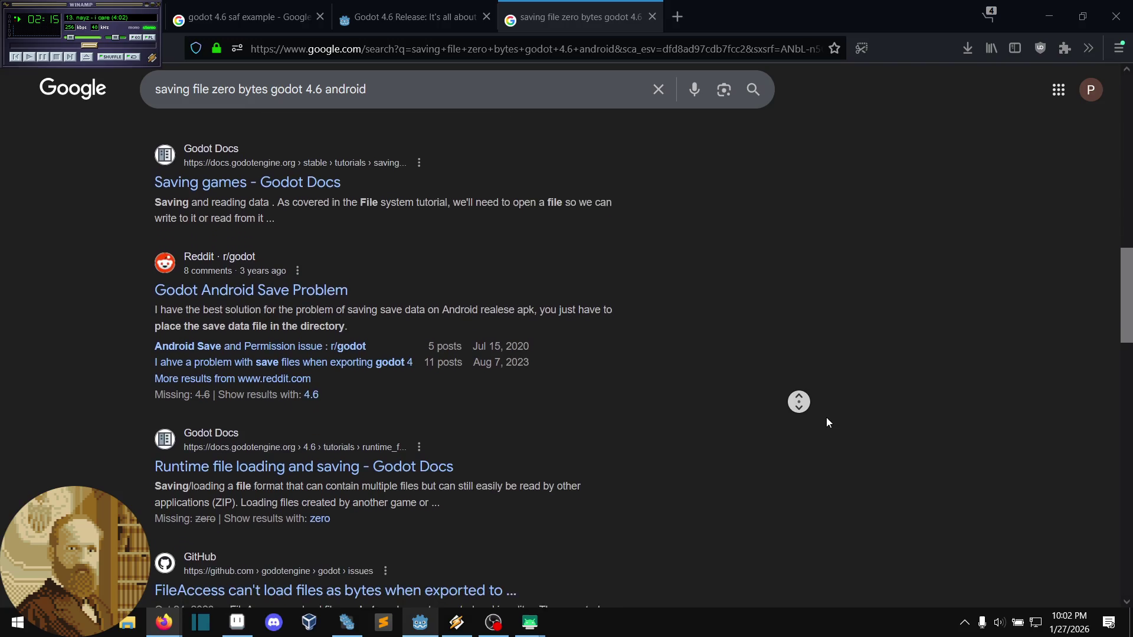
{"action": "left_click", "coordinate": [825, 410]}
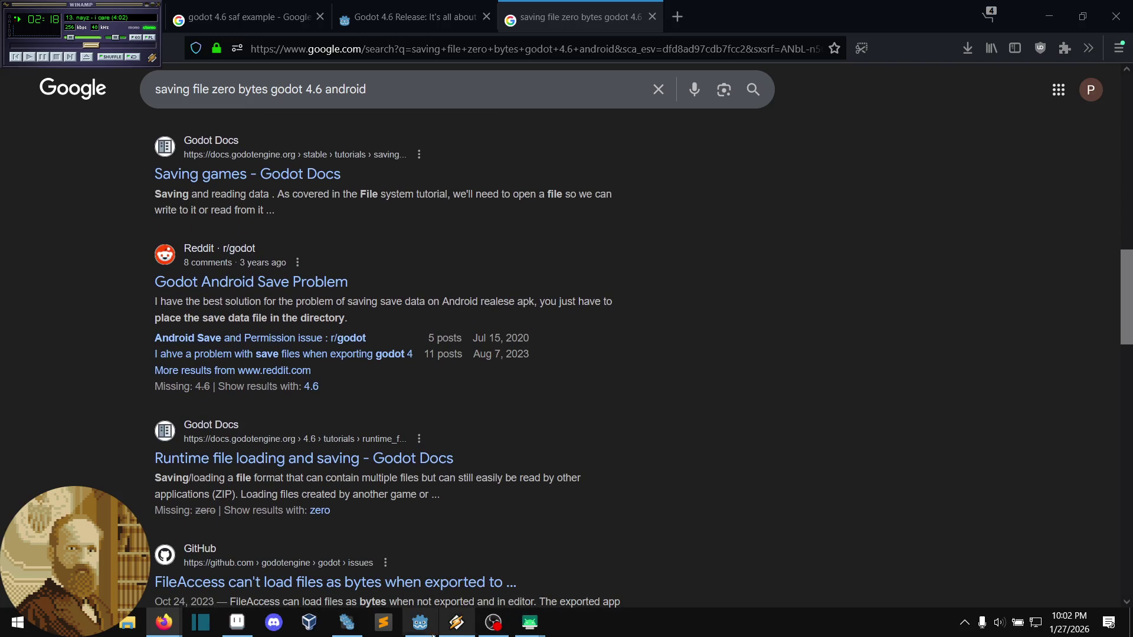
{"action": "left_click", "coordinate": [420, 622]}
{"action": "left_click", "coordinate": [601, 241]}
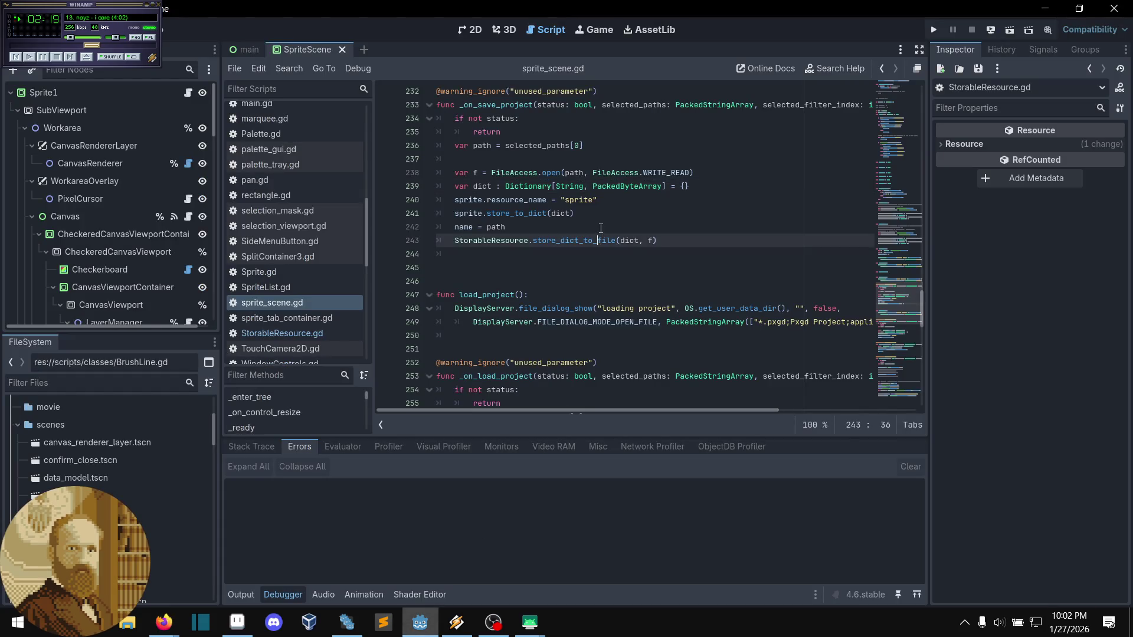
- Add f.close() after the store call in the save function and save the script
{"action": "left_click", "coordinate": [613, 224]}
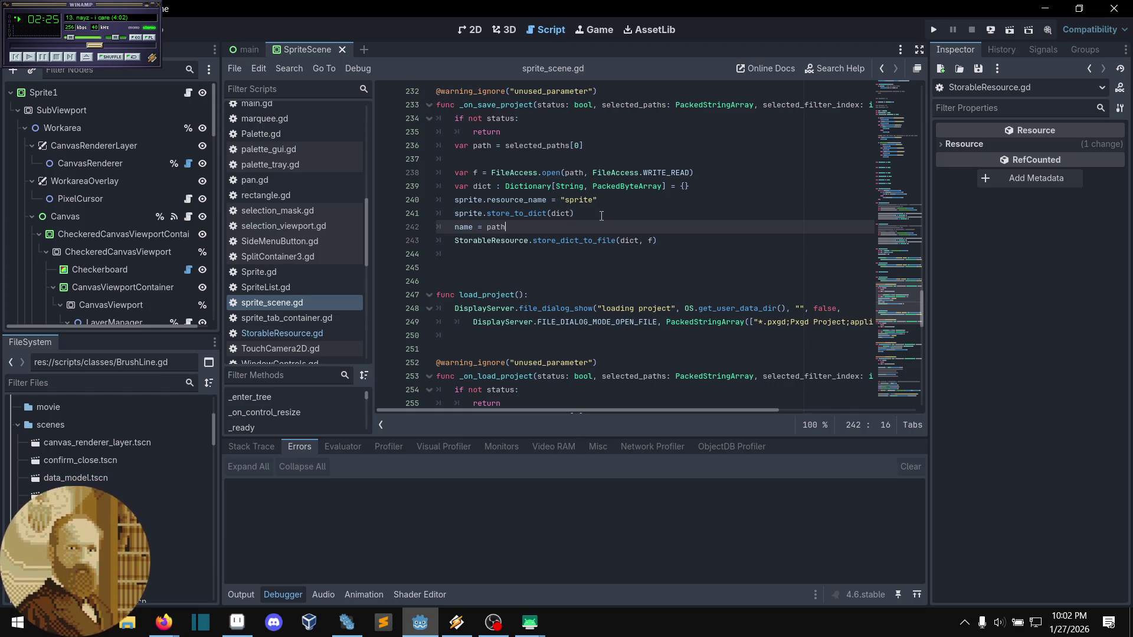
{"action": "scroll", "coordinate": [584, 227], "scroll_direction": "up", "scroll_amount": 1}
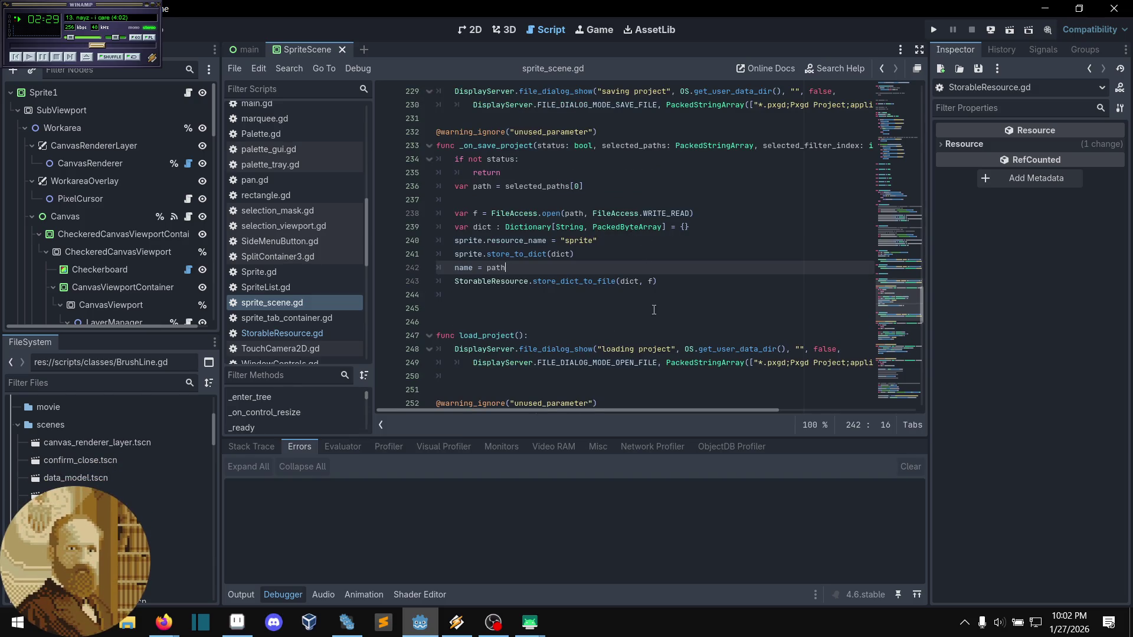
{"action": "left_click", "coordinate": [653, 290]}
{"action": "key", "text": "Return"}
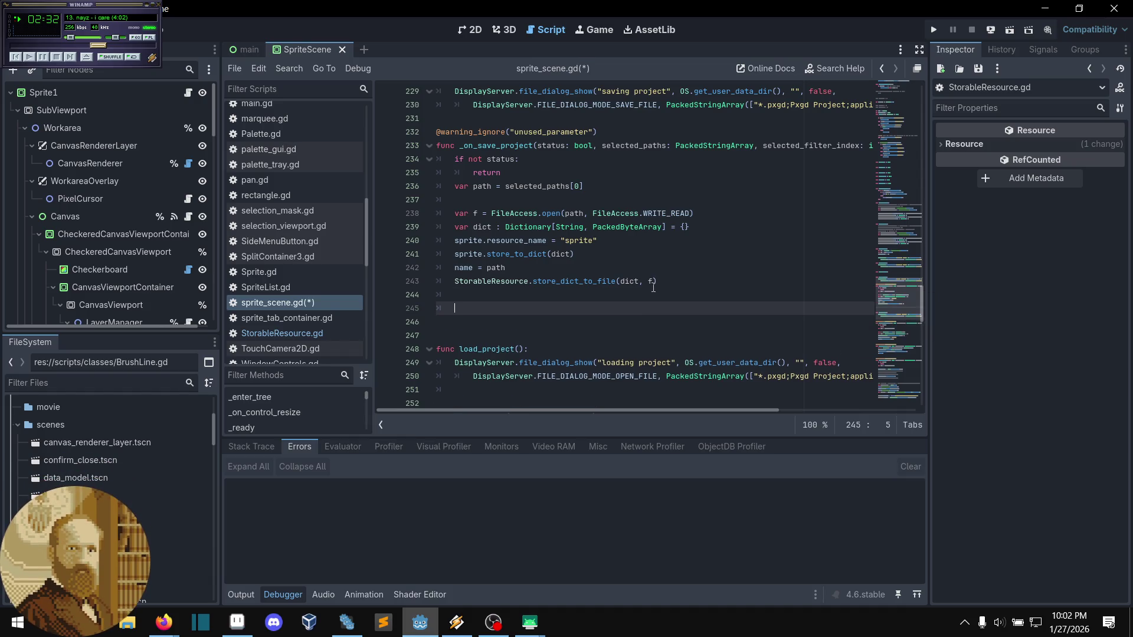
{"action": "type", "text": "f.cl"}
{"action": "key", "text": "Return"}
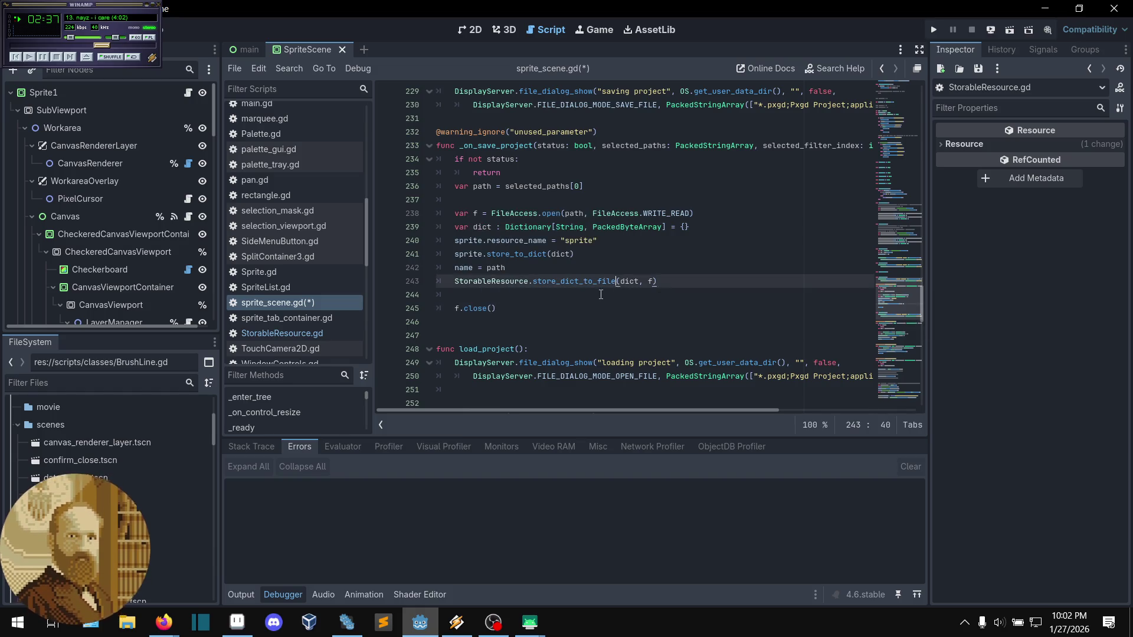
{"action": "left_click", "coordinate": [588, 282], "text": "ctrl"}
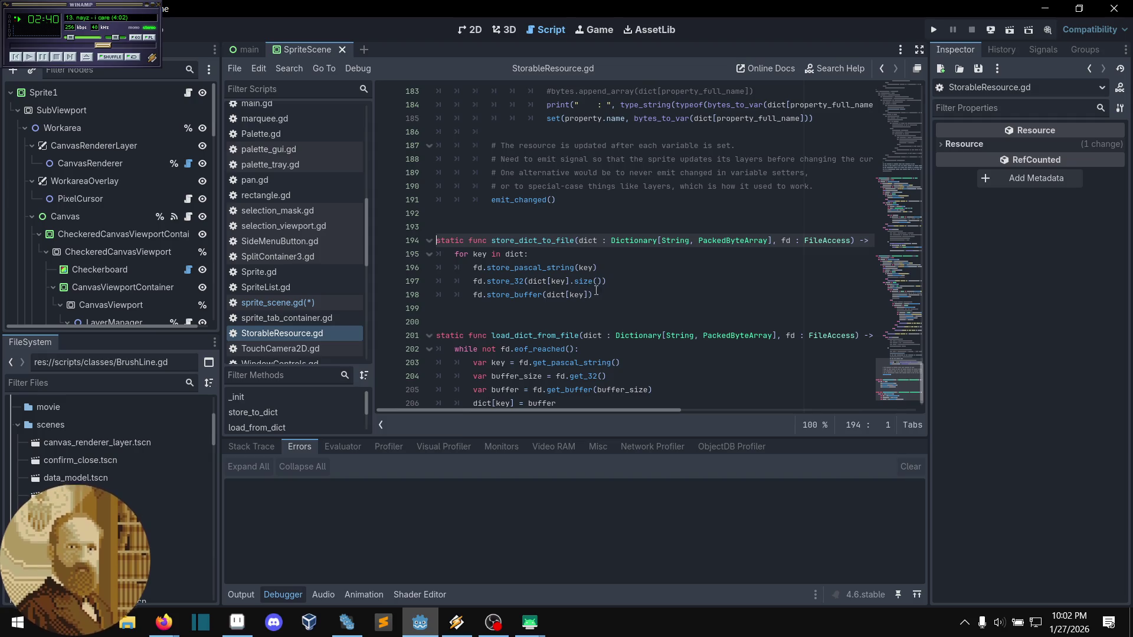
{"action": "key", "text": "alt+Left"}
{"action": "key", "text": "alt+Left"}
{"action": "key", "text": "alt+Left"}
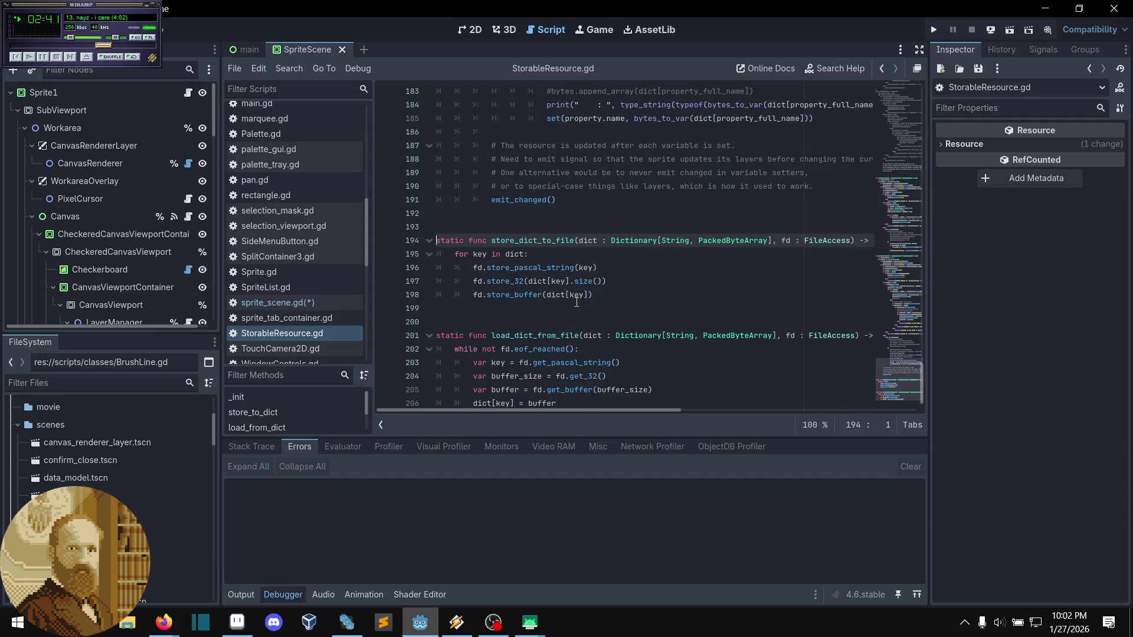
{"action": "left_click", "coordinate": [601, 303]}
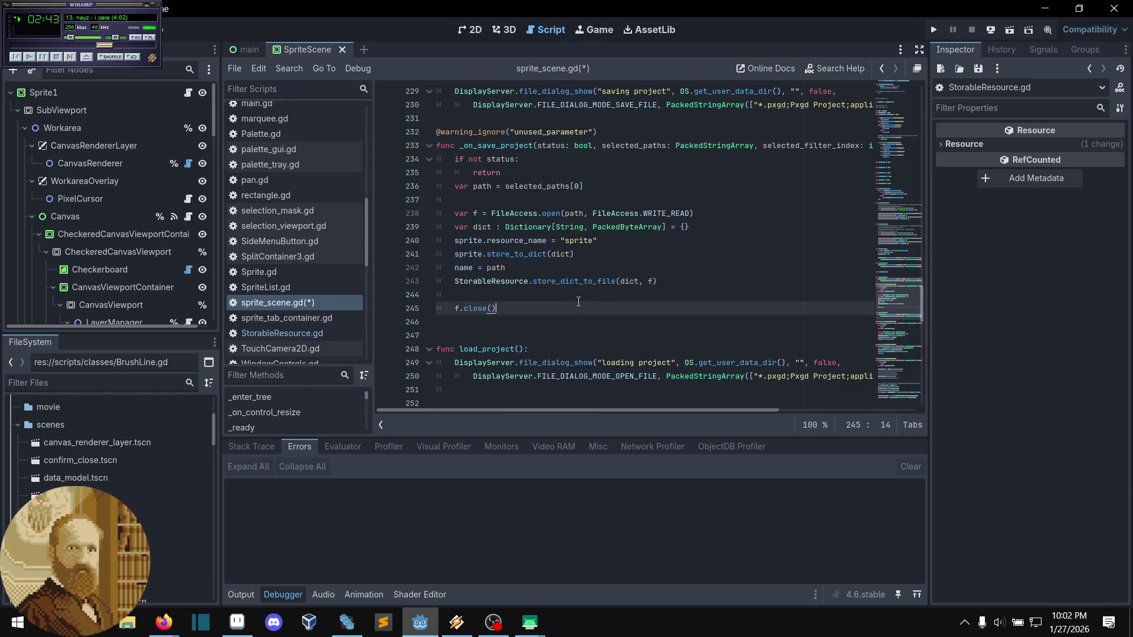
{"action": "key", "text": "ctrl+s"}
- Add f.close() after the load_from_dict line at the end of _on_load_project
{"action": "left_click", "coordinate": [571, 299]}
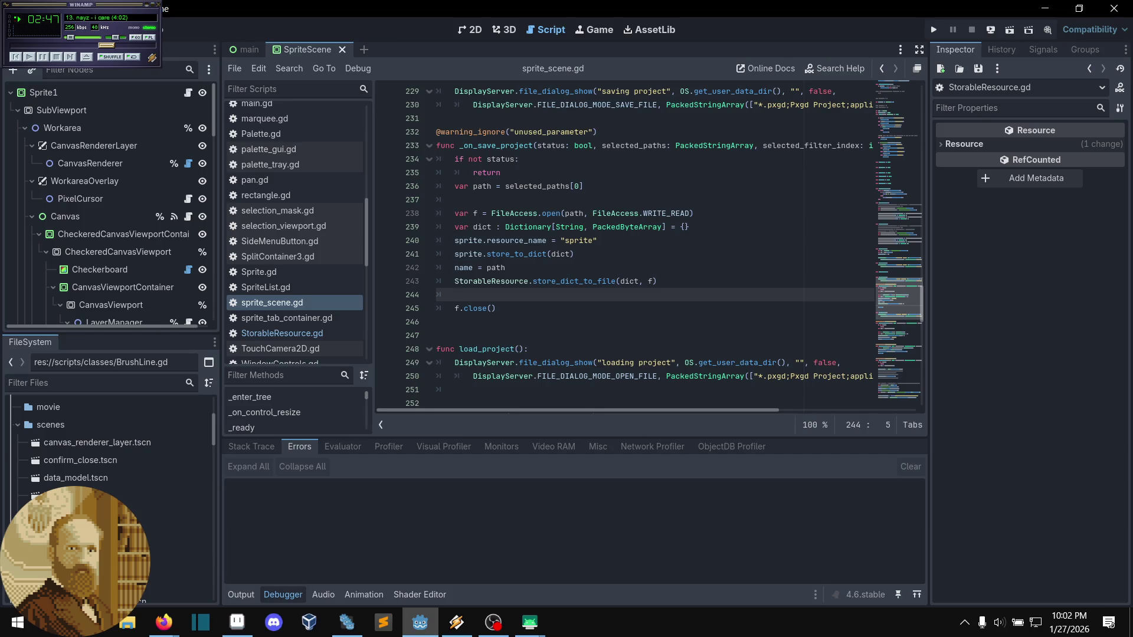
{"action": "key", "text": "alt+Tab"}
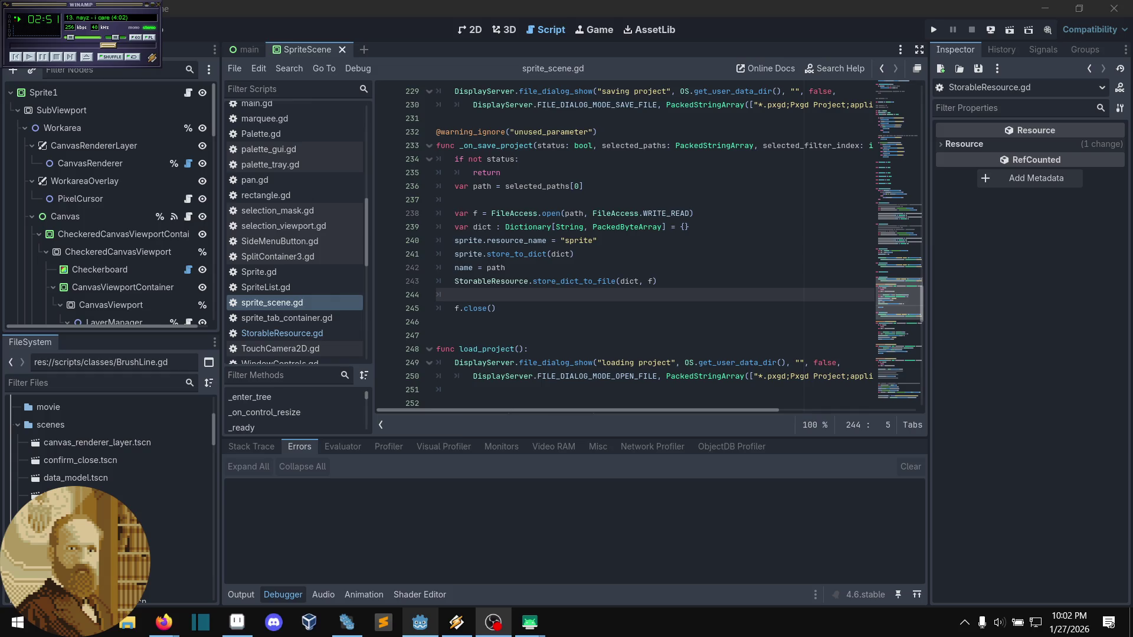
{"action": "key", "text": "alt+Tab"}
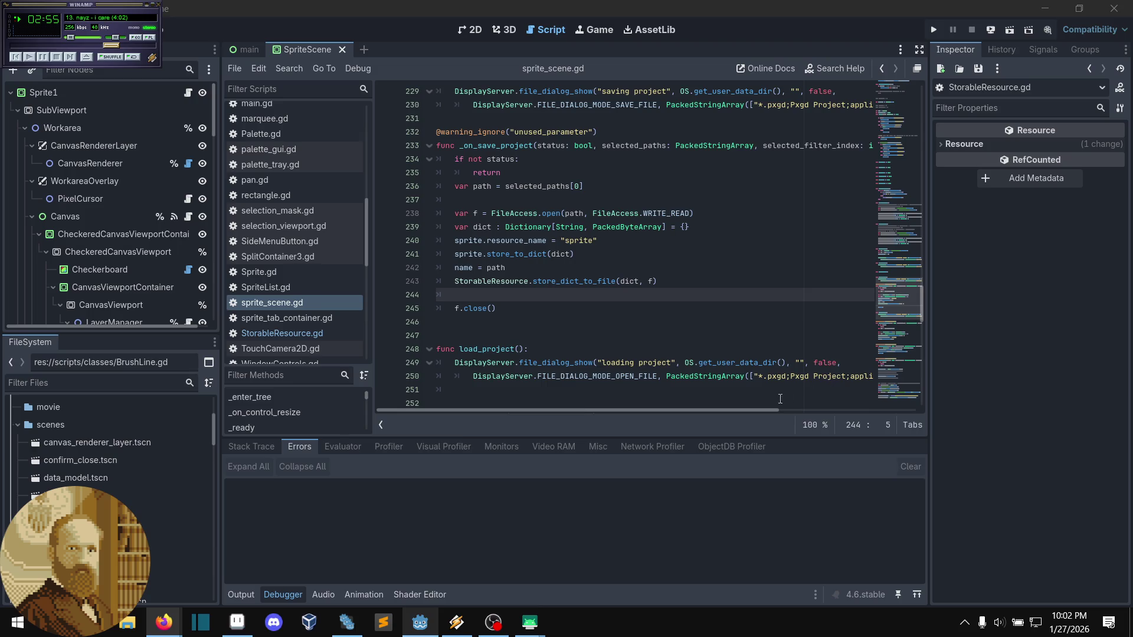
{"action": "left_click", "coordinate": [568, 282]}
{"action": "scroll", "coordinate": [566, 289], "scroll_direction": "down", "scroll_amount": 2}
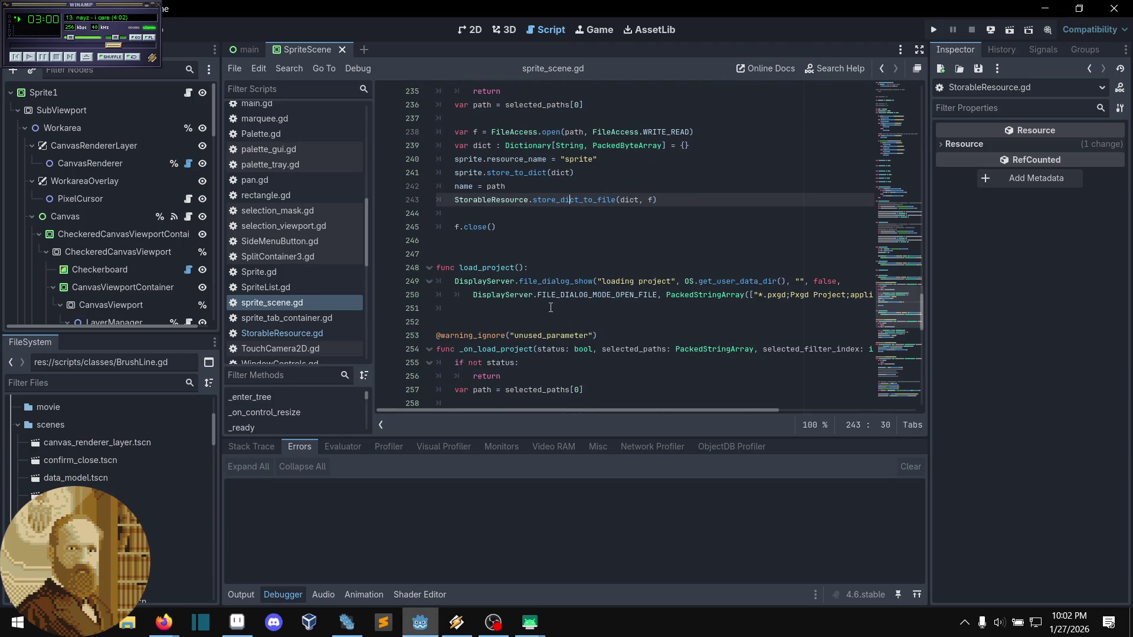
{"action": "scroll", "coordinate": [548, 308], "scroll_direction": "down", "scroll_amount": 3}
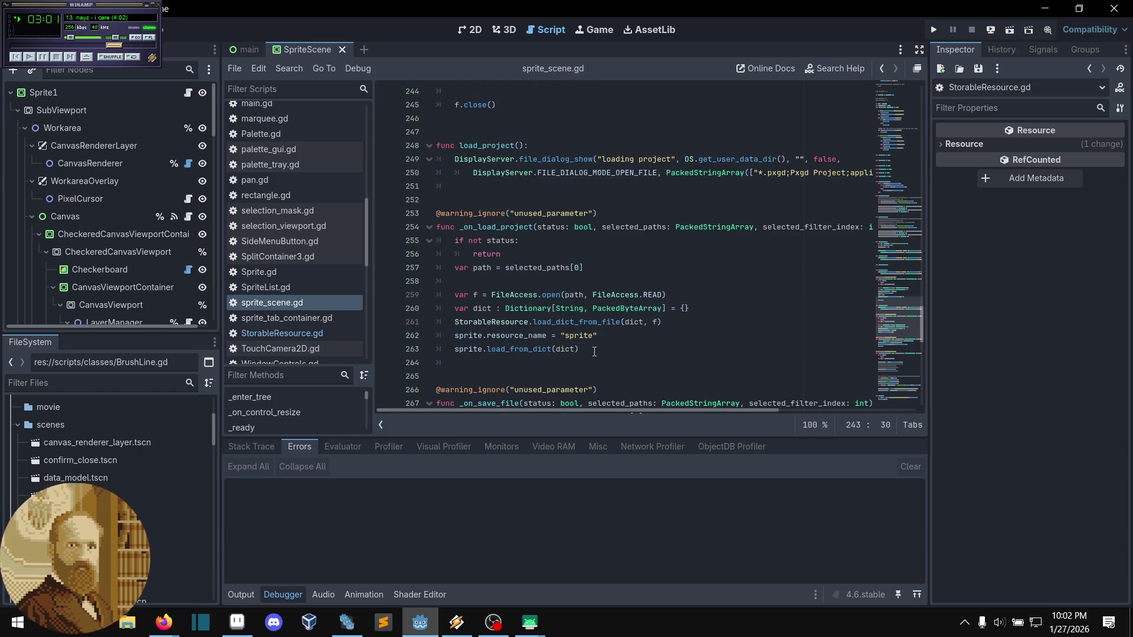
{"action": "left_click", "coordinate": [593, 351]}
{"action": "key", "text": "Return"}
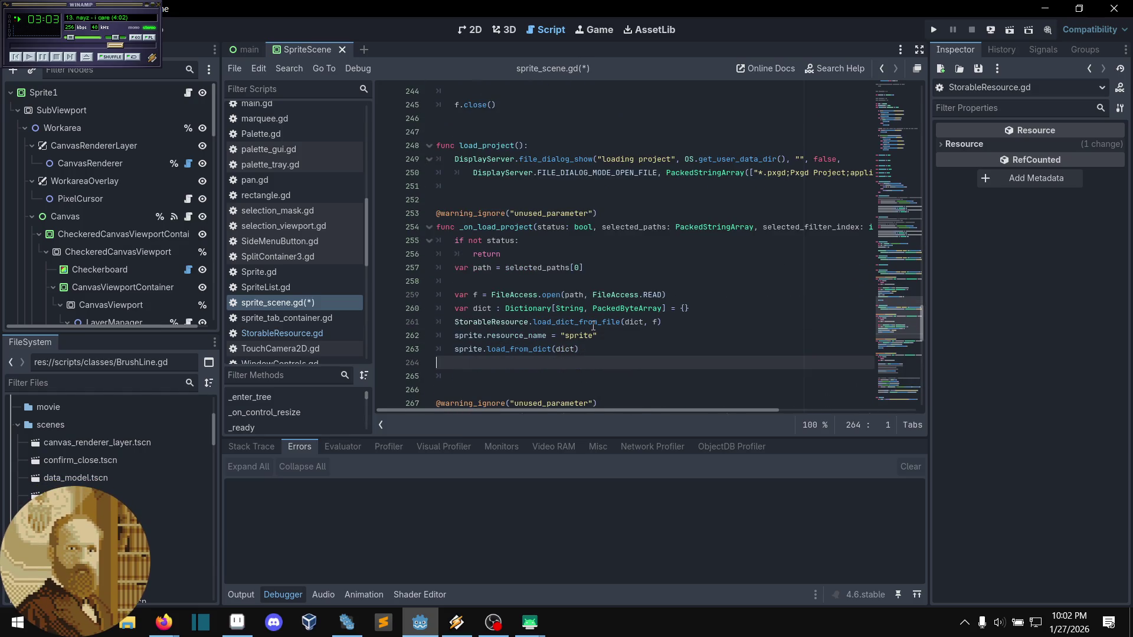
{"action": "key", "text": "Return"}
{"action": "type", "text": "f.clo"}
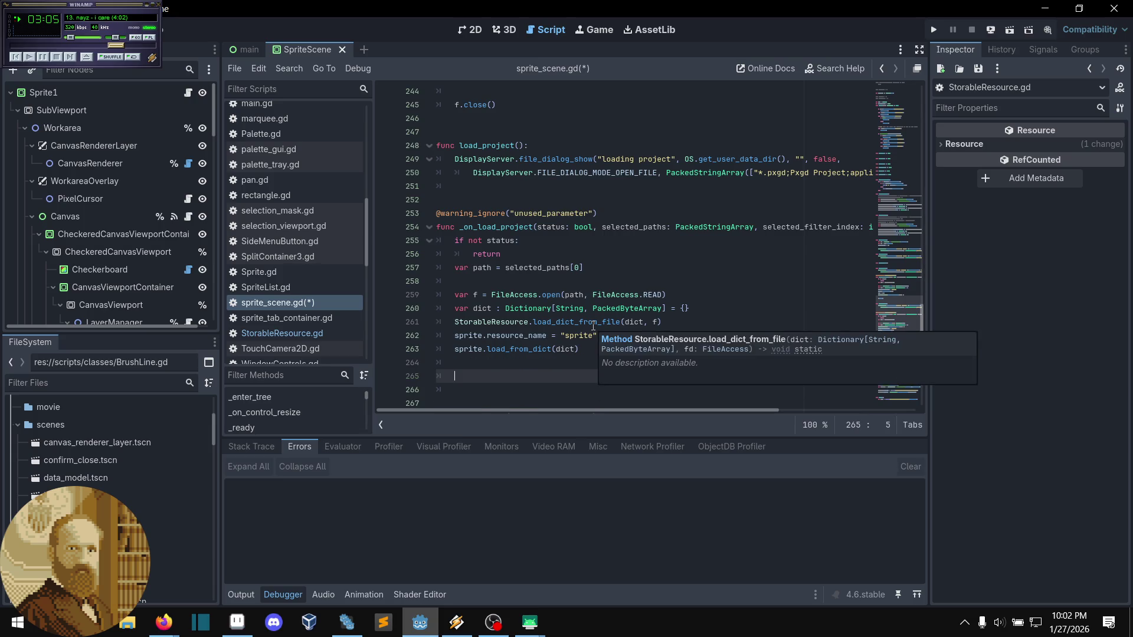
{"action": "type", "text": "se"}
{"action": "key", "text": "Return"}
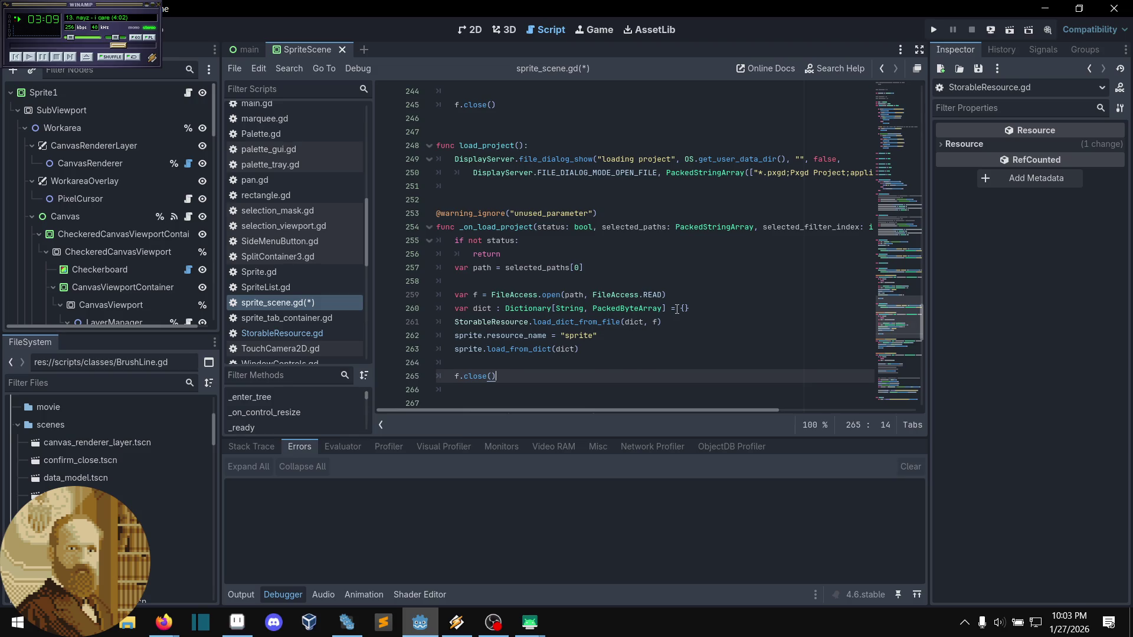
- Insert a blank line before the f.close() call in the save handler
{"action": "scroll", "coordinate": [654, 286], "scroll_direction": "down", "scroll_amount": 5}
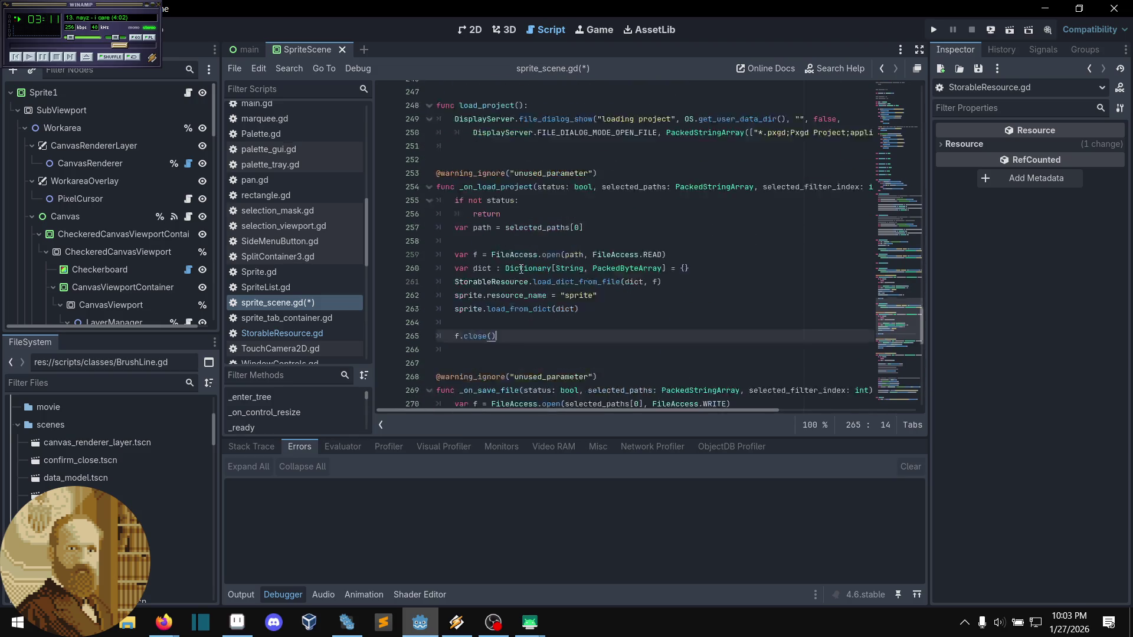
{"action": "scroll", "coordinate": [515, 262], "scroll_direction": "down", "scroll_amount": 1}
{"action": "left_click", "coordinate": [543, 242]}
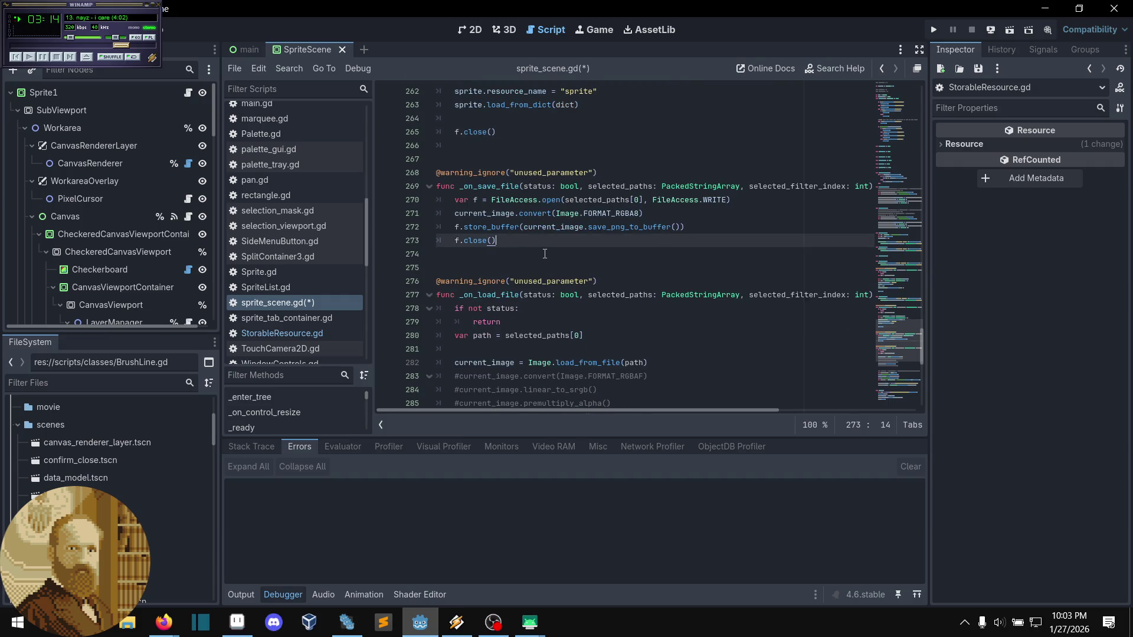
{"action": "key", "text": "Home"}
{"action": "key", "text": "Return"}
{"action": "key", "text": "End"}
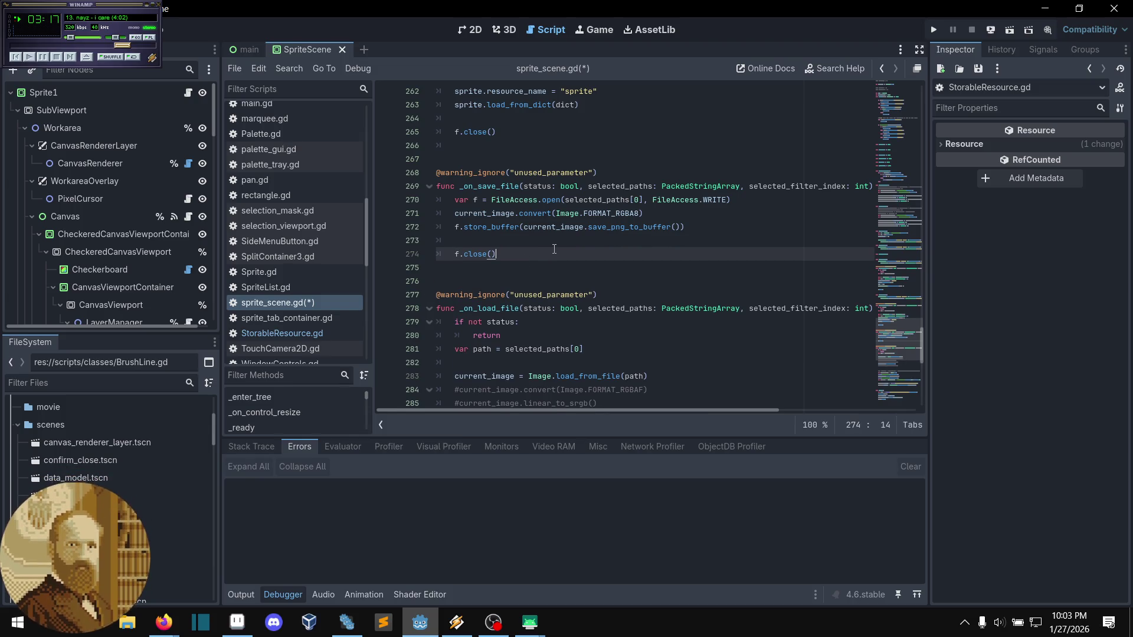
{"action": "scroll", "coordinate": [555, 255], "scroll_direction": "down", "scroll_amount": 2}
{"action": "scroll", "coordinate": [555, 254], "scroll_direction": "down", "scroll_amount": 1}
{"action": "left_click", "coordinate": [633, 322]}
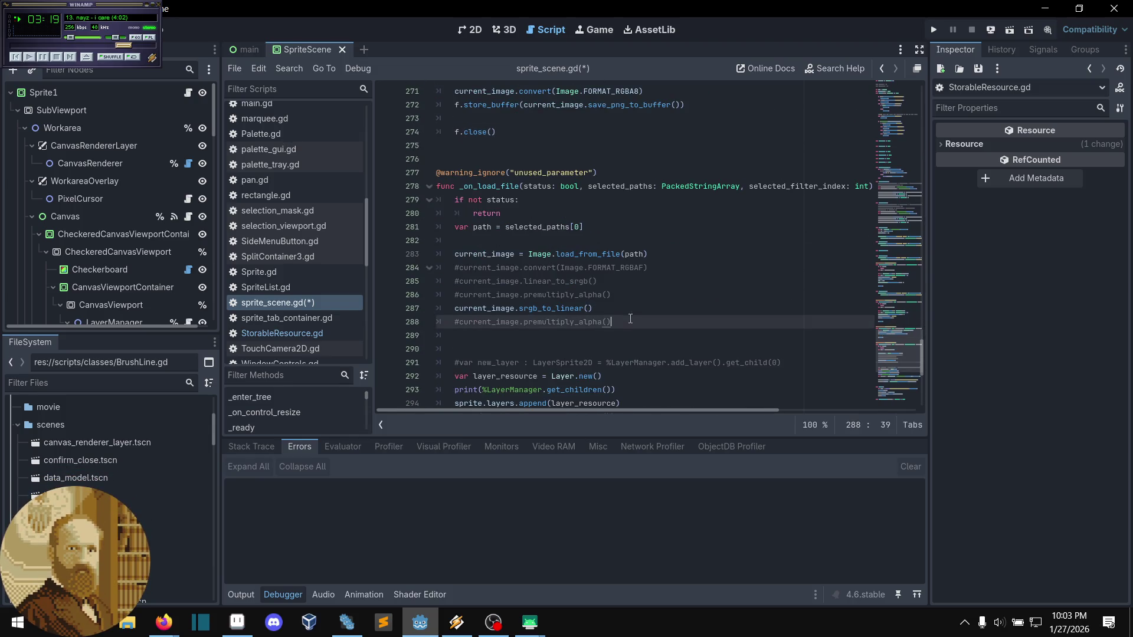
- Scroll through sprite_scene.gd to review the save and load functions
{"action": "scroll", "coordinate": [637, 322], "scroll_direction": "down", "scroll_amount": 6}
{"action": "scroll", "coordinate": [640, 322], "scroll_direction": "up", "scroll_amount": 3}
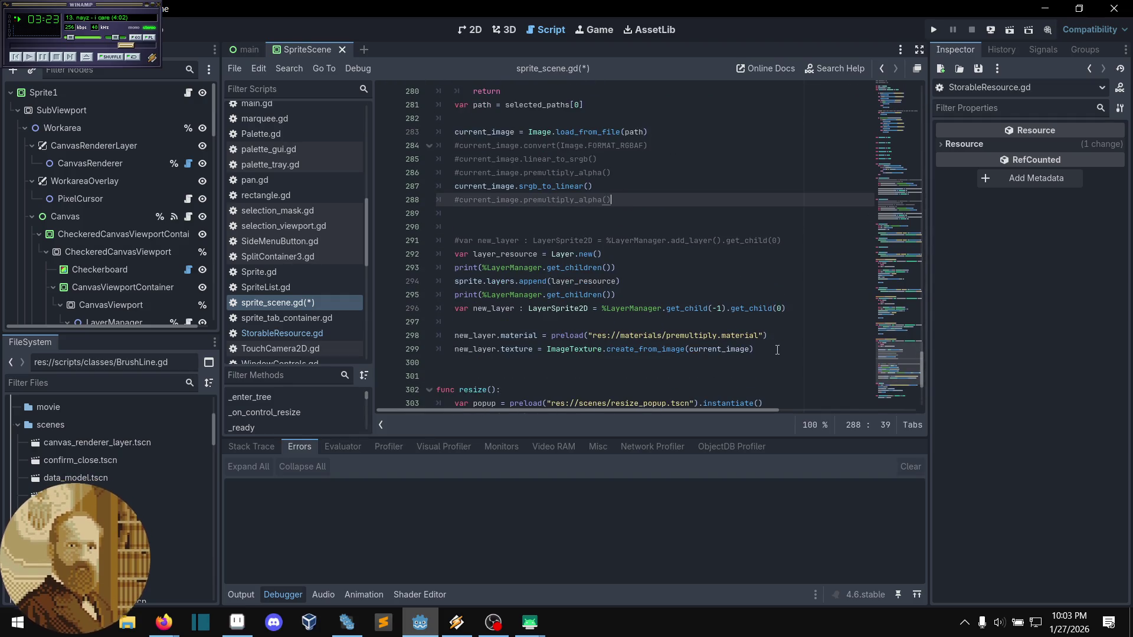
{"action": "left_click", "coordinate": [783, 345]}
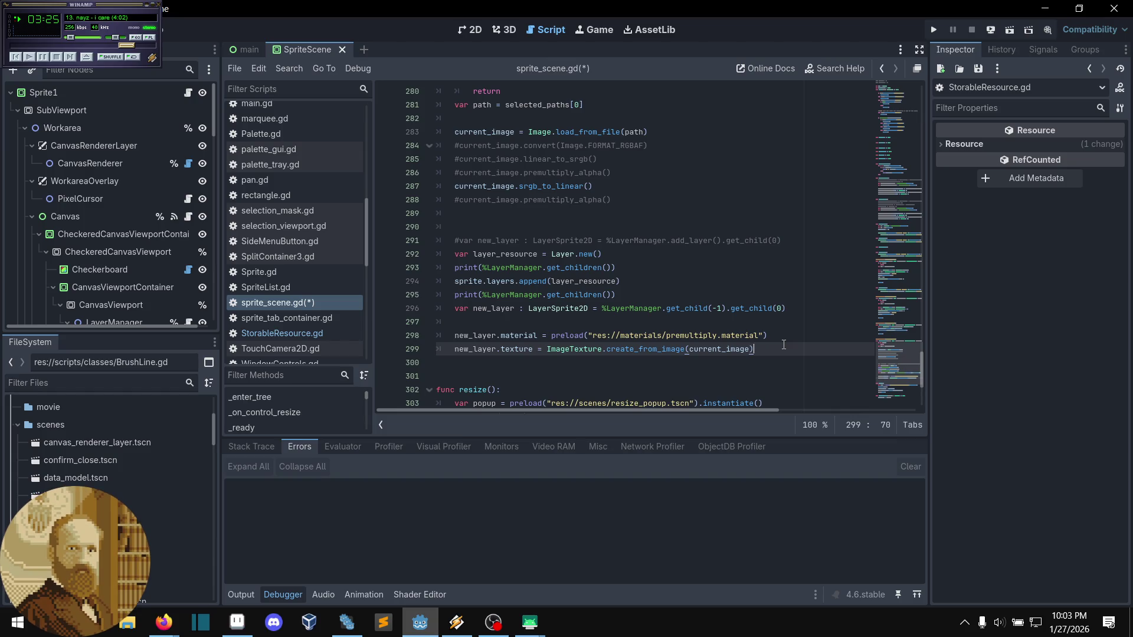
{"action": "scroll", "coordinate": [788, 348], "scroll_direction": "up", "scroll_amount": 1}
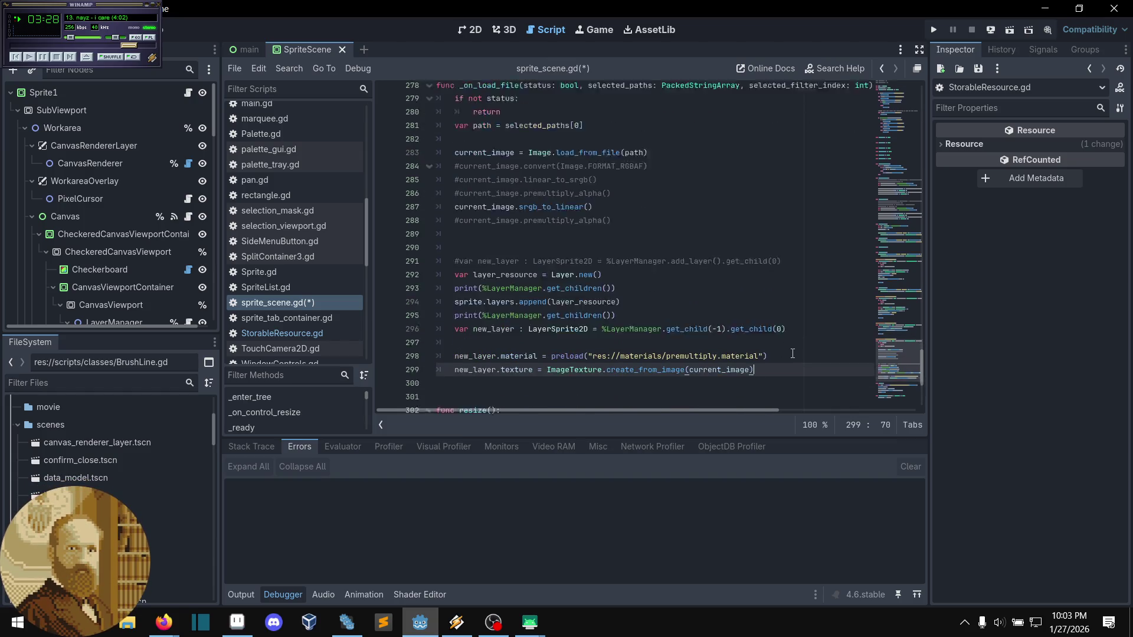
{"action": "scroll", "coordinate": [792, 353], "scroll_direction": "down", "scroll_amount": 1}
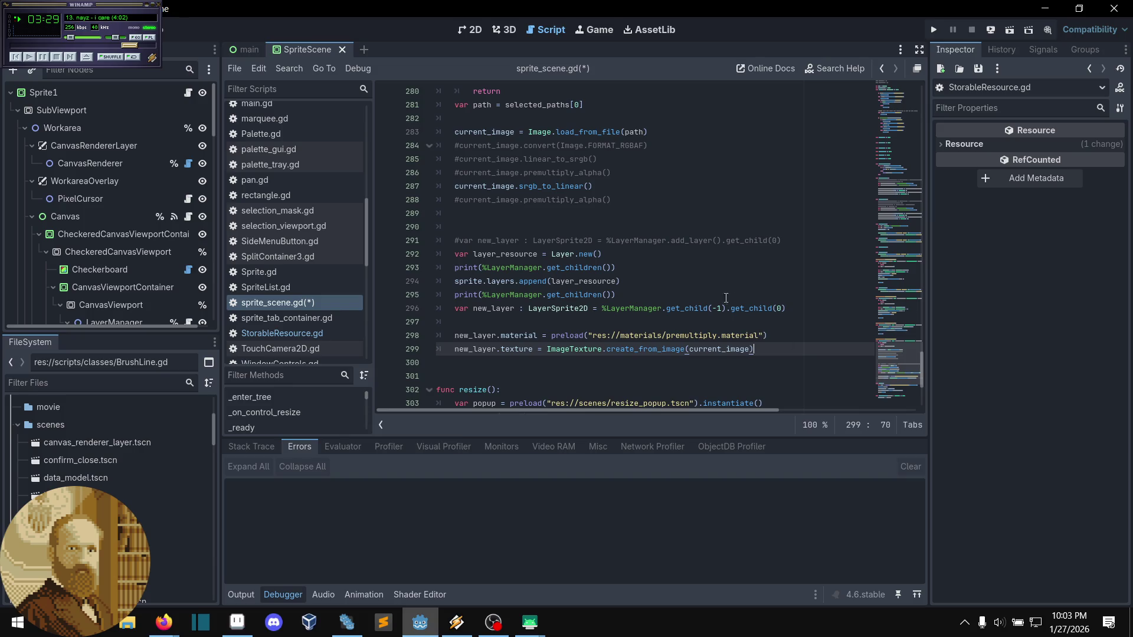
{"action": "scroll", "coordinate": [627, 322], "scroll_direction": "up", "scroll_amount": 2}
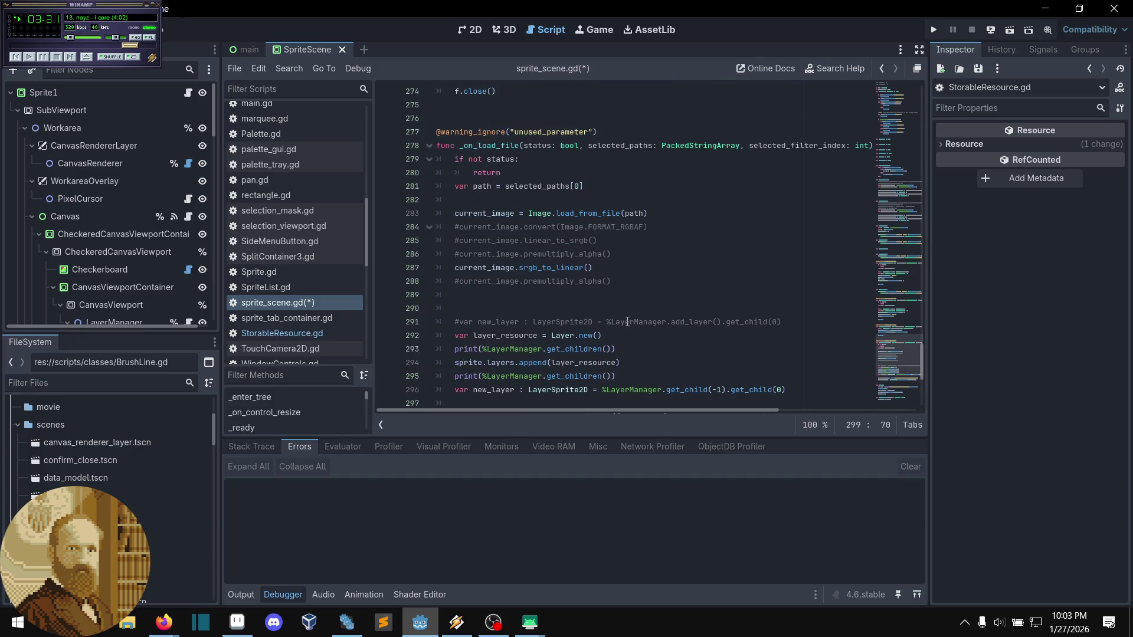
{"action": "scroll", "coordinate": [627, 322], "scroll_direction": "down", "scroll_amount": 4}
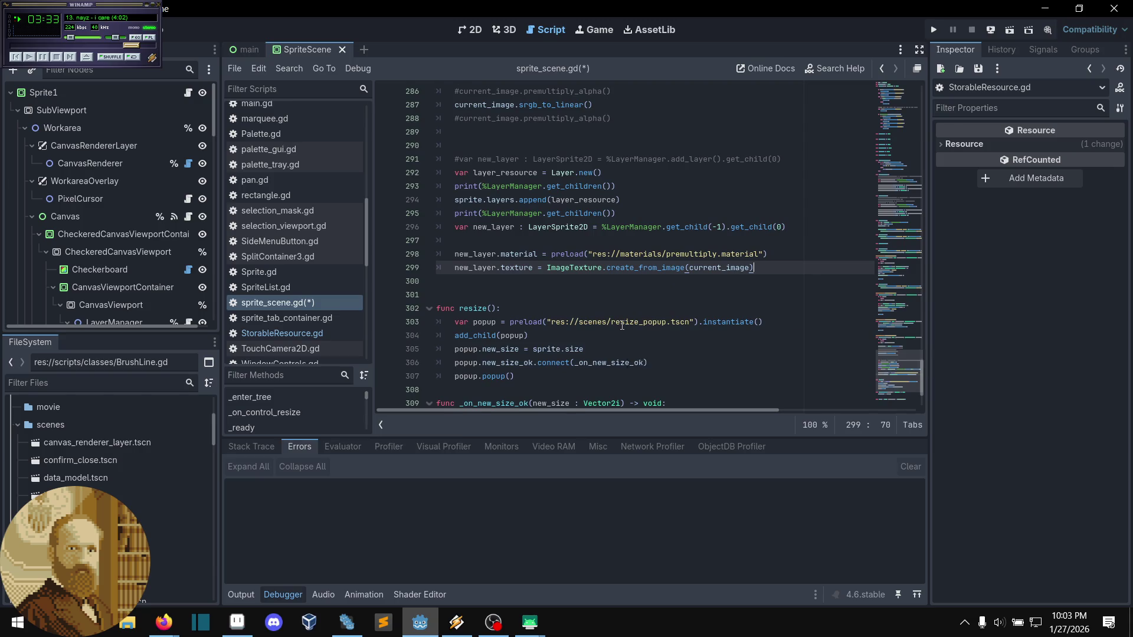
{"action": "scroll", "coordinate": [622, 325], "scroll_direction": "down", "scroll_amount": 2}
{"action": "scroll", "coordinate": [617, 321], "scroll_direction": "up", "scroll_amount": 3}
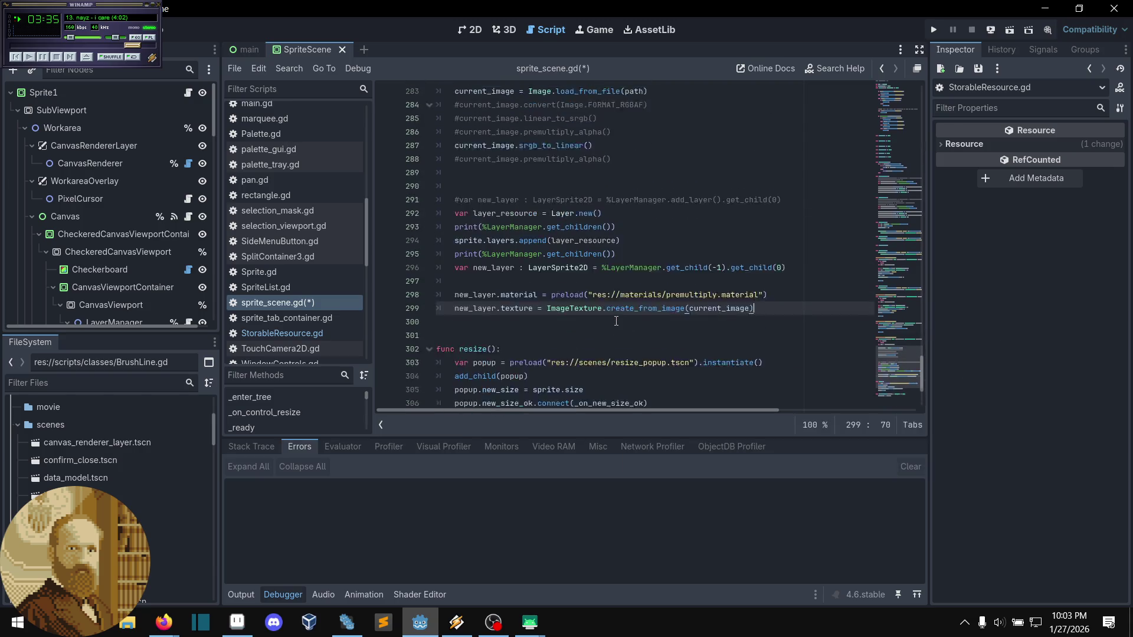
{"action": "scroll", "coordinate": [616, 321], "scroll_direction": "up", "scroll_amount": 1}
{"action": "scroll", "coordinate": [598, 287], "scroll_direction": "up", "scroll_amount": 7}
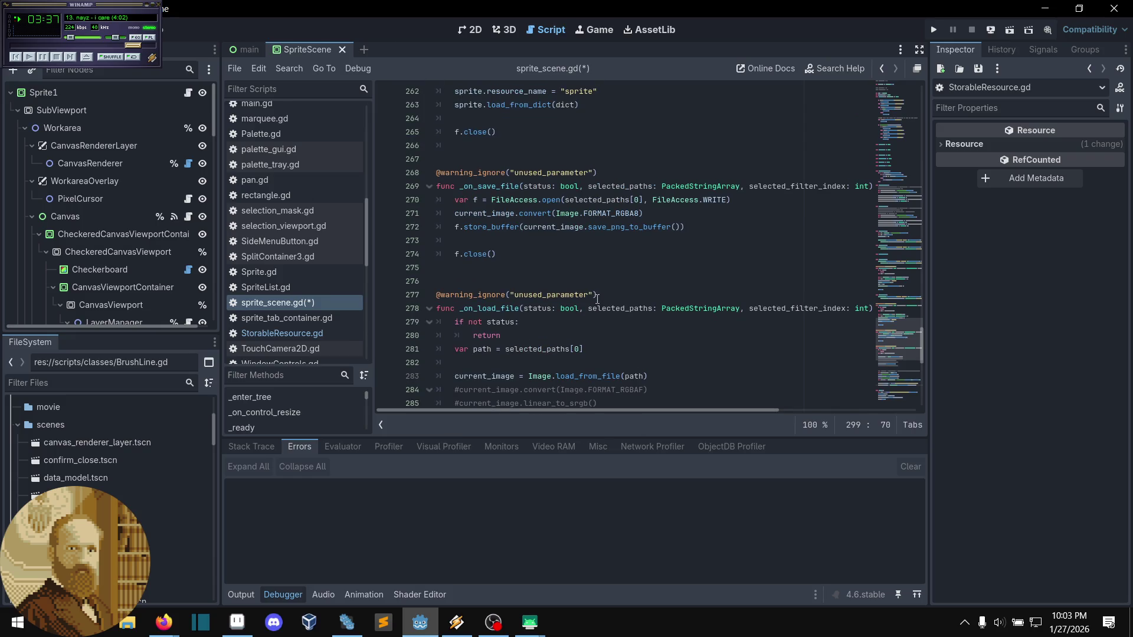
{"action": "scroll", "coordinate": [595, 303], "scroll_direction": "up", "scroll_amount": 2}
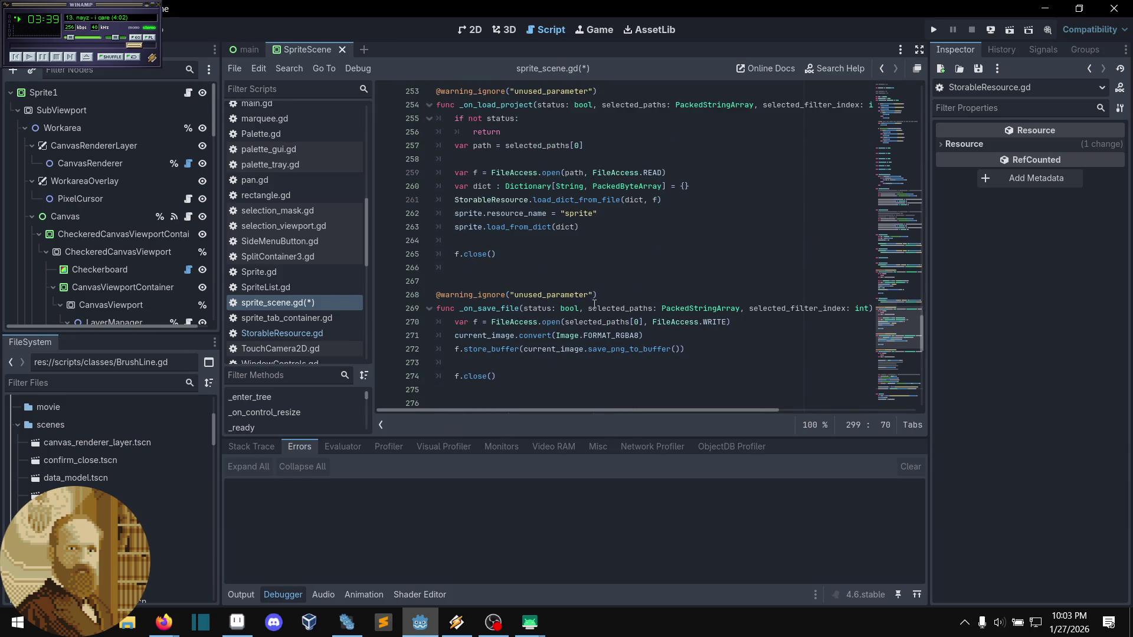
{"action": "scroll", "coordinate": [594, 304], "scroll_direction": "up", "scroll_amount": 1}
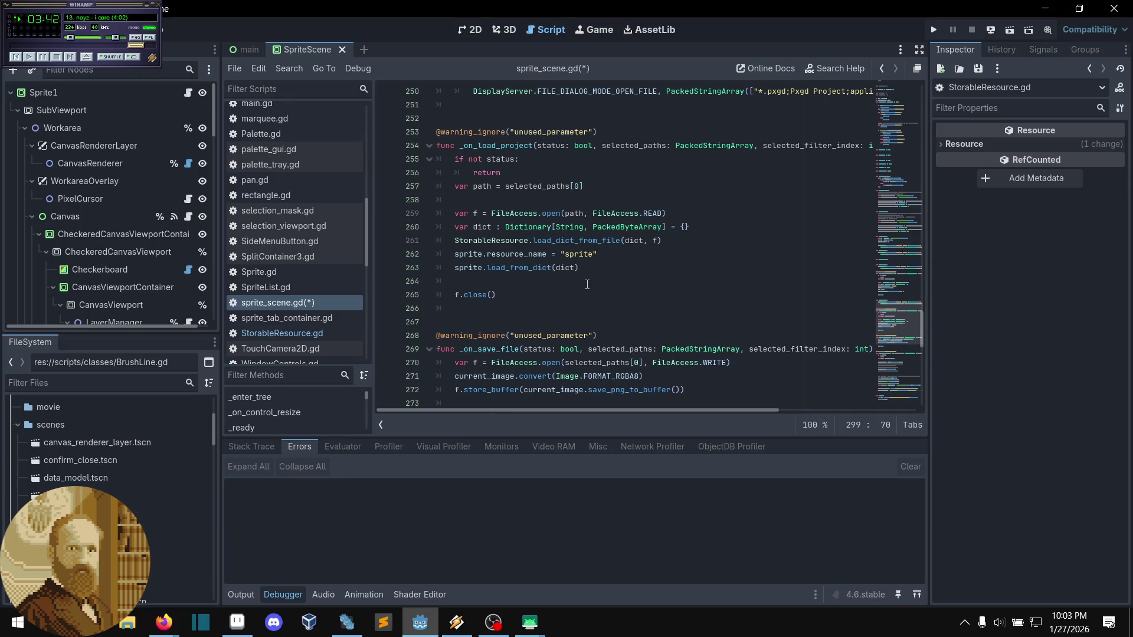
{"action": "scroll", "coordinate": [587, 284], "scroll_direction": "down", "scroll_amount": 1}
{"action": "scroll", "coordinate": [585, 292], "scroll_direction": "up", "scroll_amount": 3}
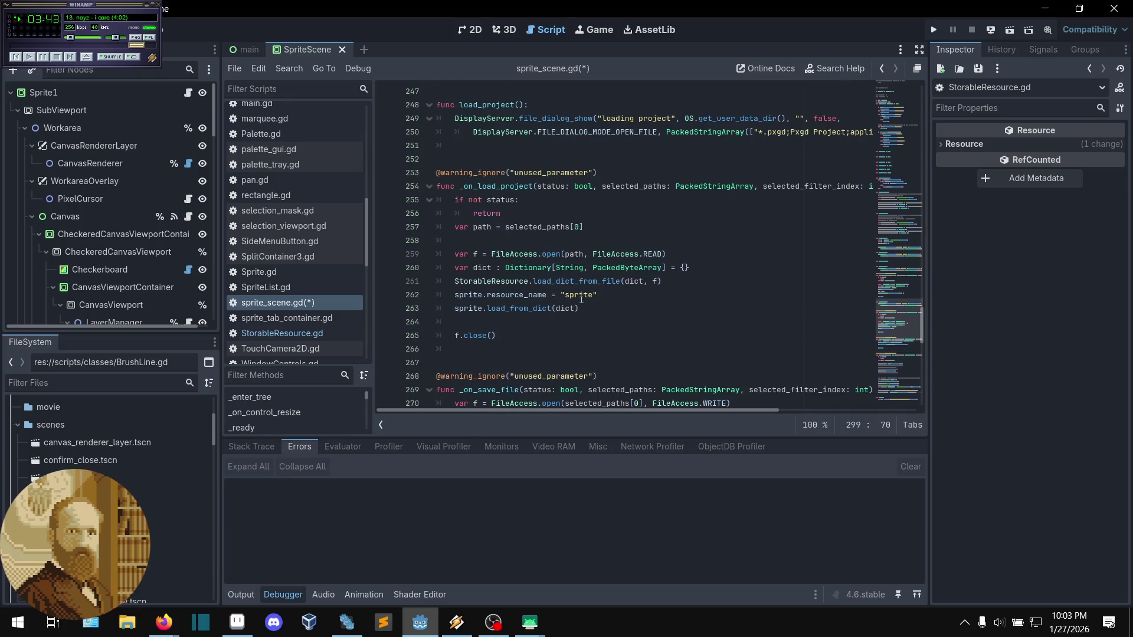
{"action": "scroll", "coordinate": [582, 299], "scroll_direction": "up", "scroll_amount": 4}
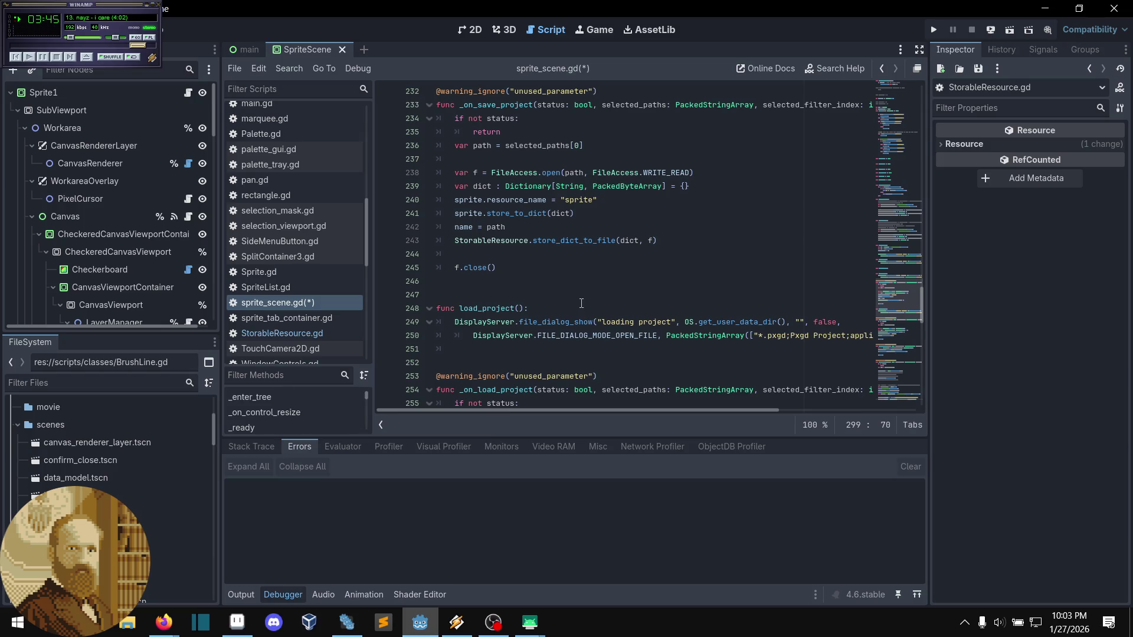
{"action": "scroll", "coordinate": [507, 312], "scroll_direction": "up", "scroll_amount": 1}
{"action": "scroll", "coordinate": [487, 323], "scroll_direction": "up", "scroll_amount": 4}
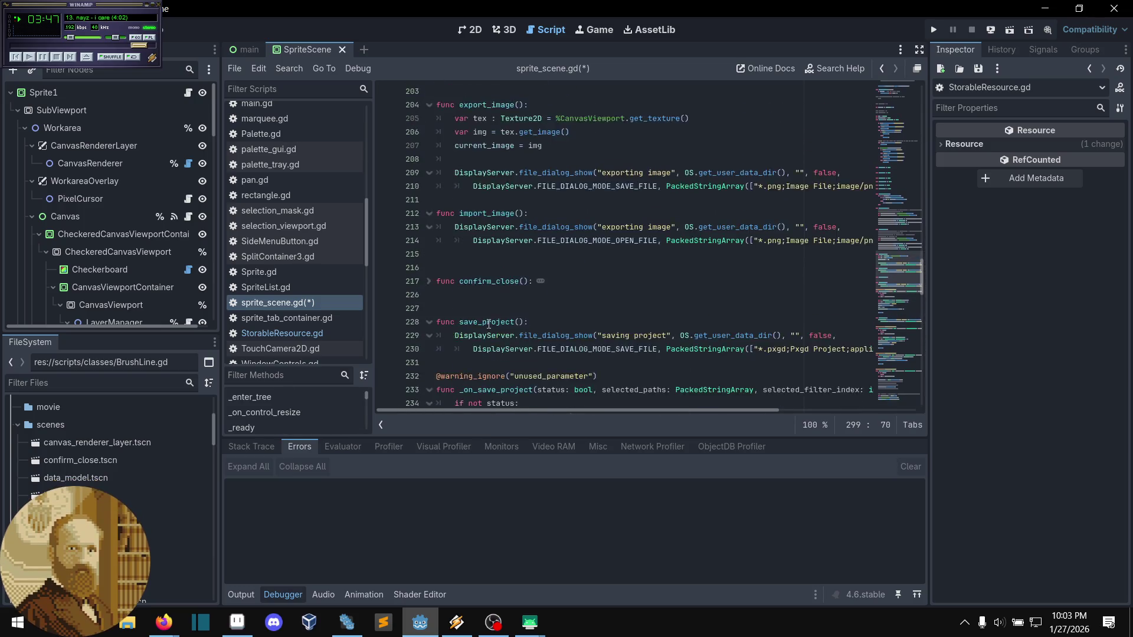
- Deploy the project via Remote Deploy to the Nokia N152DL phone
{"action": "scroll", "coordinate": [490, 326], "scroll_direction": "down", "scroll_amount": 2}
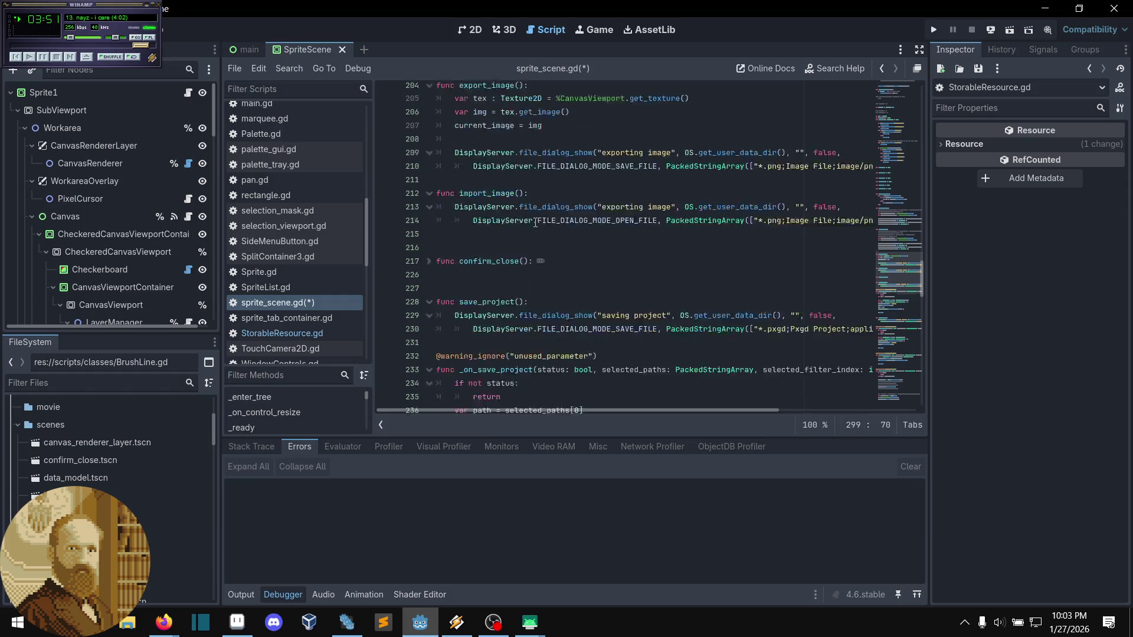
{"action": "scroll", "coordinate": [536, 219], "scroll_direction": "down", "scroll_amount": 1}
{"action": "left_click", "coordinate": [598, 375]}
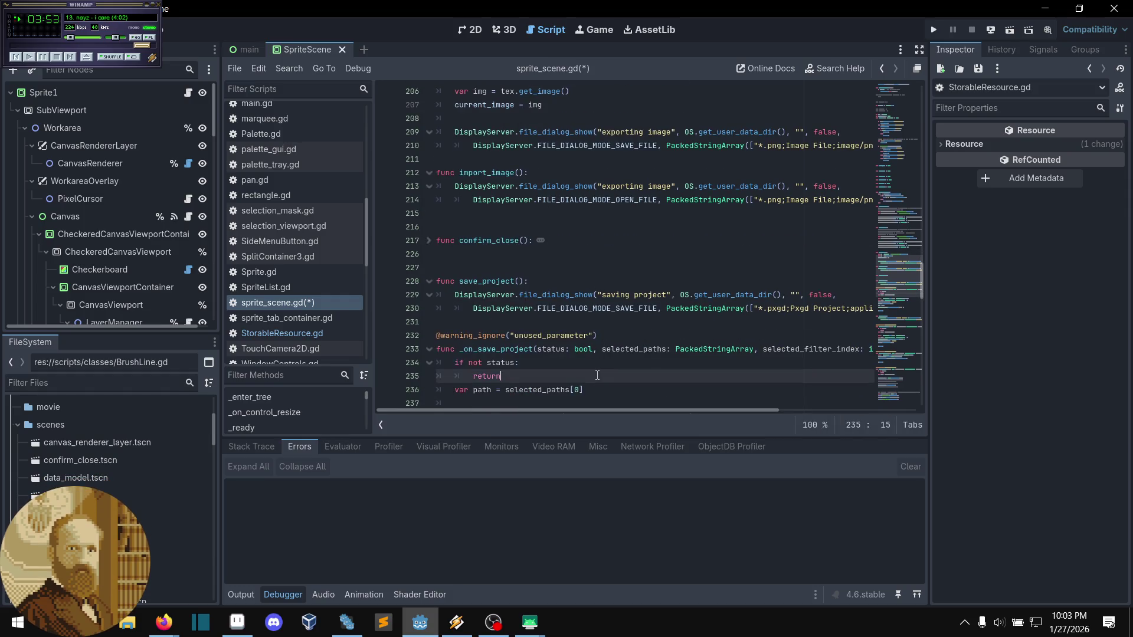
{"action": "left_click", "coordinate": [990, 31]}
{"action": "left_click", "coordinate": [1015, 79]}
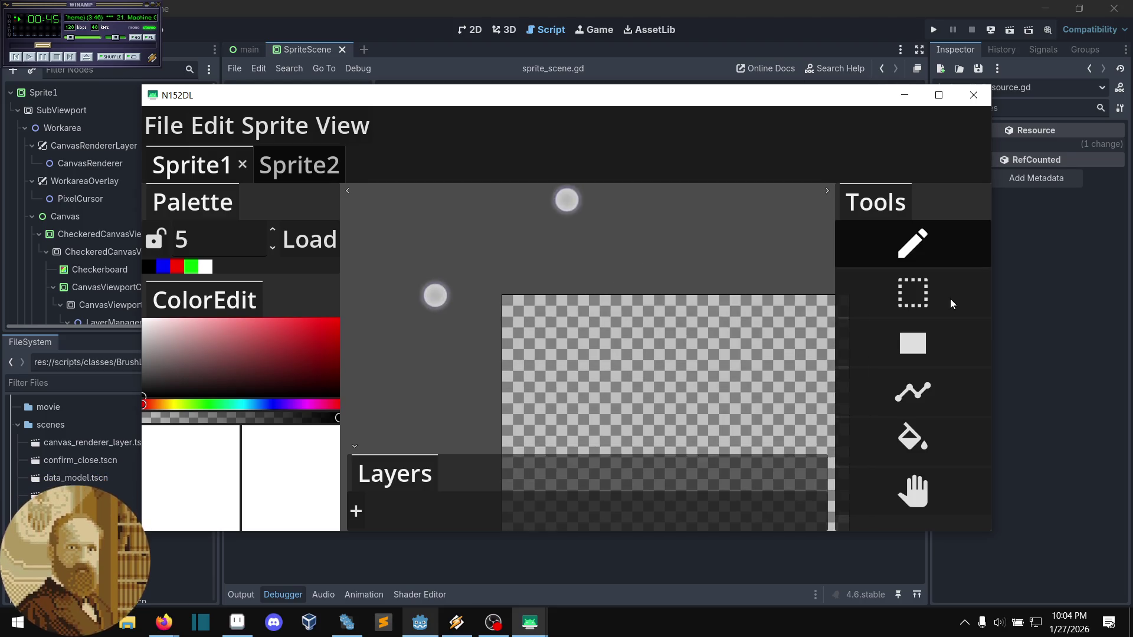
- Open the Sprite menu for Sprite1 in the redeployed pixel art app
{"action": "left_click", "coordinate": [277, 125]}
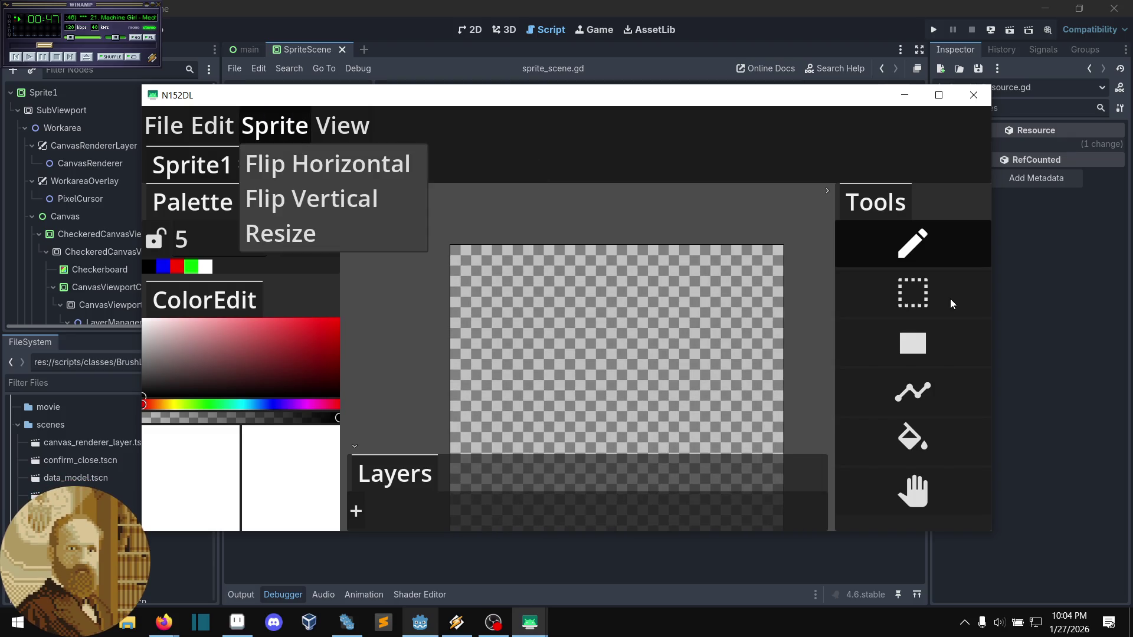
- Resize Sprite1 from 512 × 512 to 51 × 51 and zoom into the new canvas
{"action": "left_click", "coordinate": [329, 242]}
{"action": "left_click", "coordinate": [601, 299]}
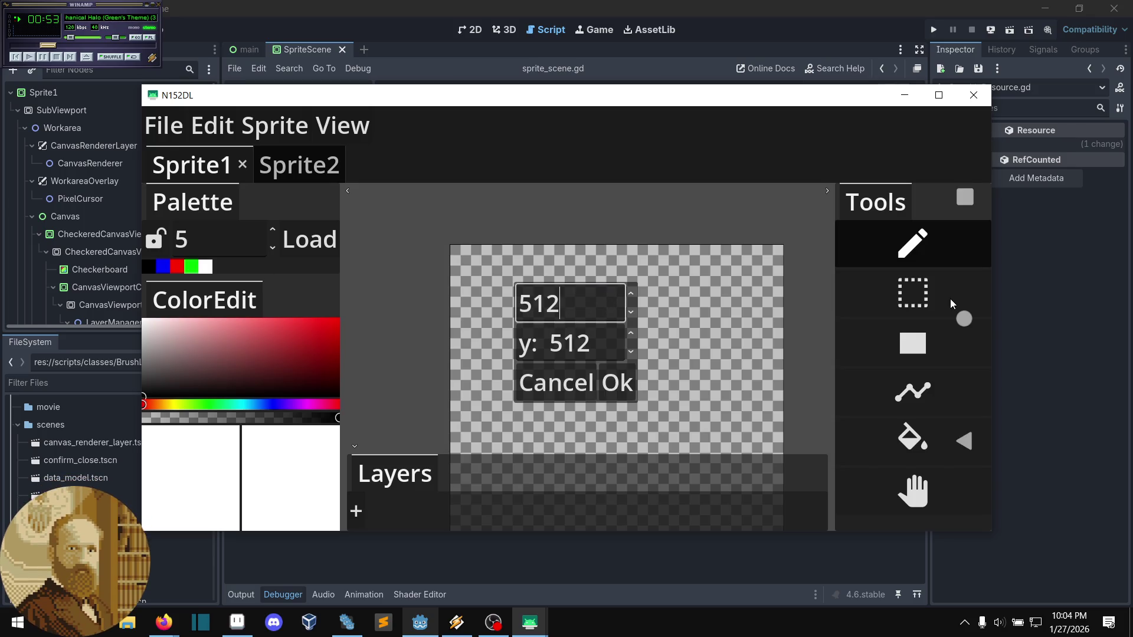
{"action": "key", "text": "BackSpace"}
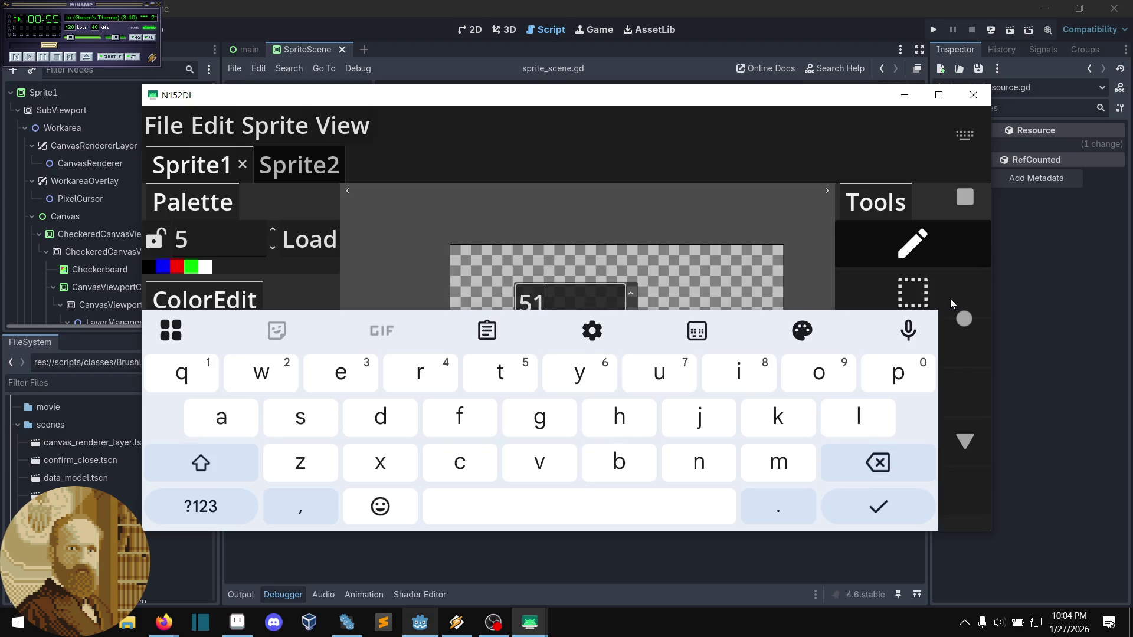
{"action": "key", "text": "Return"}
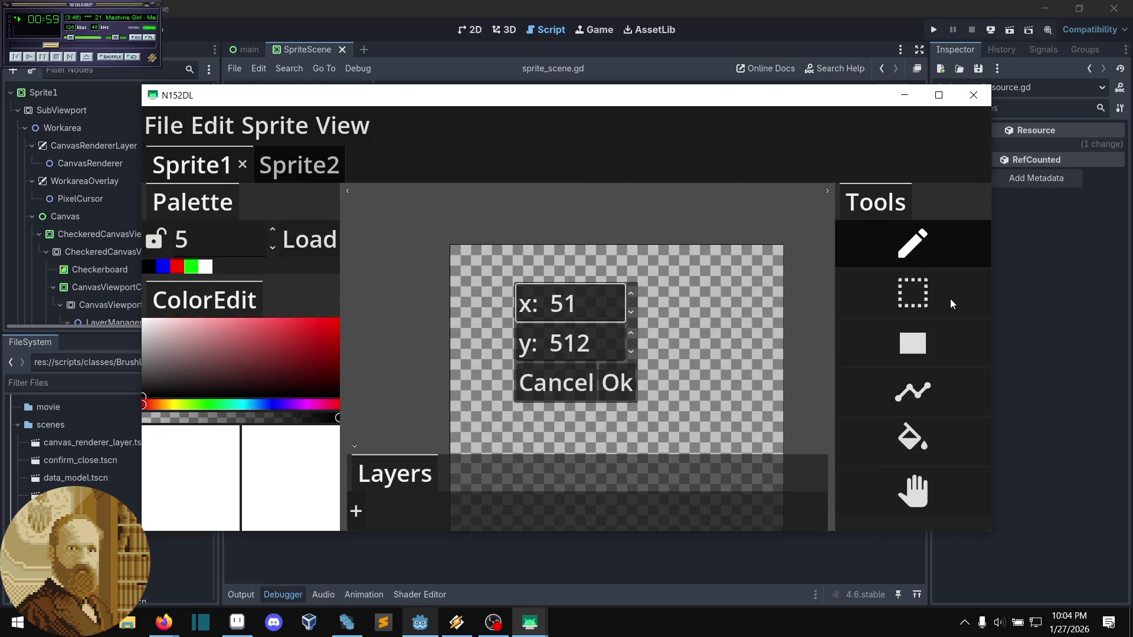
{"action": "left_click", "coordinate": [592, 345]}
{"action": "key", "text": "BackSpace"}
{"action": "key", "text": "Return"}
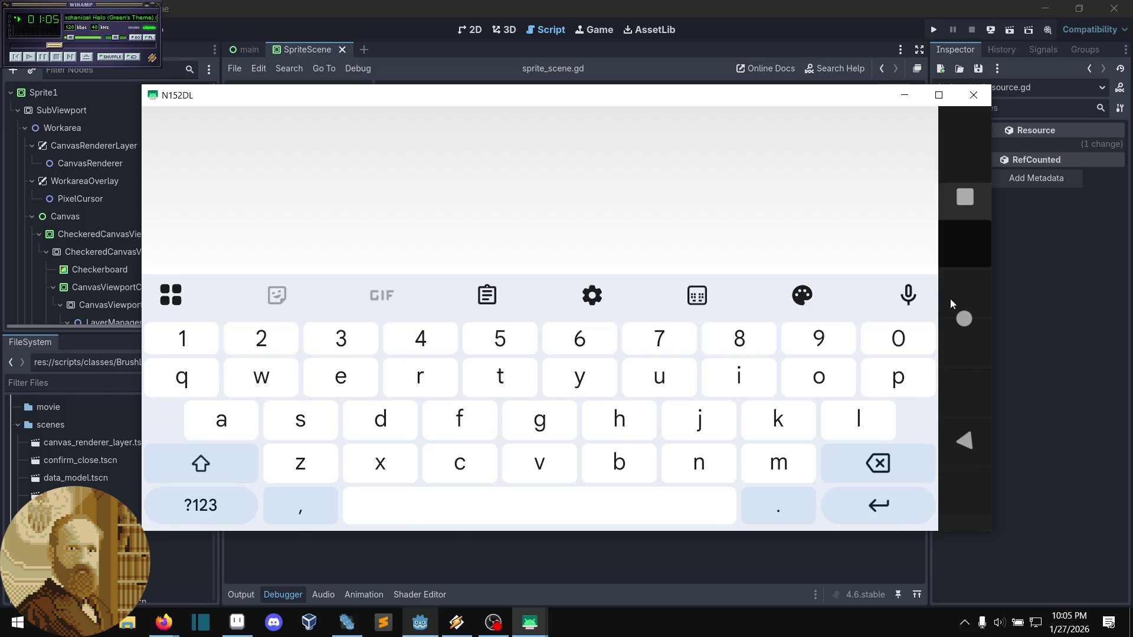
{"action": "key", "text": "Return"}
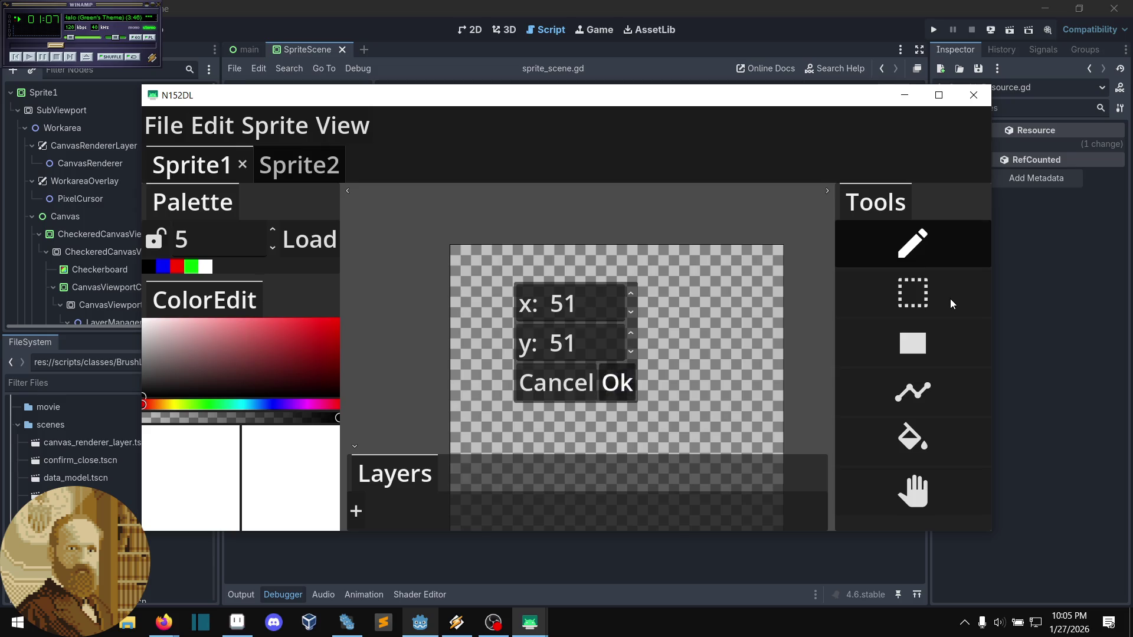
{"action": "scroll", "coordinate": [617, 336], "scroll_direction": "down", "scroll_amount": 5}
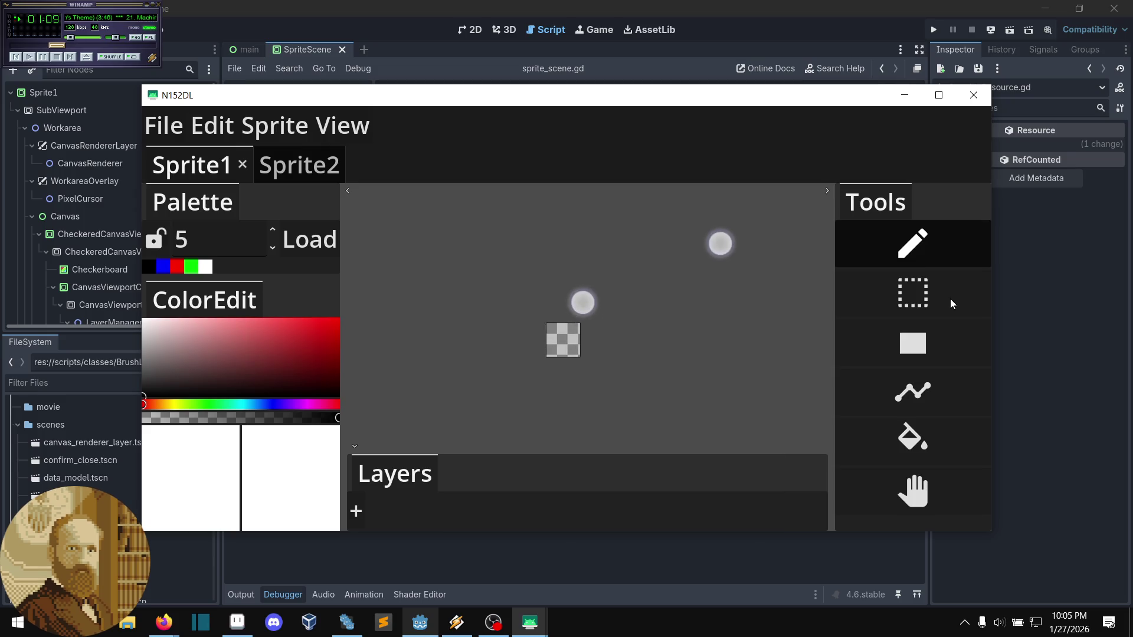
{"action": "scroll", "coordinate": [578, 330], "scroll_direction": "up", "scroll_amount": 5}
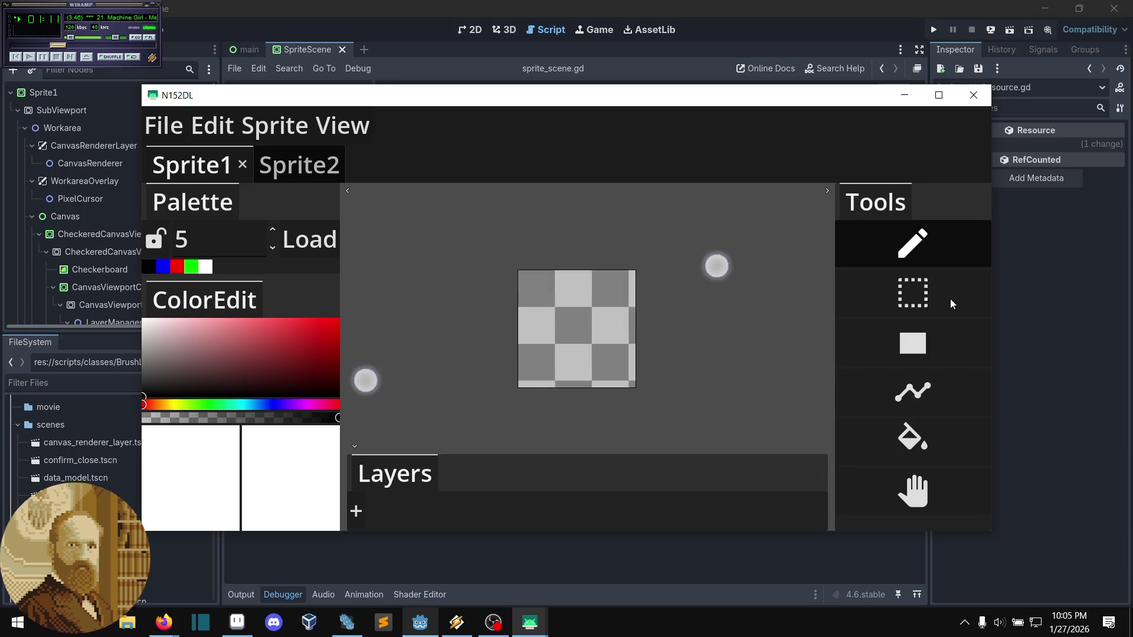
{"action": "key", "text": "plus"}
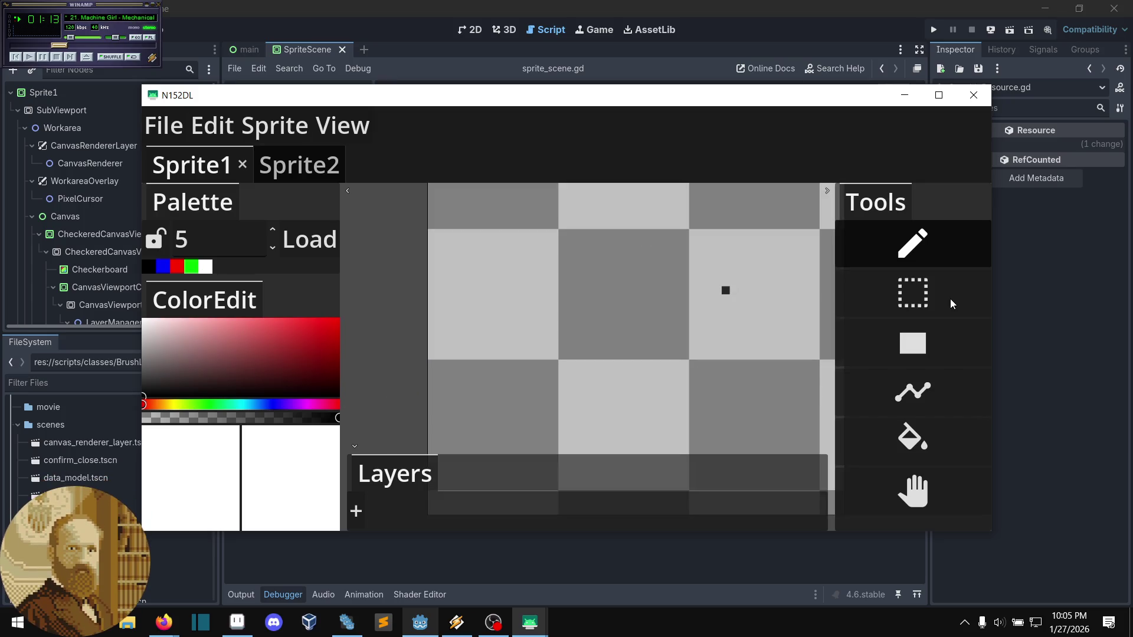
- Draw two red strokes, then a filled green rectangle across the canvas
{"action": "left_click_drag", "start_coordinate": [288, 339], "coordinate": [338, 319]}
{"action": "mouse_move", "coordinate": [488, 266]}
{"action": "left_mouse_down"}
{"action": "mouse_move", "coordinate": [595, 234]}
{"action": "mouse_move", "coordinate": [770, 265]}
{"action": "left_mouse_up"}
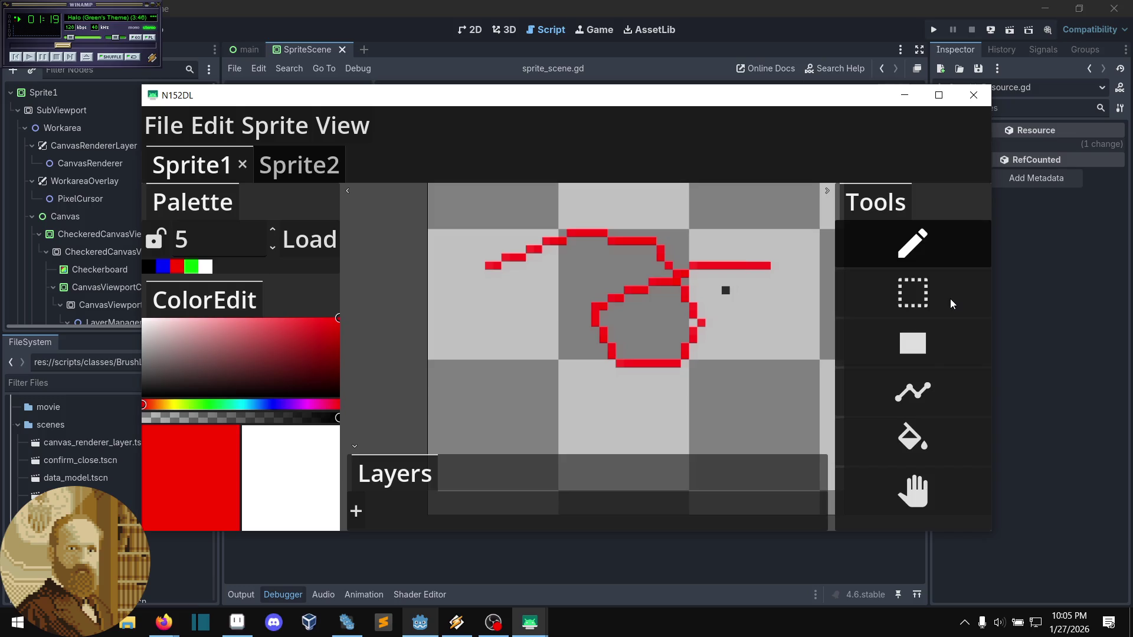
{"action": "left_click", "coordinate": [913, 343]}
{"action": "left_click", "coordinate": [192, 267]}
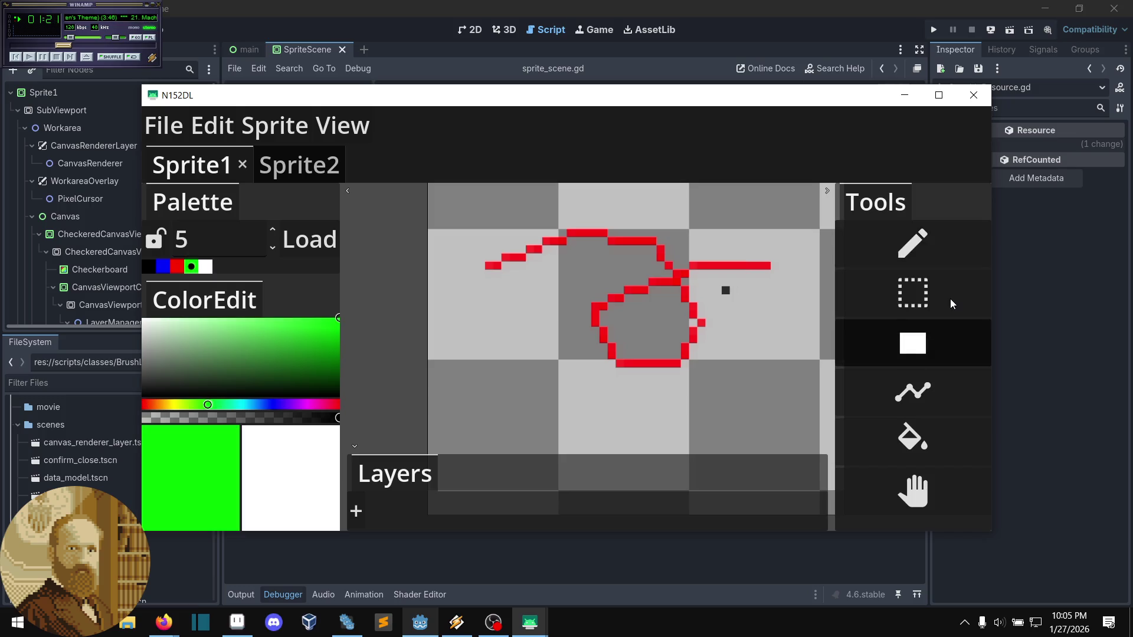
{"action": "mouse_move", "coordinate": [446, 237]}
{"action": "left_mouse_down"}
{"action": "mouse_move", "coordinate": [729, 405]}
{"action": "mouse_move", "coordinate": [787, 474]}
{"action": "left_mouse_up"}
- Draw red and blue freehand lines over the green rectangle
{"action": "left_click", "coordinate": [177, 267]}
{"action": "left_click", "coordinate": [913, 243]}
{"action": "mouse_move", "coordinate": [553, 214]}
{"action": "left_mouse_down"}
{"action": "mouse_move", "coordinate": [746, 392]}
{"action": "mouse_move", "coordinate": [587, 405]}
{"action": "mouse_move", "coordinate": [733, 208]}
{"action": "left_mouse_up"}
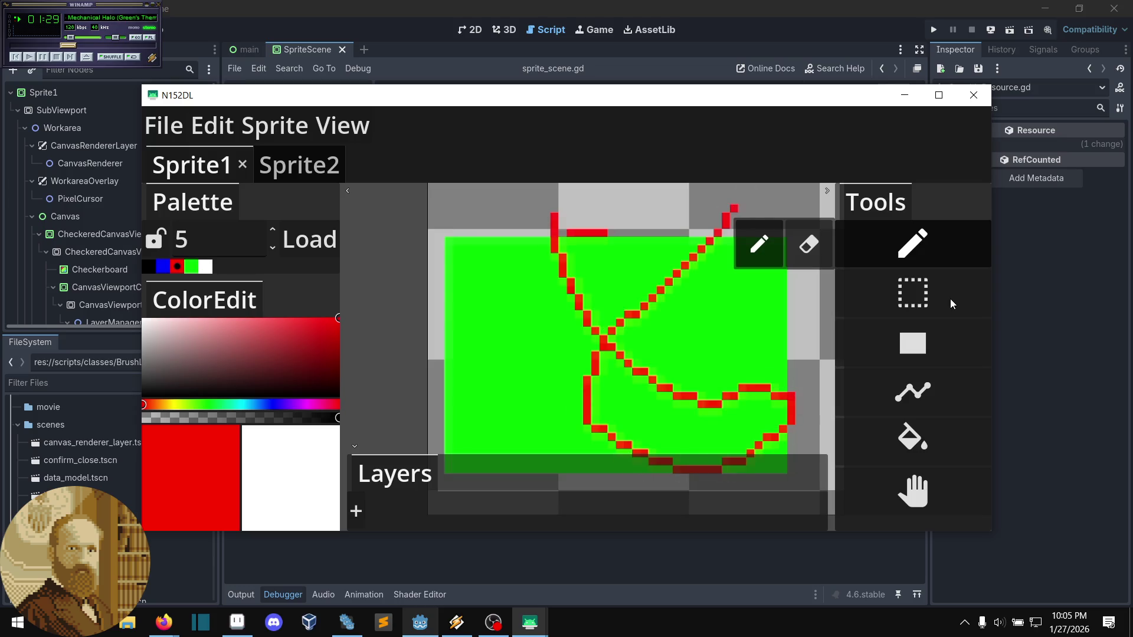
{"action": "left_click", "coordinate": [163, 266]}
{"action": "mouse_move", "coordinate": [481, 331]}
{"action": "left_mouse_down"}
{"action": "mouse_move", "coordinate": [679, 392]}
{"action": "mouse_move", "coordinate": [734, 381]}
{"action": "mouse_move", "coordinate": [620, 260]}
{"action": "mouse_move", "coordinate": [717, 200]}
{"action": "left_mouse_up"}
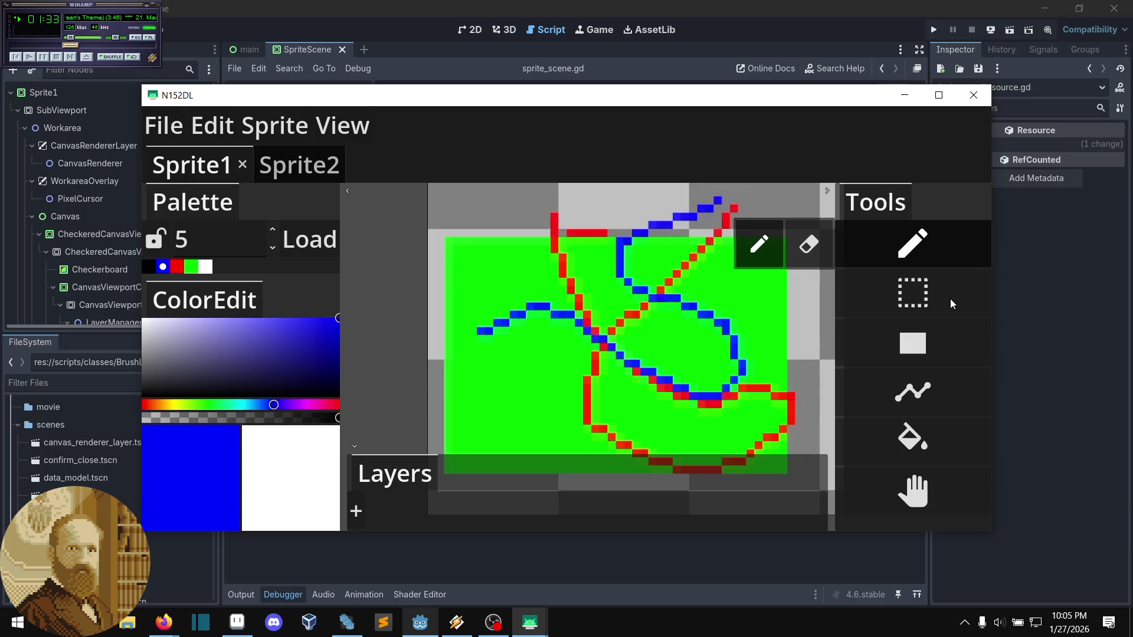
{"action": "left_click", "coordinate": [164, 126]}
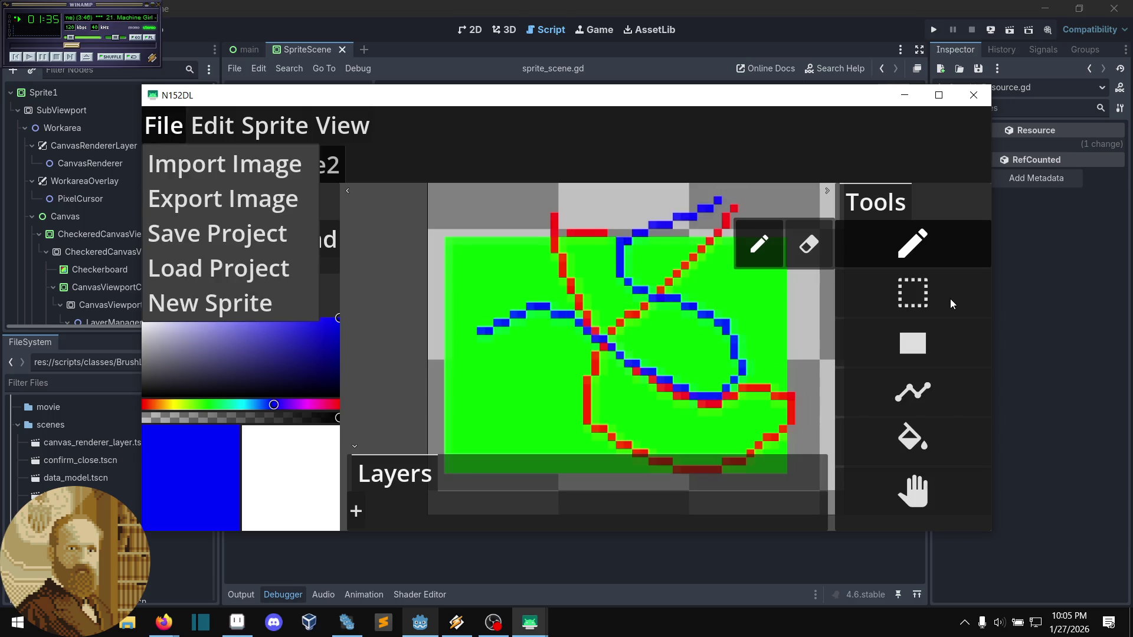
- Choose Save Project from the File menu to save the drawing on the device
{"action": "left_click", "coordinate": [217, 233]}
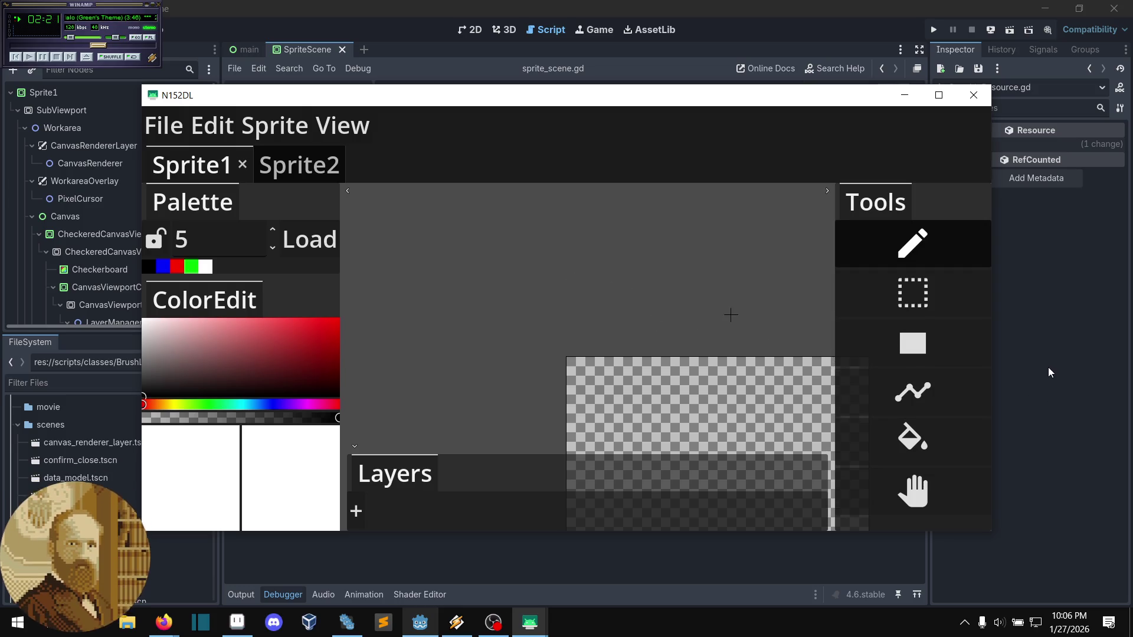
- Close the scrcpy device mirror and scroll sprite_scene.gd to the _on_save_project function
{"action": "left_click", "coordinate": [974, 95]}
{"action": "scroll", "coordinate": [535, 325], "scroll_direction": "down", "scroll_amount": 7}
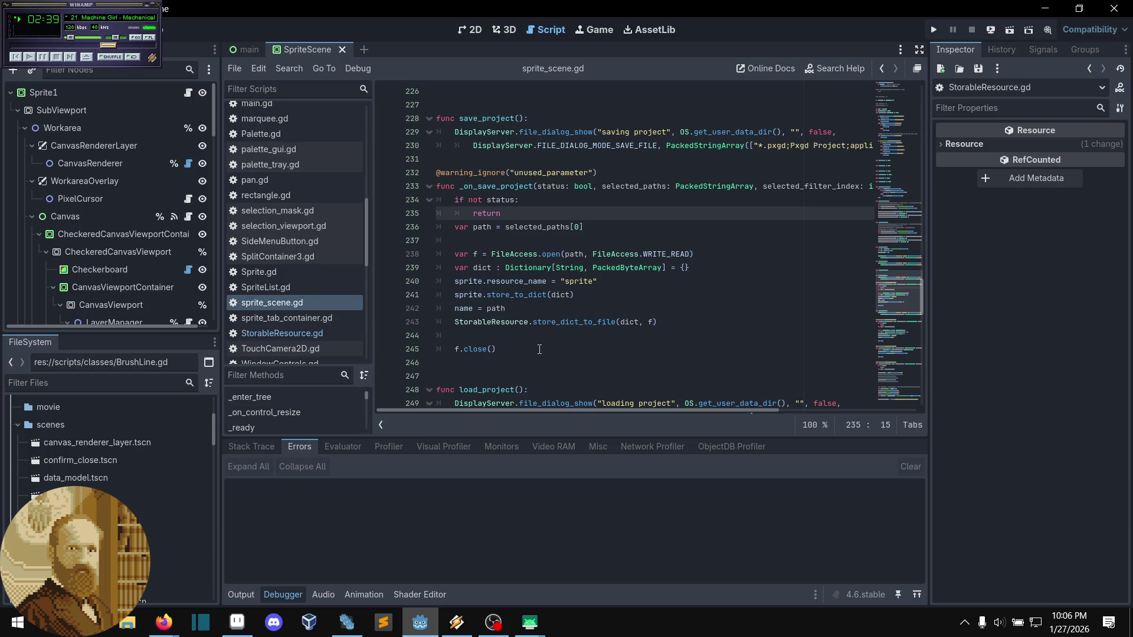
{"action": "scroll", "coordinate": [540, 350], "scroll_direction": "up", "scroll_amount": 1}
{"action": "scroll", "coordinate": [539, 349], "scroll_direction": "down", "scroll_amount": 1}
- Step through lines 234–245 of _on_save_project, from the status check to f.close()
{"action": "left_click", "coordinate": [519, 201]}
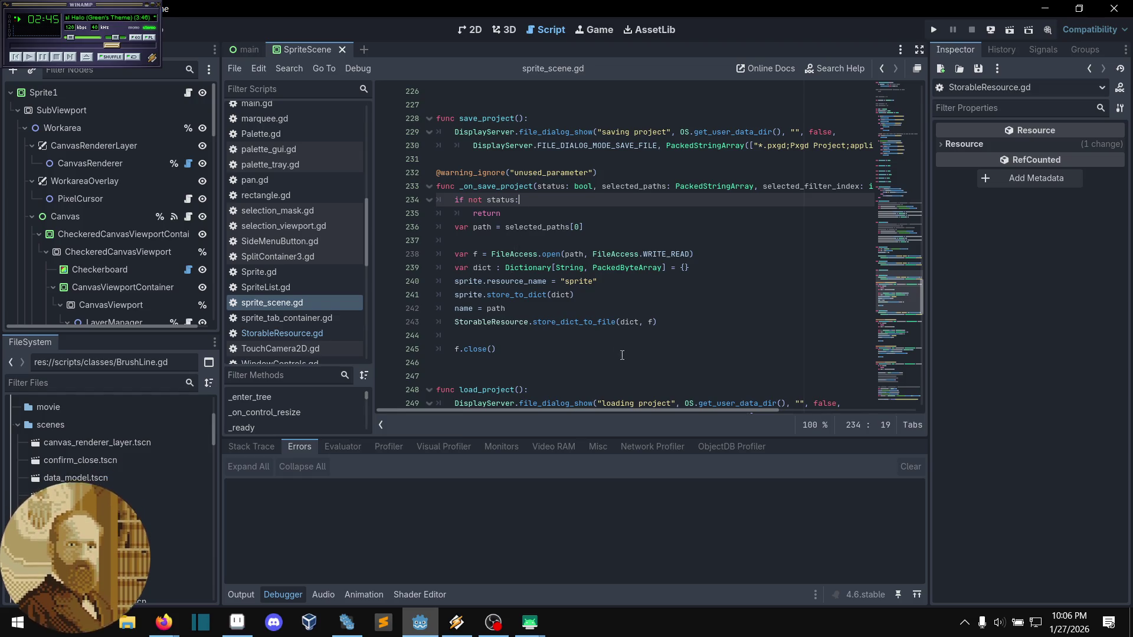
{"action": "left_click", "coordinate": [516, 338]}
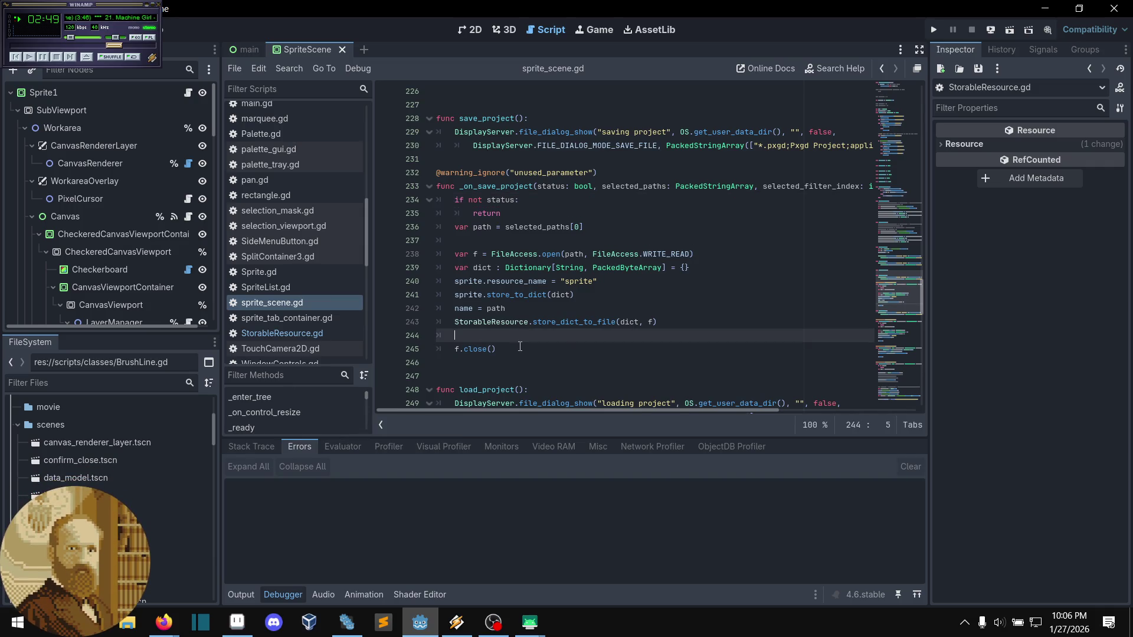
{"action": "left_click", "coordinate": [520, 346]}
{"action": "left_click", "coordinate": [525, 340]}
{"action": "left_click", "coordinate": [505, 350]}
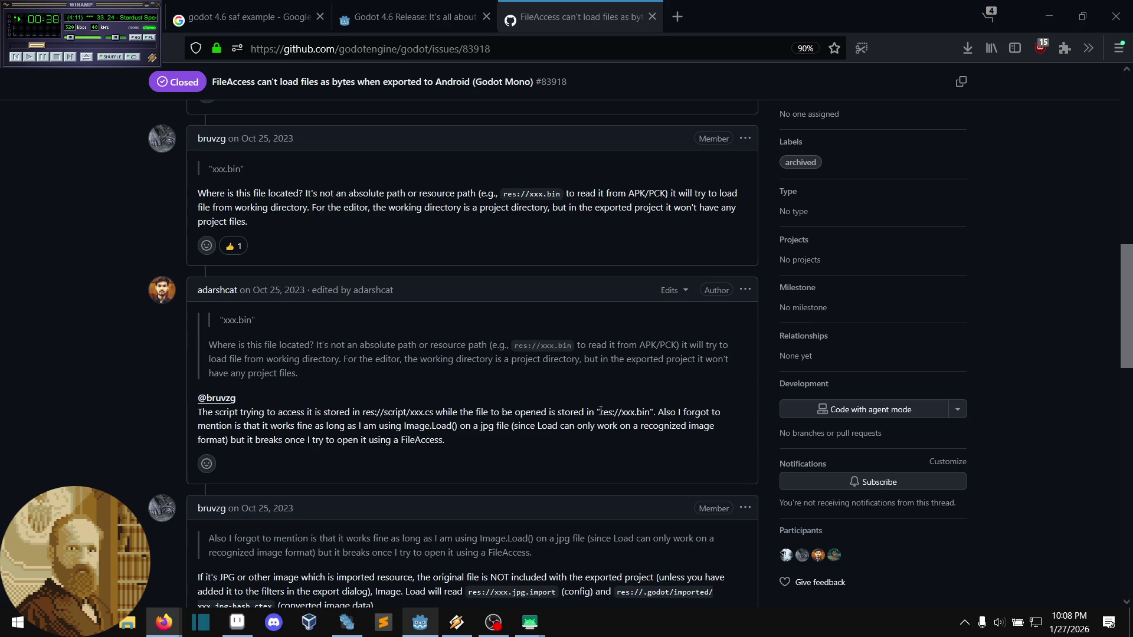
- Return to the Google search results and open several results in new tabs
{"action": "scroll", "coordinate": [549, 344], "scroll_direction": "down", "scroll_amount": 2}
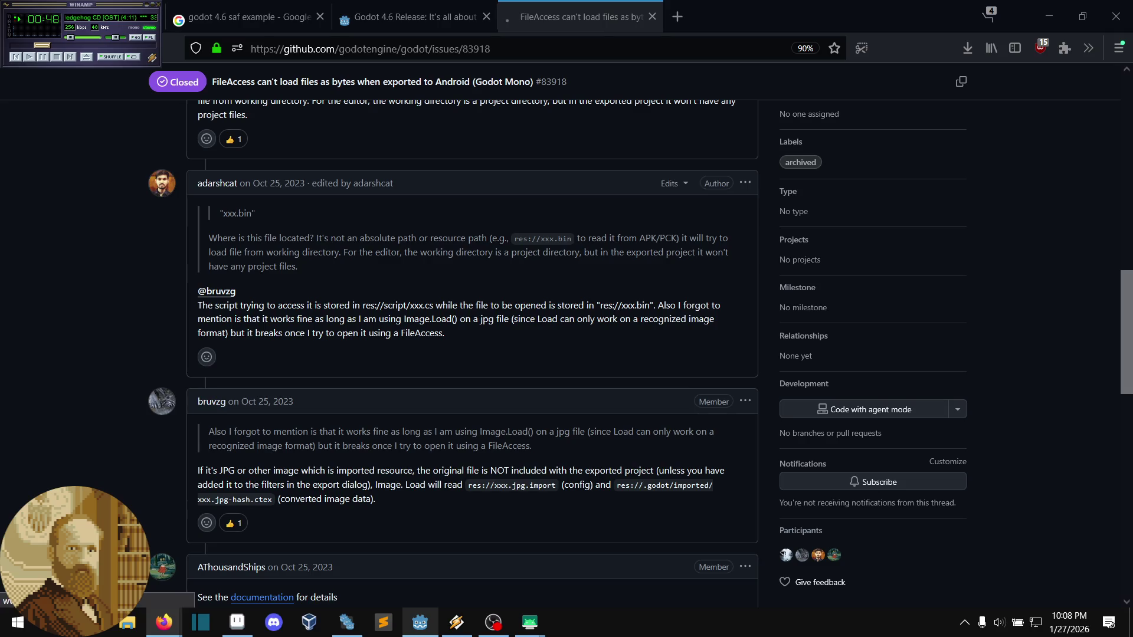
{"action": "key", "text": "alt+Left"}
{"action": "middle_click", "coordinate": [722, 267]}
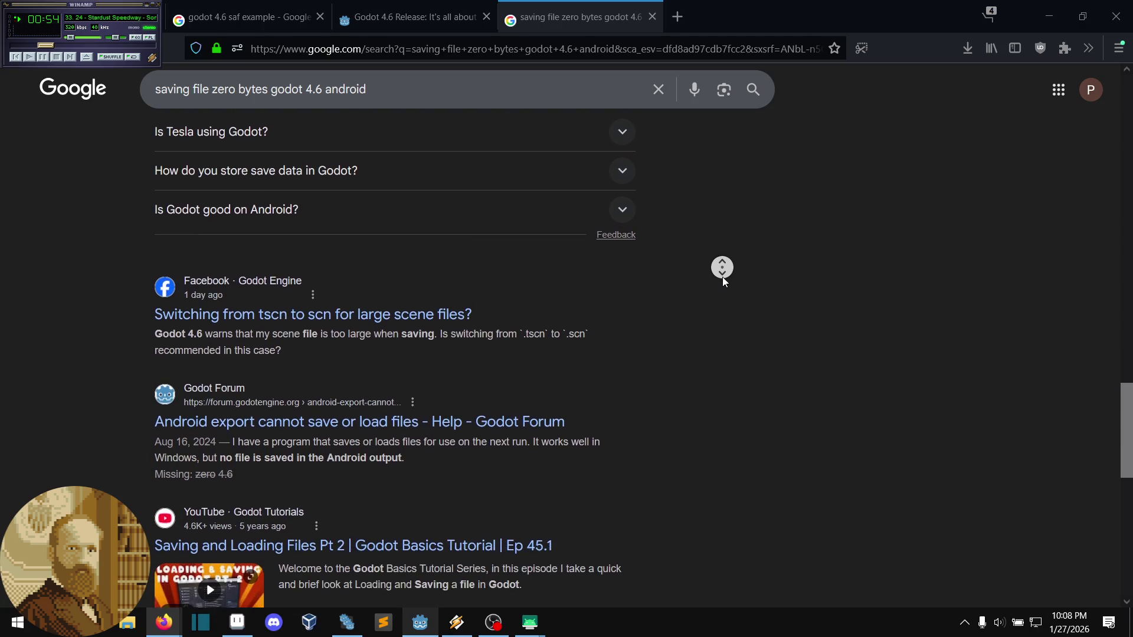
{"action": "middle_click", "coordinate": [725, 275]}
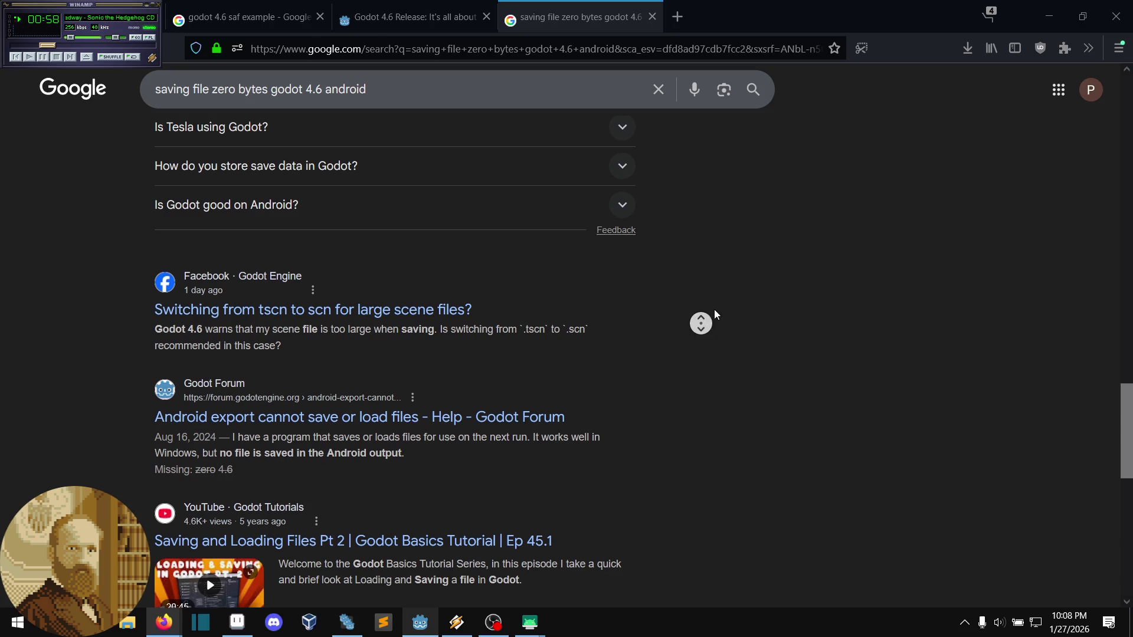
{"action": "middle_click", "coordinate": [701, 322]}
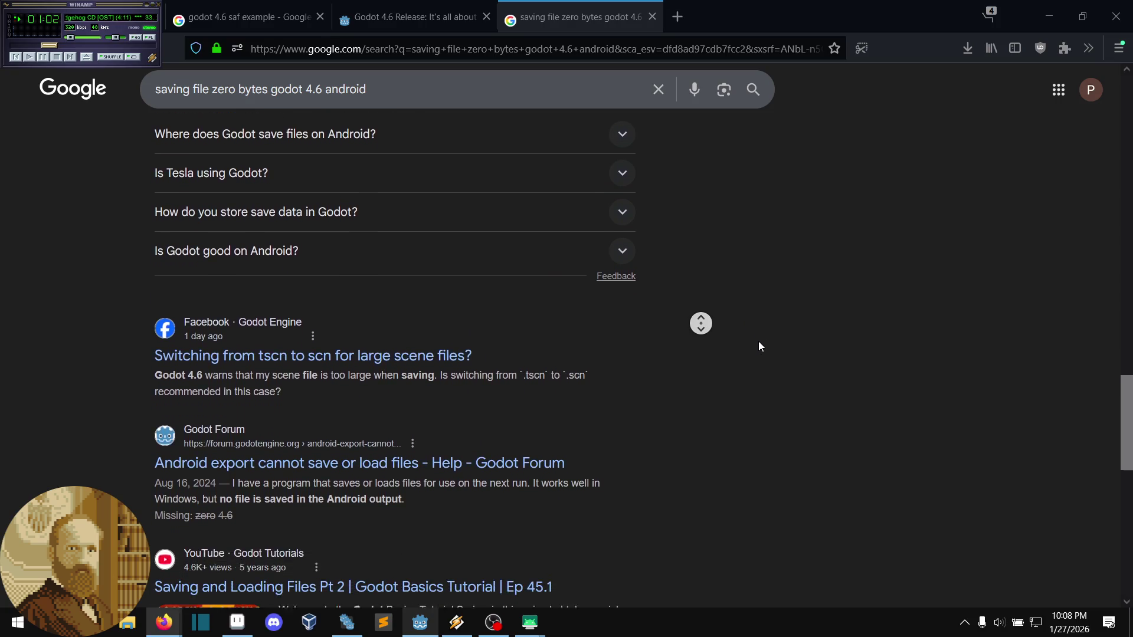
{"action": "scroll", "coordinate": [784, 310], "scroll_direction": "up", "scroll_amount": 10}
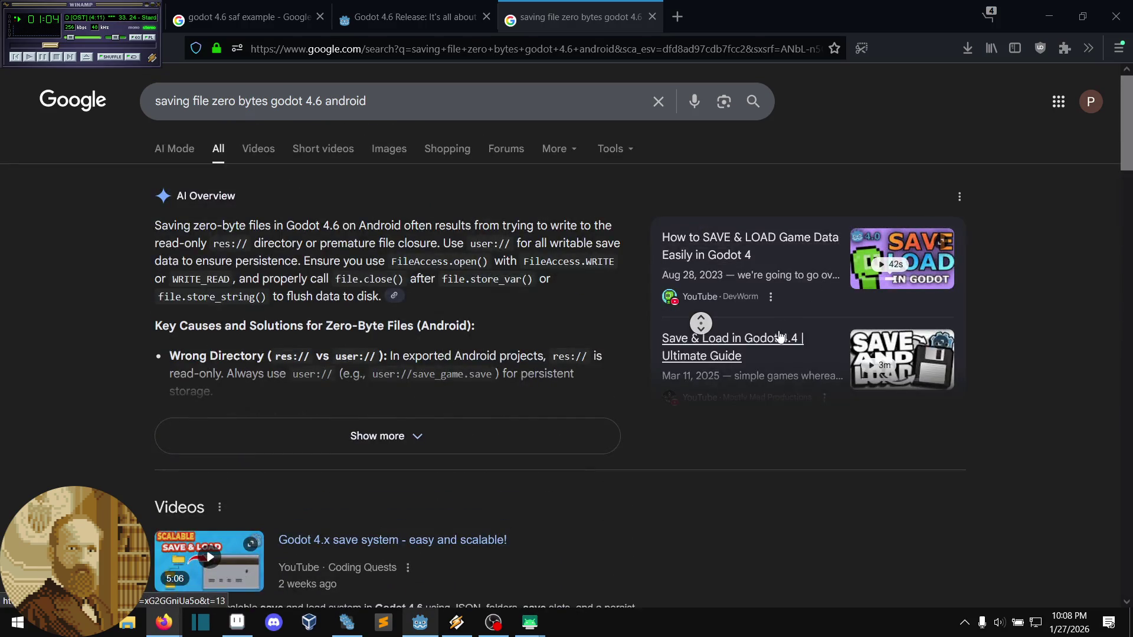
{"action": "scroll", "coordinate": [763, 357], "scroll_direction": "down", "scroll_amount": 10}
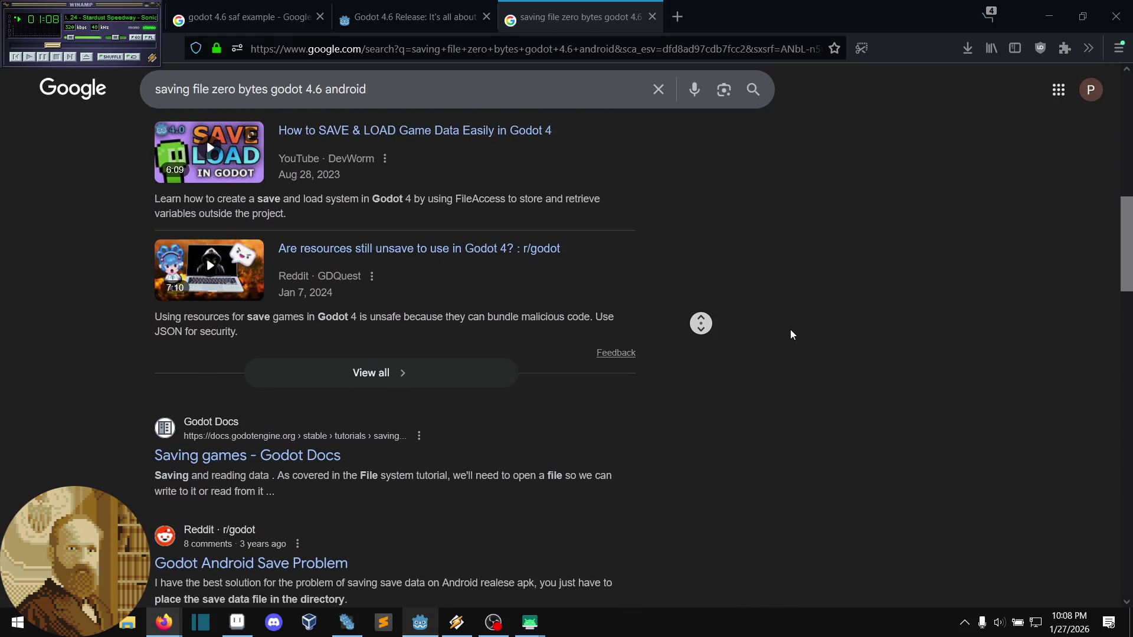
{"action": "scroll", "coordinate": [795, 339], "scroll_direction": "down", "scroll_amount": 2}
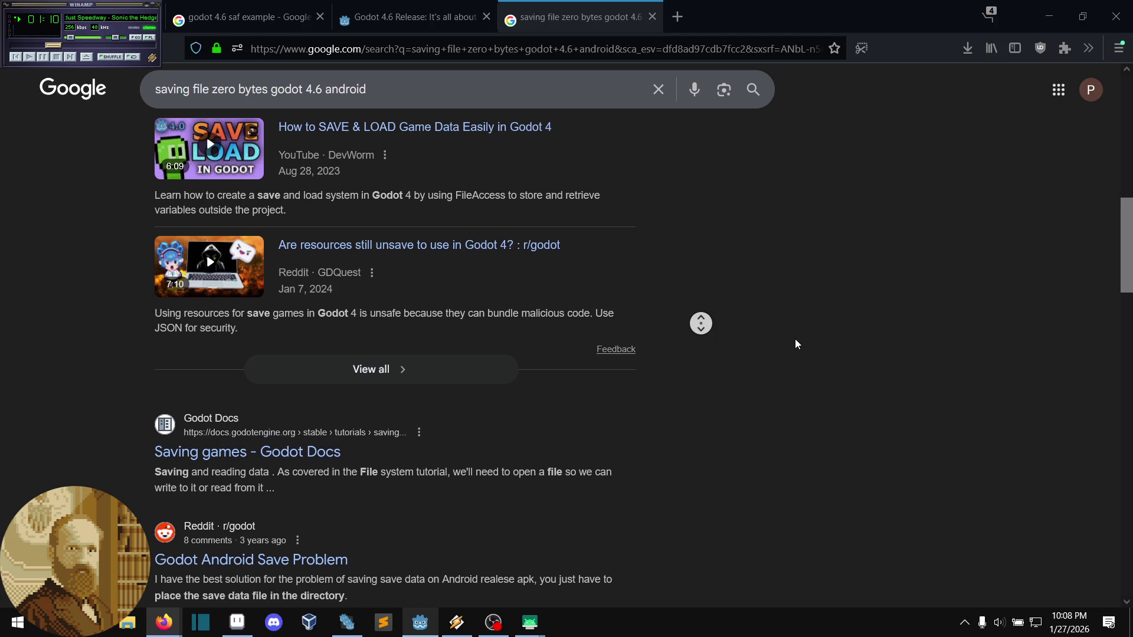
- From the Godot 4.6 release notes, open the SAF pull request in a new tab
{"action": "left_click", "coordinate": [805, 334]}
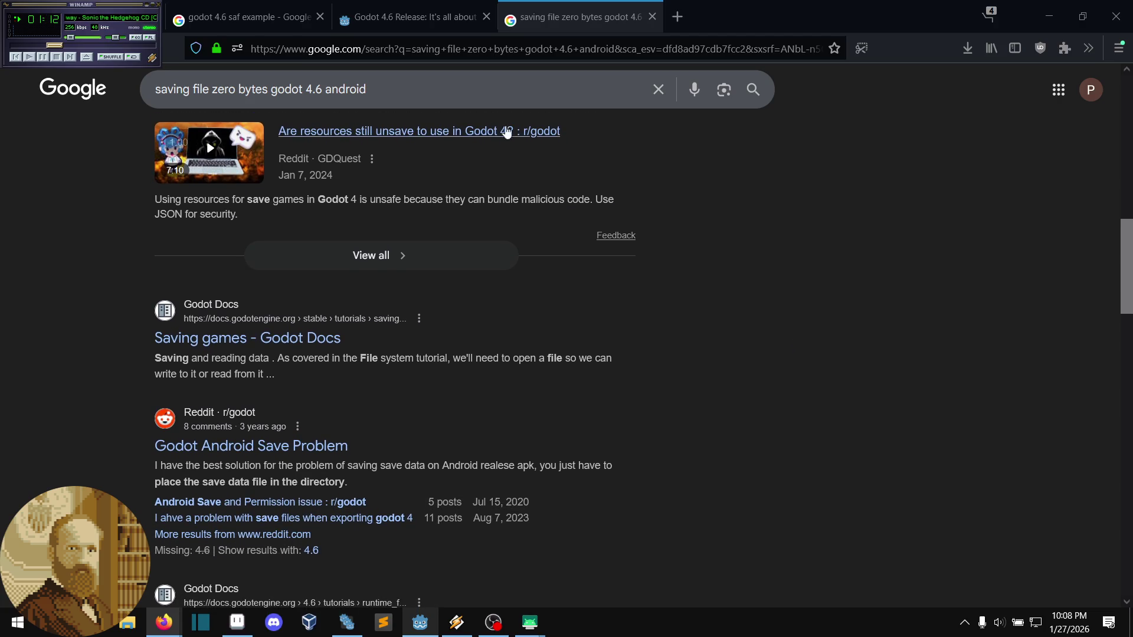
{"action": "left_click", "coordinate": [395, 17]}
{"action": "scroll", "coordinate": [405, 331], "scroll_direction": "down", "scroll_amount": 1}
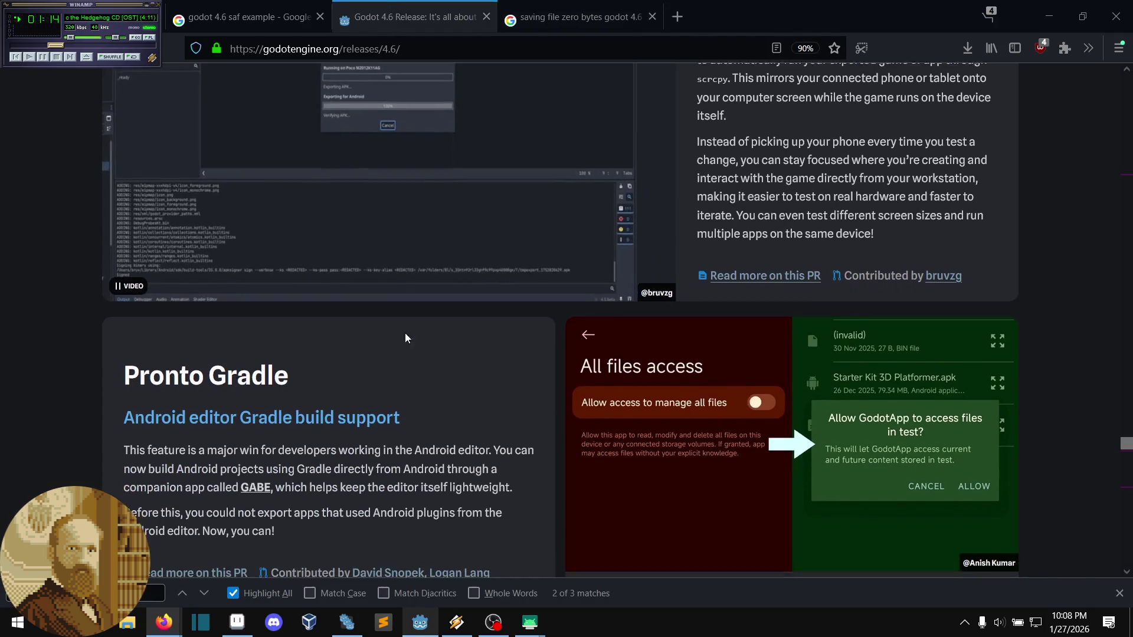
{"action": "middle_click", "coordinate": [345, 313]}
{"action": "scroll", "coordinate": [338, 332], "scroll_direction": "down", "scroll_amount": 5}
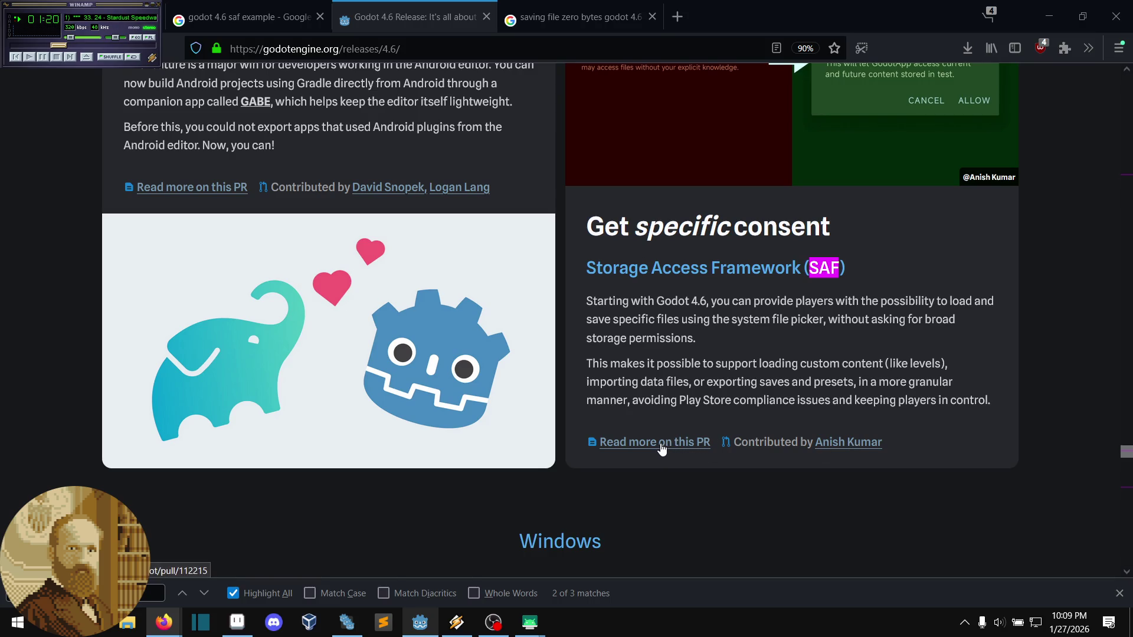
{"action": "middle_click", "coordinate": [662, 448]}
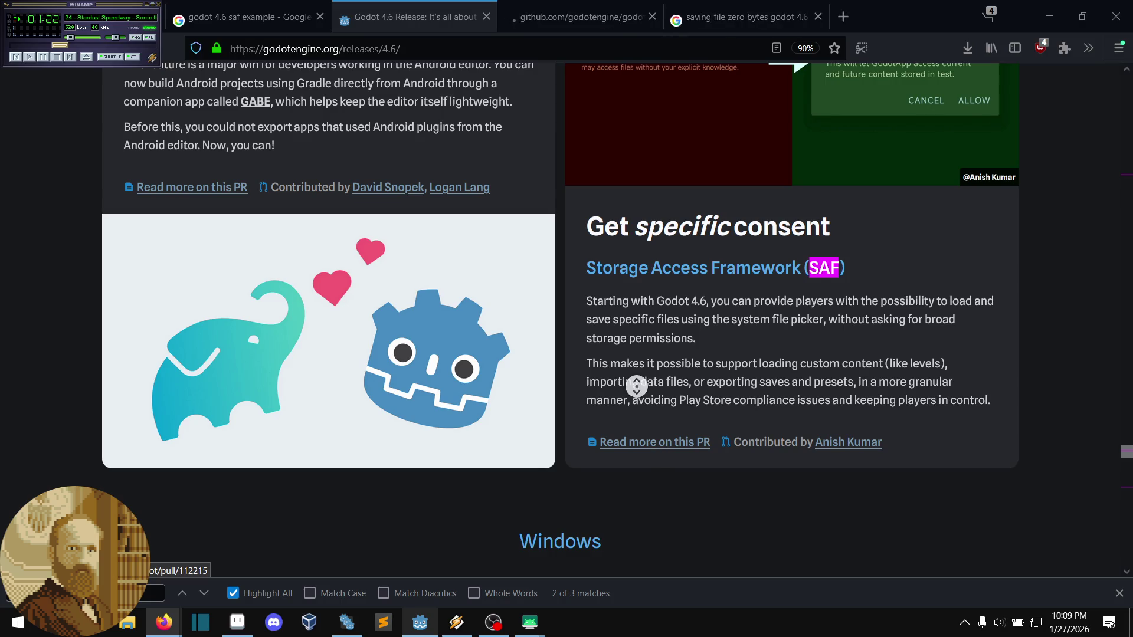
{"action": "scroll", "coordinate": [638, 354], "scroll_direction": "up", "scroll_amount": 2}
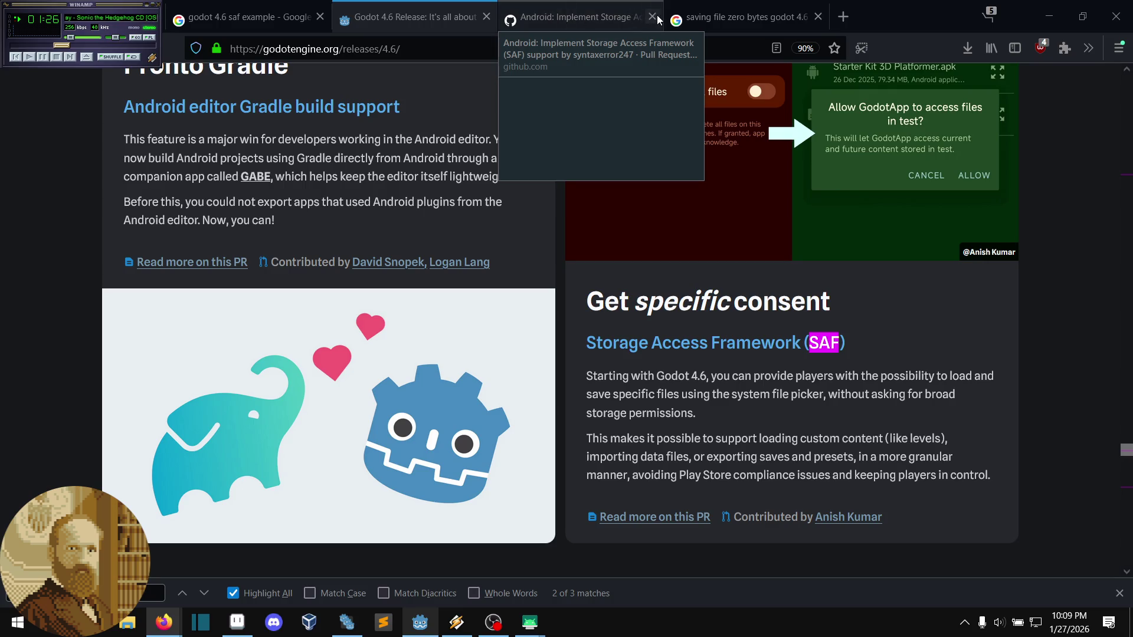
{"action": "mouse_move", "coordinate": [590, 16]}
{"action": "left_mouse_down"}
{"action": "mouse_move", "coordinate": [254, 12]}
{"action": "mouse_move", "coordinate": [265, 86]}
{"action": "left_mouse_up"}
- Expand the pull request's 'Sample code for testing' section and scroll through it
{"action": "middle_click", "coordinate": [71, 356]}
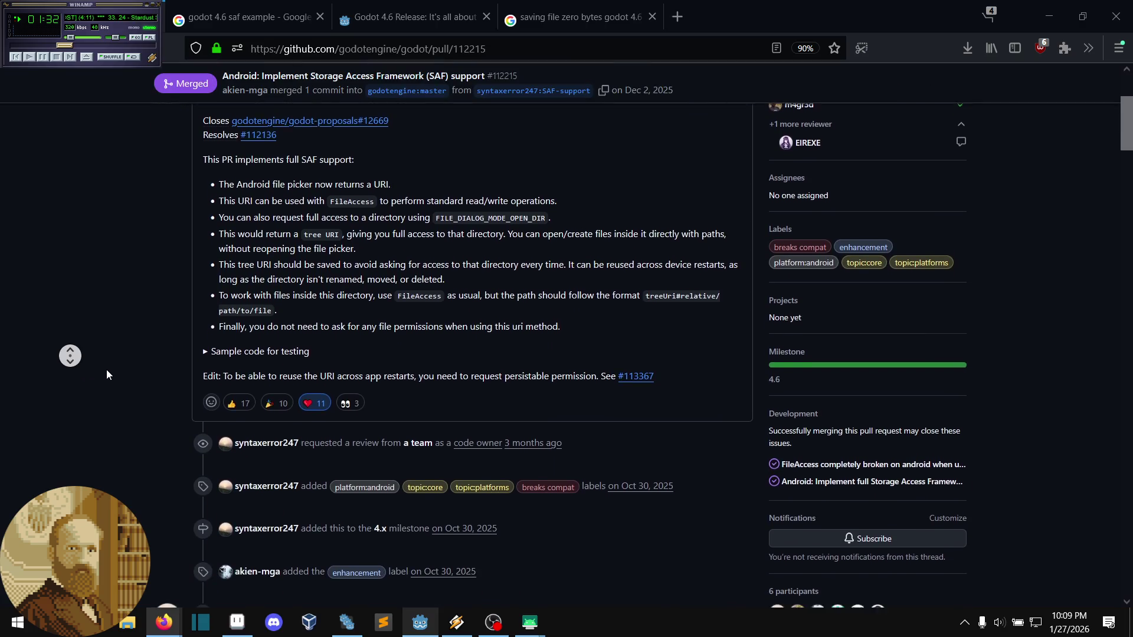
{"action": "left_click", "coordinate": [225, 298]}
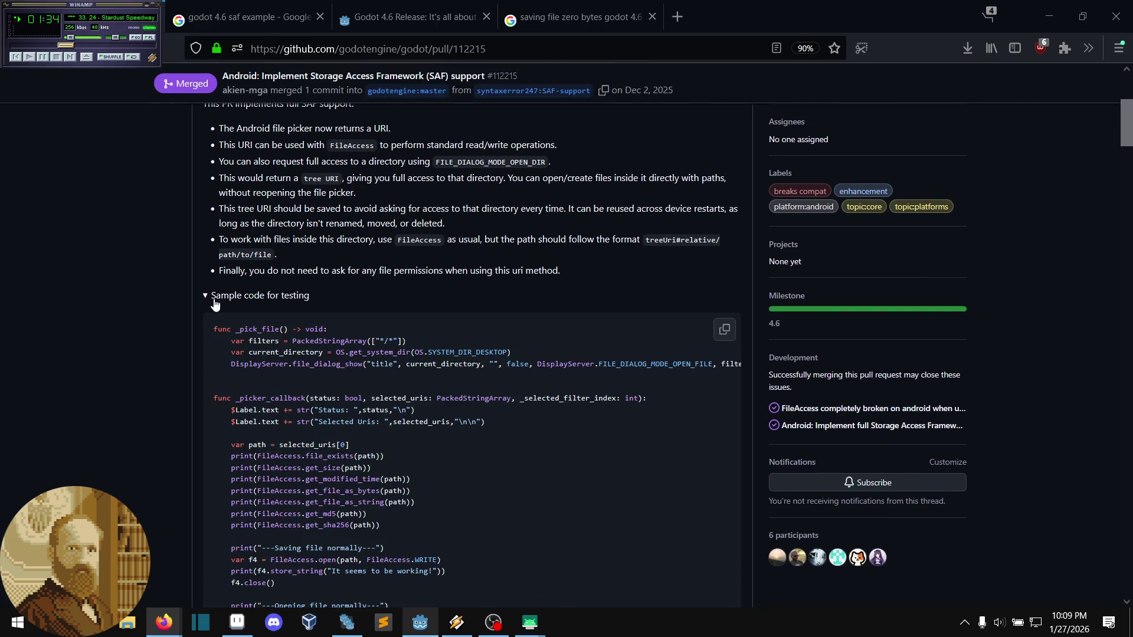
{"action": "middle_click", "coordinate": [184, 330]}
{"action": "middle_click", "coordinate": [187, 351]}
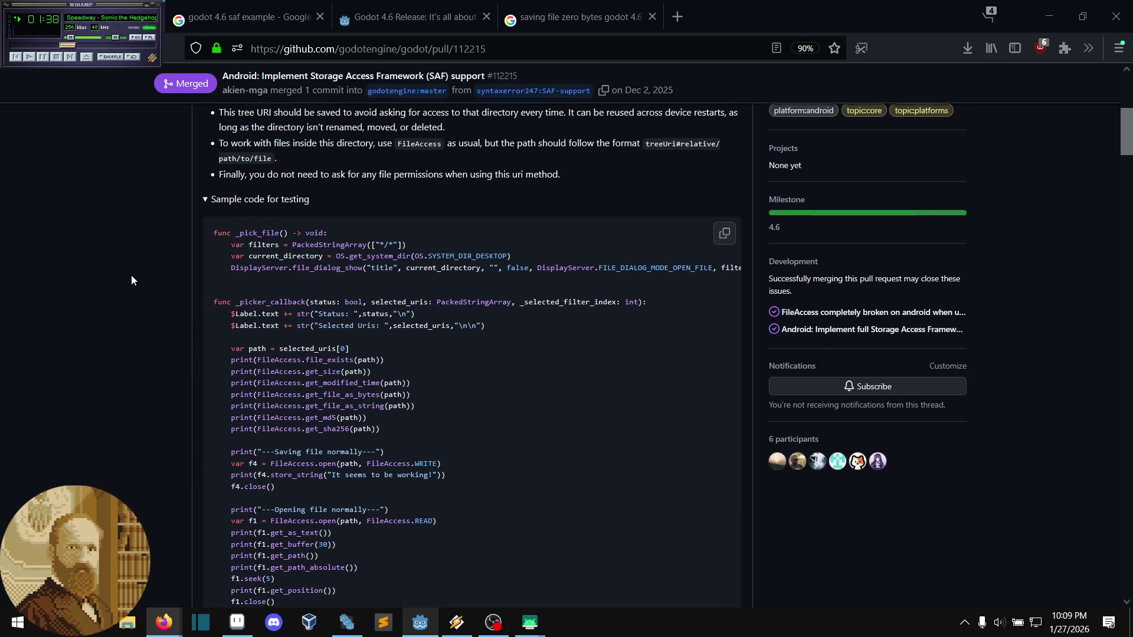
{"action": "scroll", "coordinate": [131, 275], "scroll_direction": "down", "scroll_amount": 1}
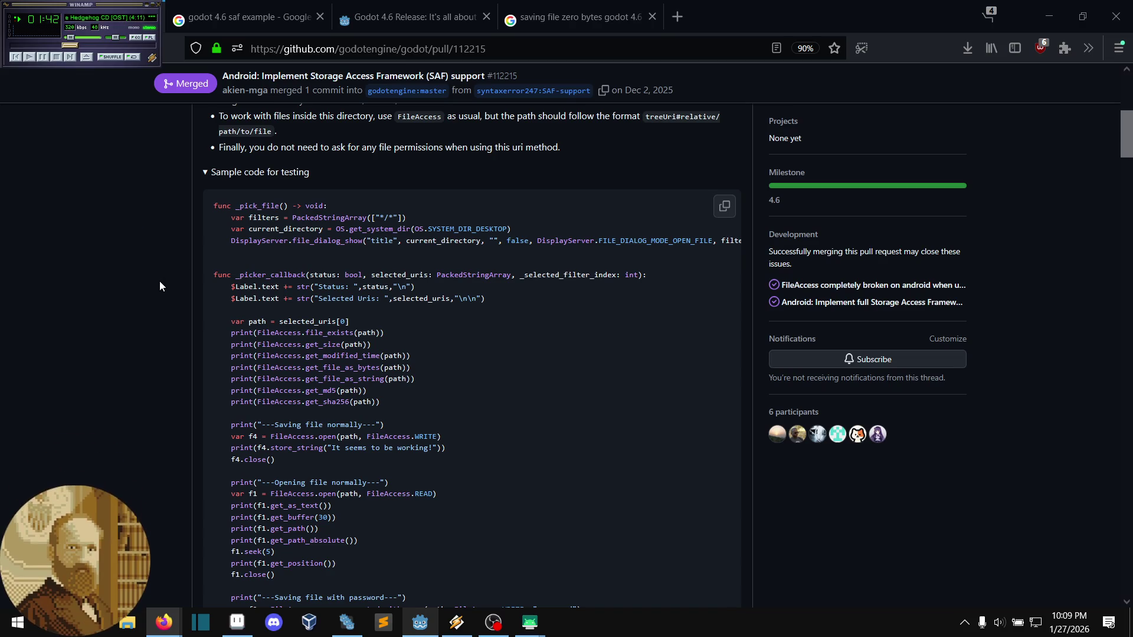
{"action": "scroll", "coordinate": [190, 288], "scroll_direction": "down", "scroll_amount": 1}
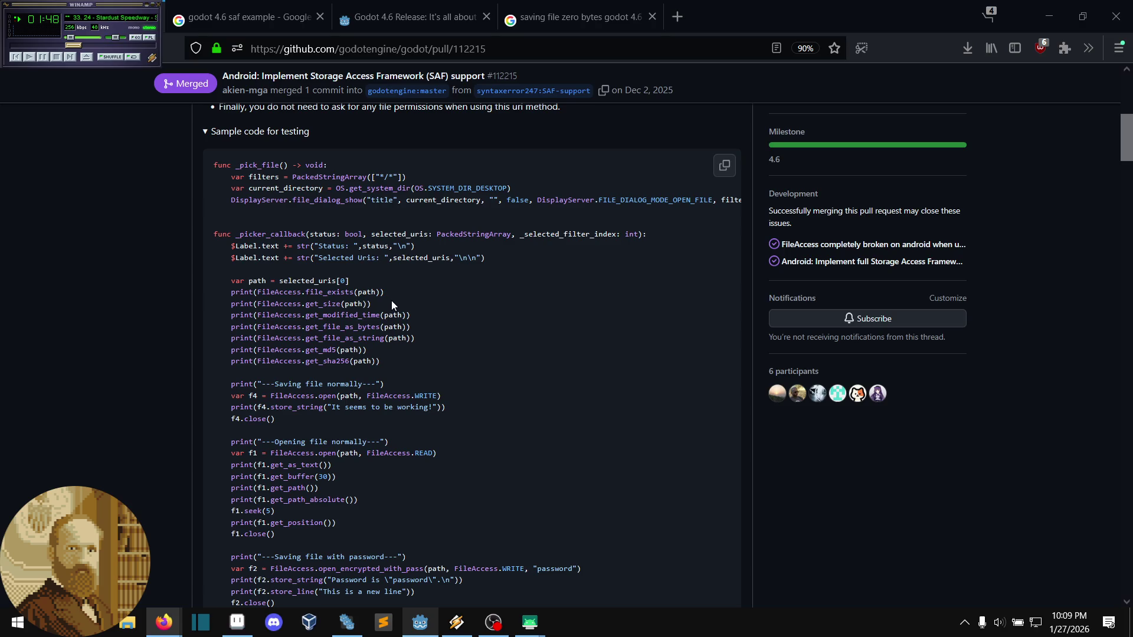
- Copy the sample's print(FileAccess.file_exists(path)) line and return to the Godot editor
{"action": "mouse_move", "coordinate": [384, 291]}
{"action": "left_mouse_down"}
{"action": "mouse_move", "coordinate": [233, 297]}
{"action": "mouse_move", "coordinate": [381, 297]}
{"action": "left_mouse_up"}
{"action": "left_click", "coordinate": [266, 294]}
{"action": "right_click", "coordinate": [379, 297]}
{"action": "left_click", "coordinate": [388, 305]}
{"action": "left_click", "coordinate": [371, 305]}
{"action": "mouse_move", "coordinate": [528, 633]}
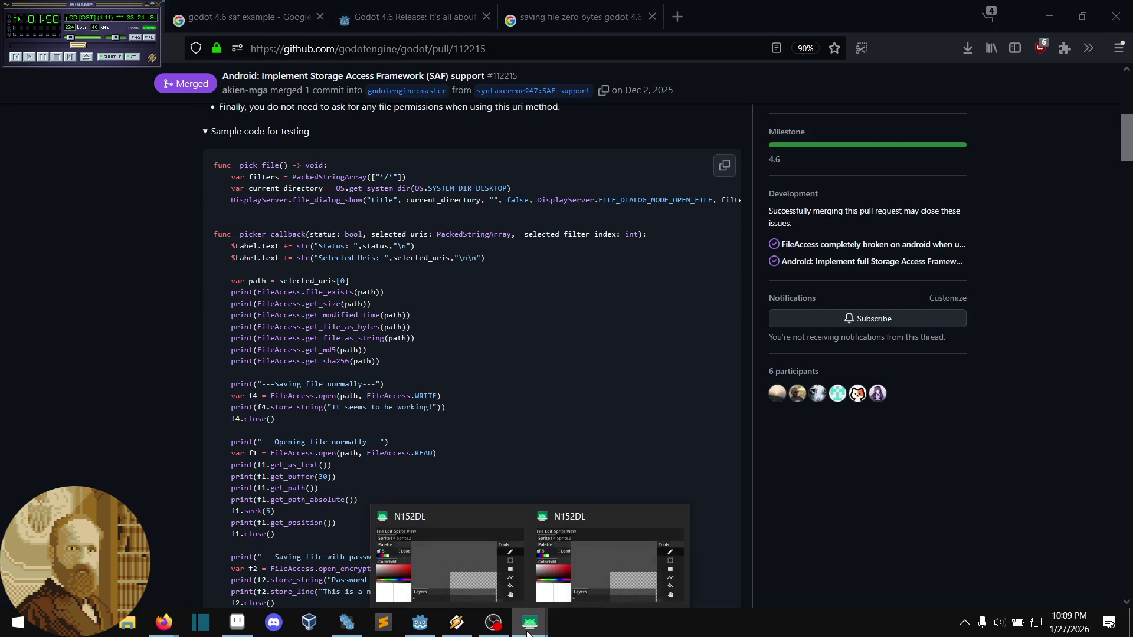
{"action": "left_click", "coordinate": [420, 623]}
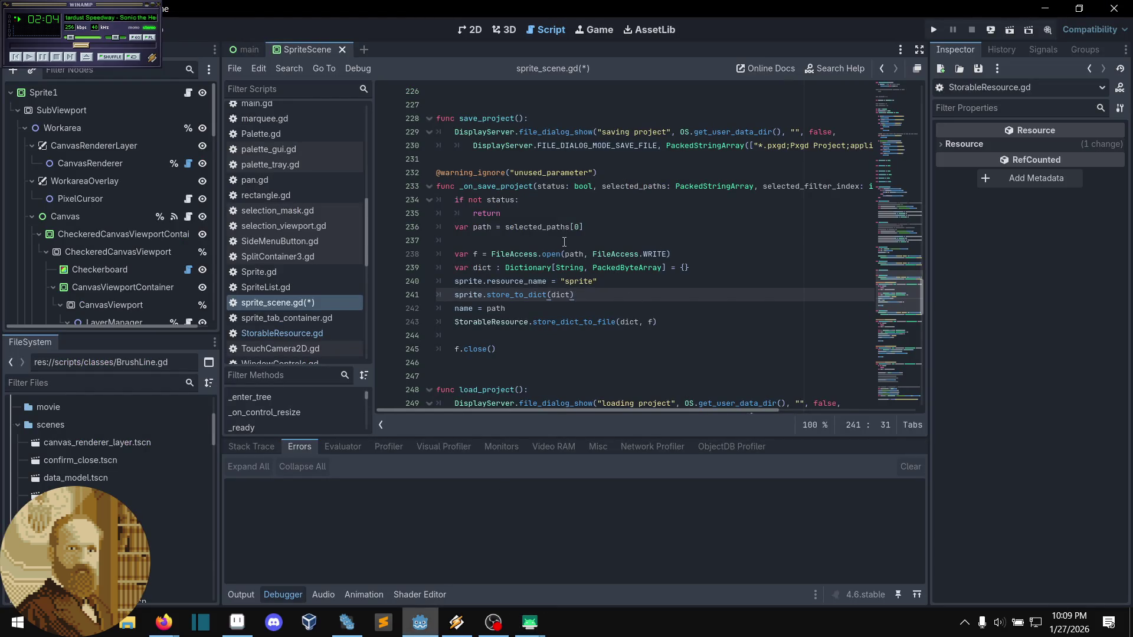
- Delete the name = path line and open a blank line below the path assignment
{"action": "left_click", "coordinate": [568, 240]}
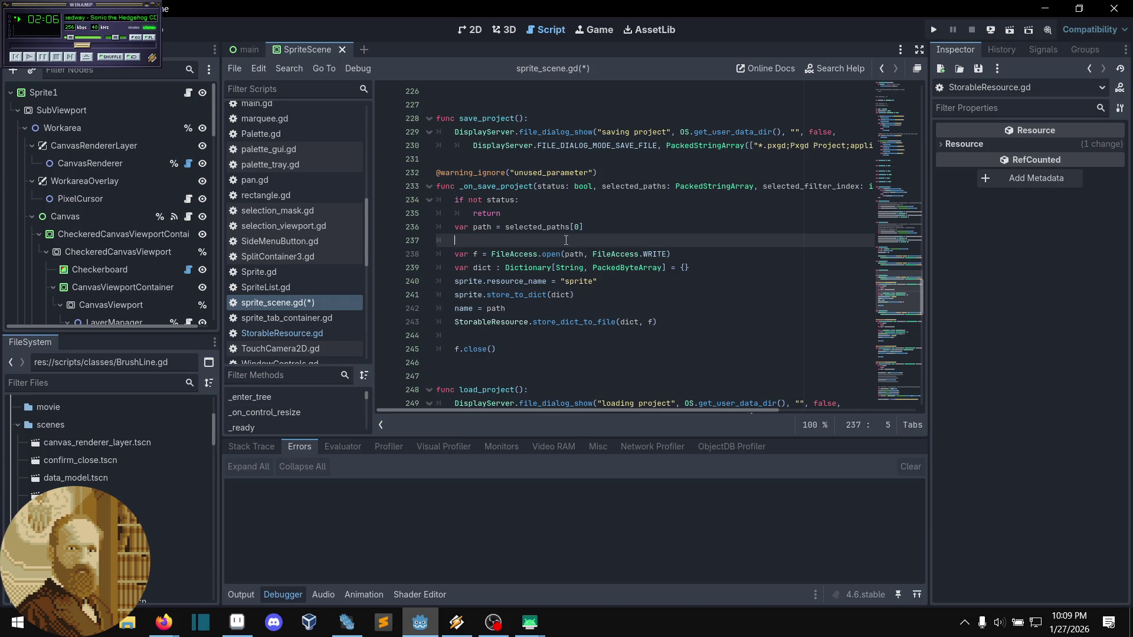
{"action": "left_click_drag", "start_coordinate": [507, 308], "coordinate": [599, 299]}
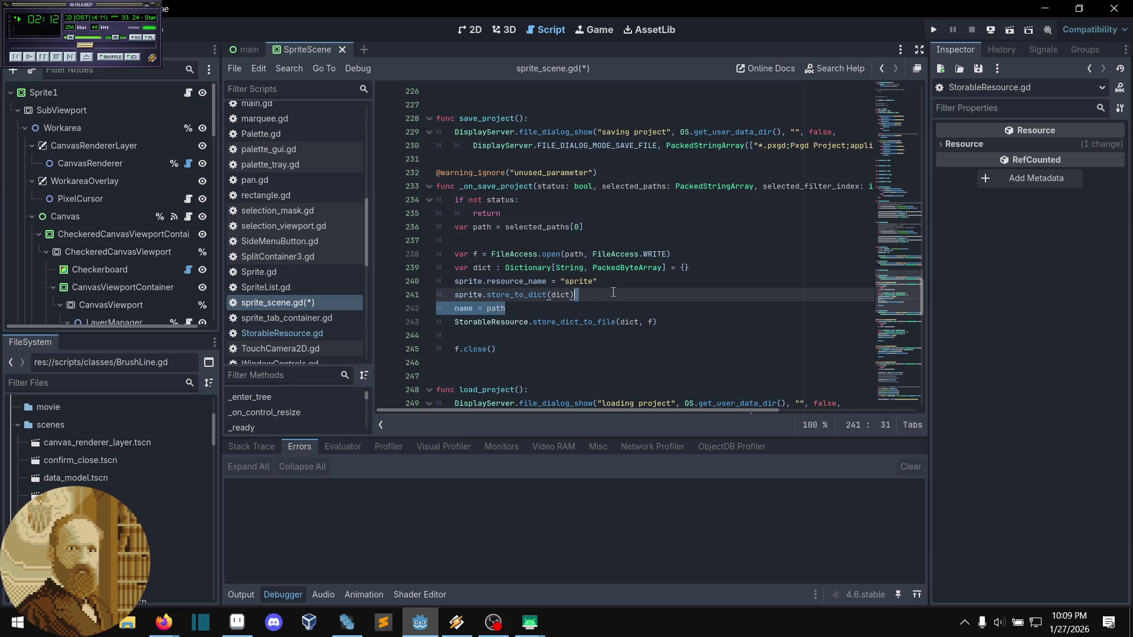
{"action": "key", "text": "BackSpace"}
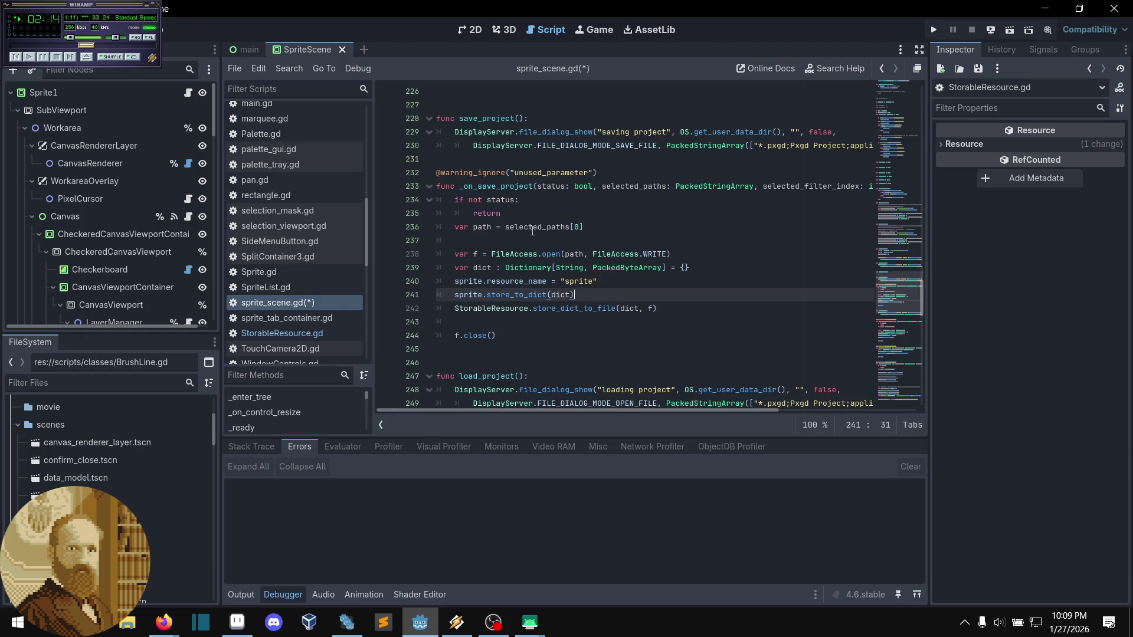
{"action": "left_click", "coordinate": [508, 241]}
{"action": "key", "text": "Return"}
{"action": "key", "text": "Return"}
{"action": "left_click", "coordinate": [485, 255]}
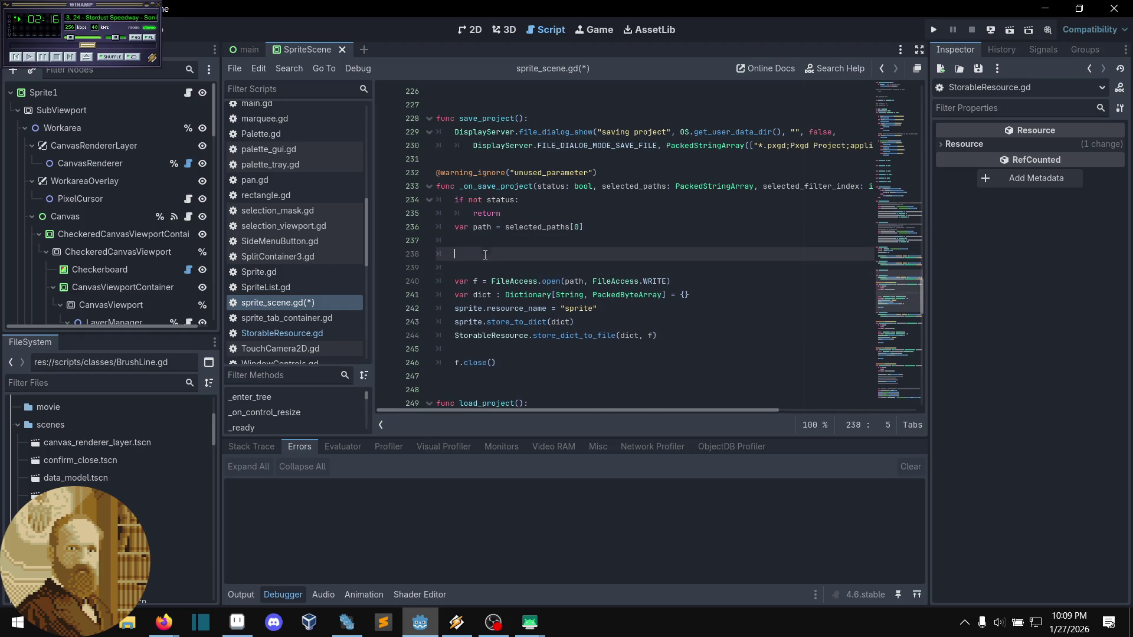
- Write name = str(FileAccess.file_exists(path)) on line 238 and save sprite_scene.gd
{"action": "type", "text": "FileAccess.file_exists(path)"}
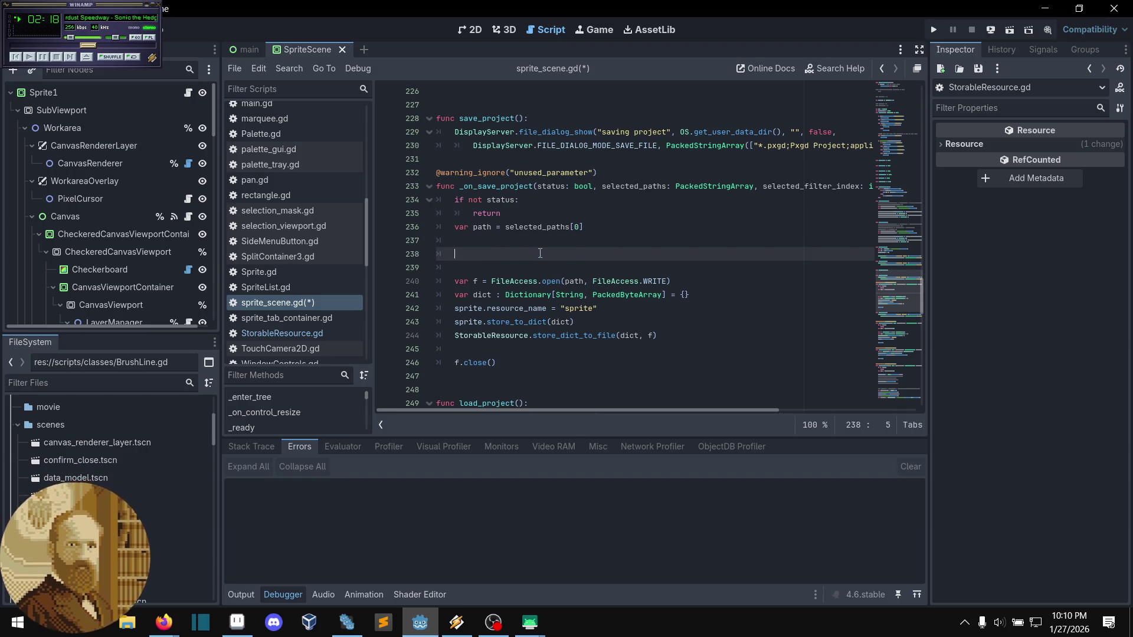
{"action": "left_click", "coordinate": [456, 254]}
{"action": "type", "text": "name = FileAccess.file_exists(path"}
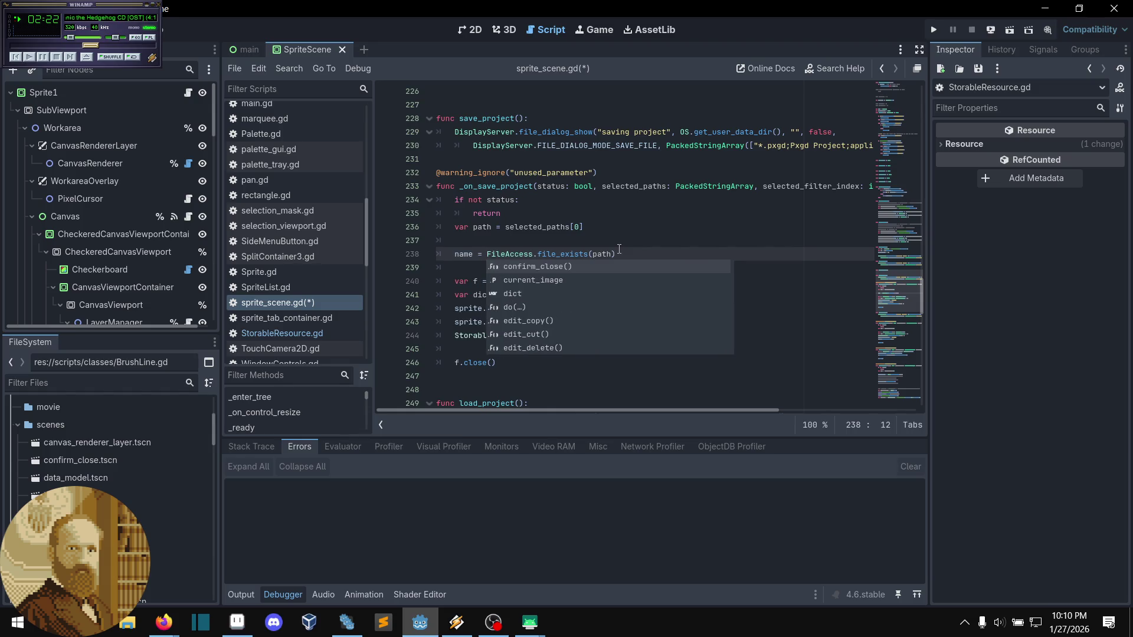
{"action": "left_click", "coordinate": [622, 242]}
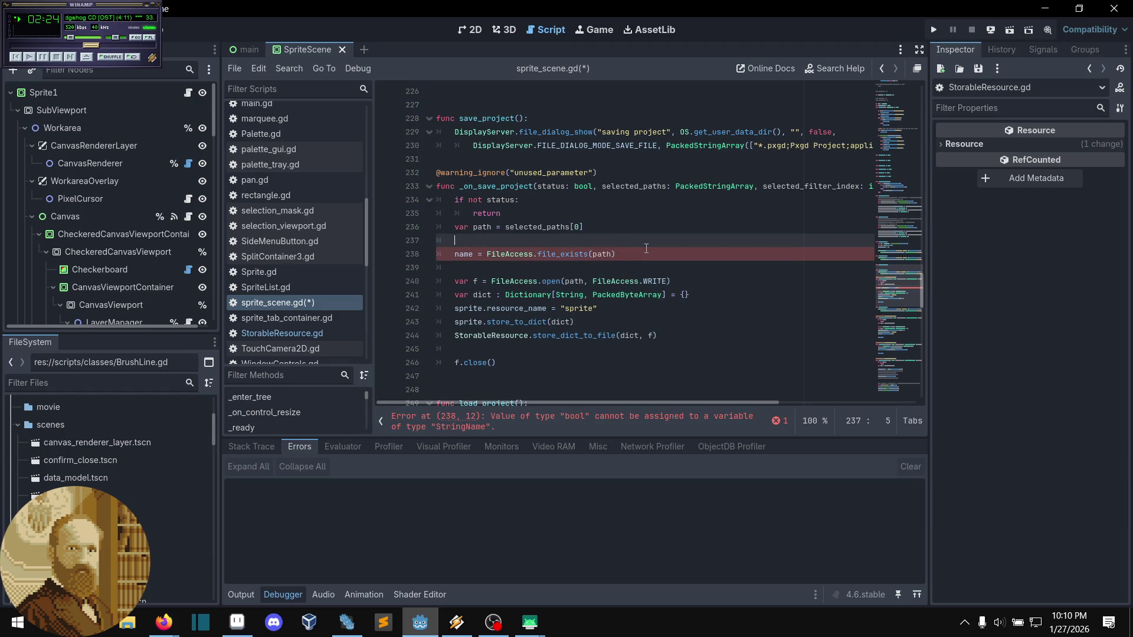
{"action": "left_click", "coordinate": [646, 249]}
{"action": "left_click", "coordinate": [487, 254]}
{"action": "type", "text": "str("}
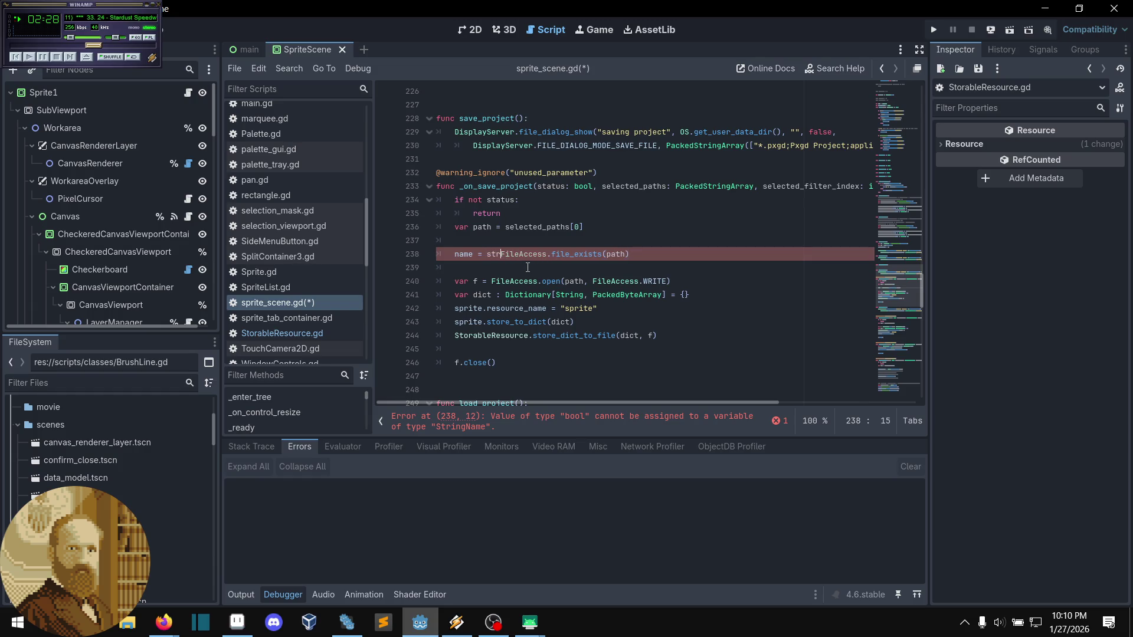
{"action": "left_click", "coordinate": [629, 259]}
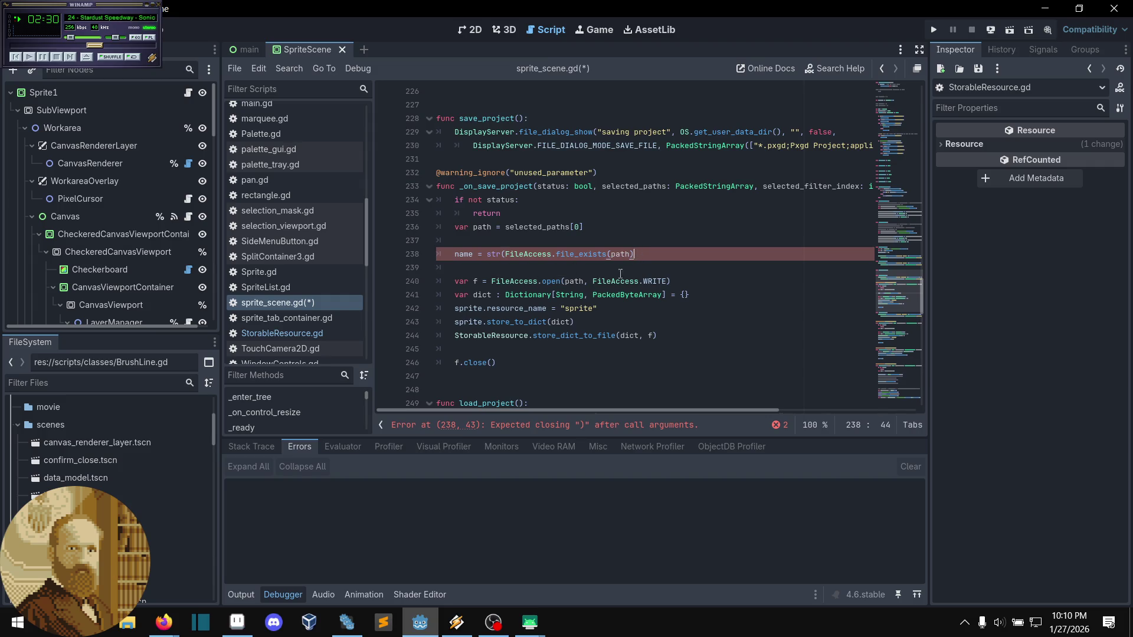
{"action": "type", "text": ")"}
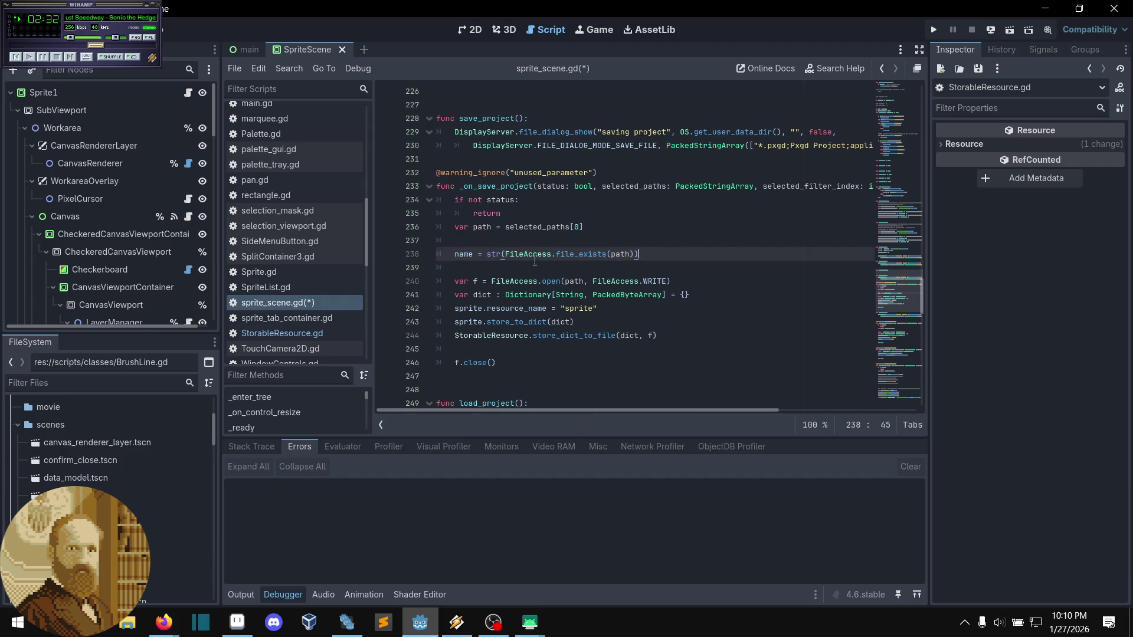
{"action": "key", "text": "Down"}
{"action": "key", "text": "ctrl+s"}
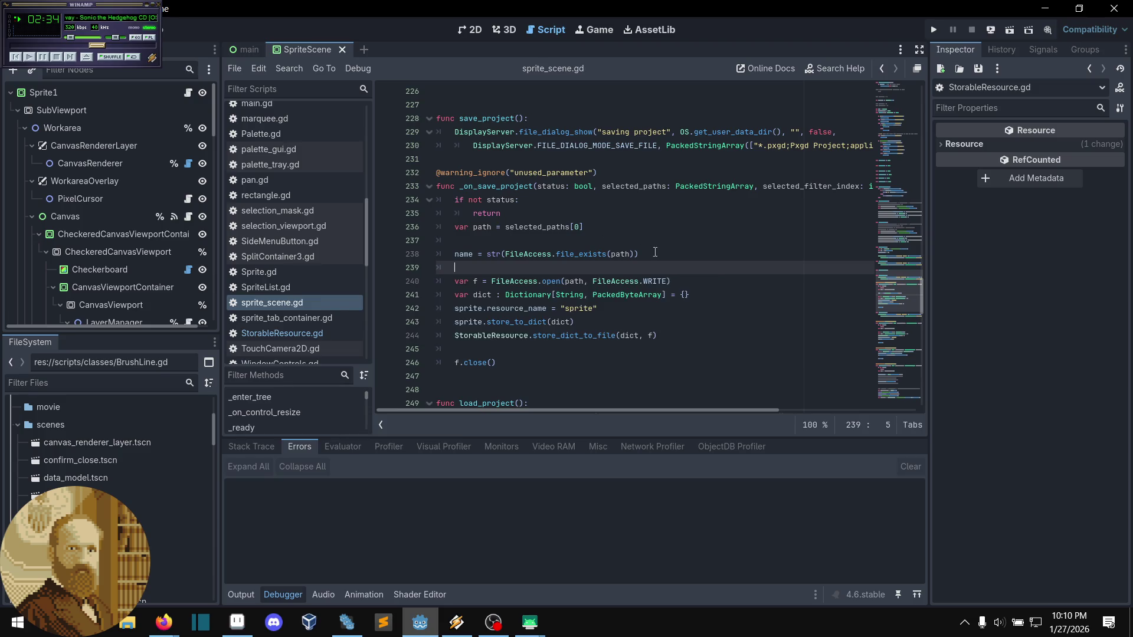
{"action": "left_click", "coordinate": [651, 253]}
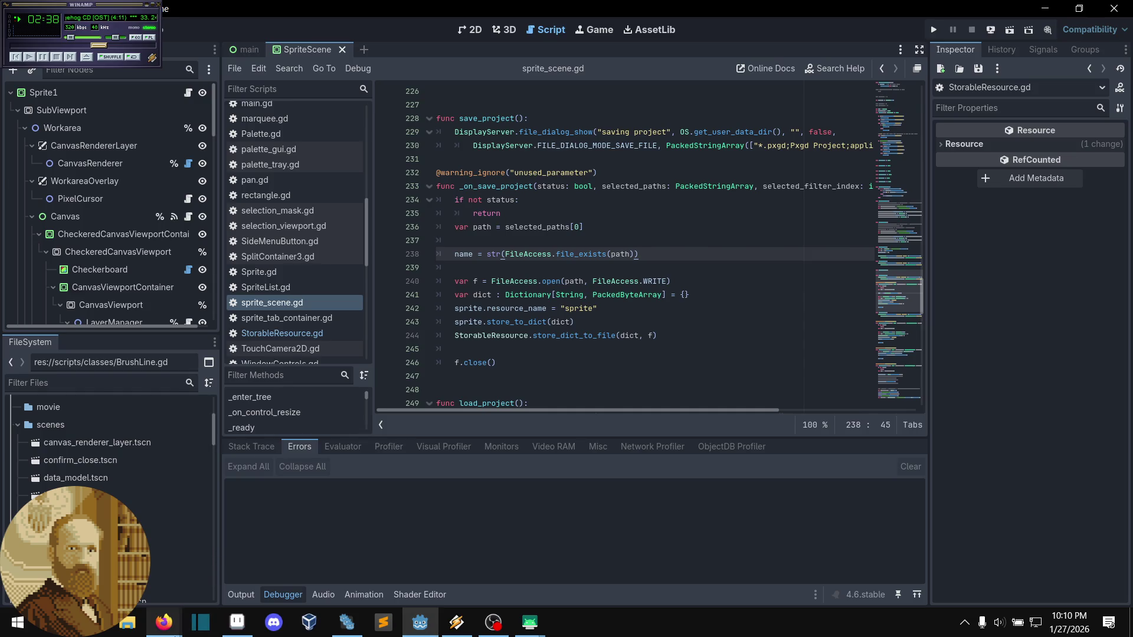
- Bring up the SAF pull request in Firefox and scroll through its sample testing code
{"action": "mouse_move", "coordinate": [164, 622]}
{"action": "left_click", "coordinate": [212, 586]}
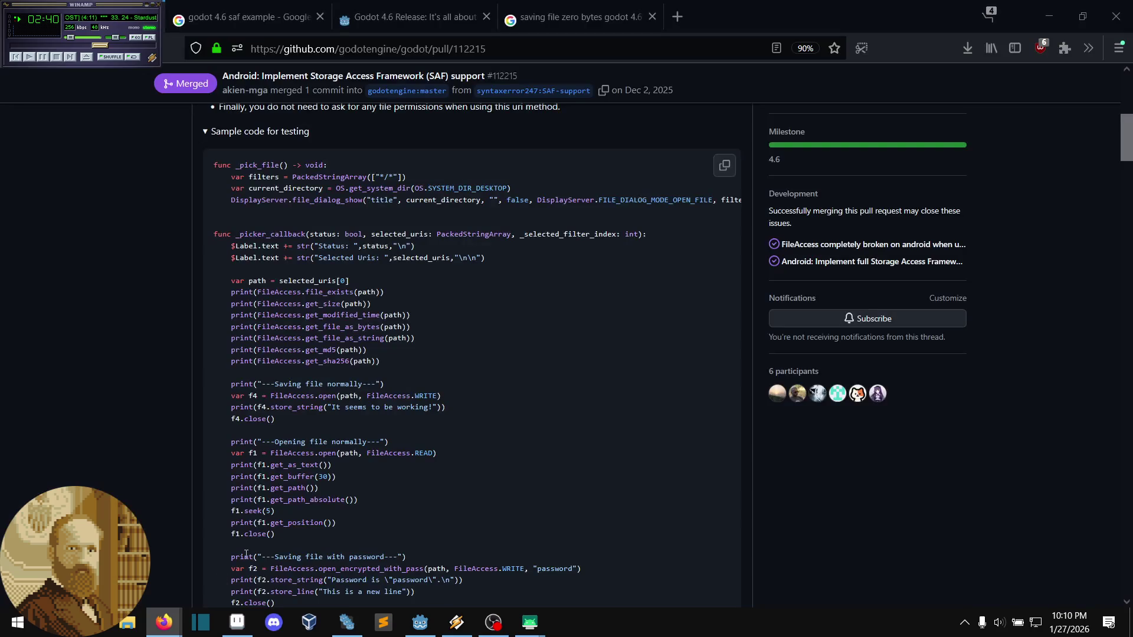
{"action": "middle_click", "coordinate": [190, 337]}
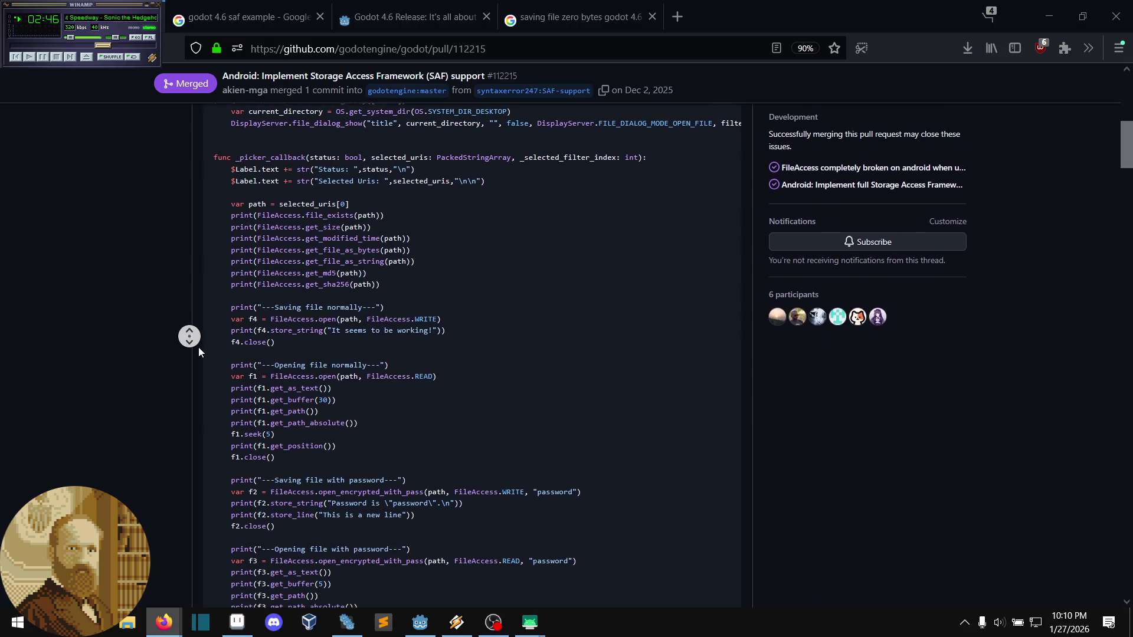
{"action": "left_click", "coordinate": [199, 352]}
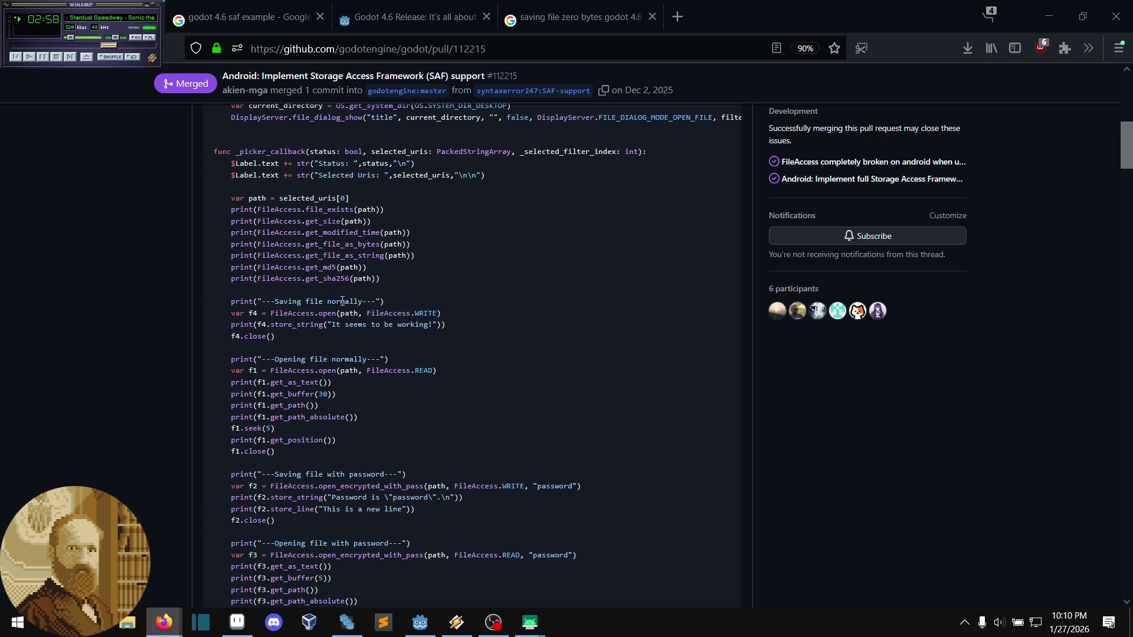
{"action": "middle_click", "coordinate": [364, 346]}
{"action": "scroll", "coordinate": [426, 352], "scroll_direction": "down", "scroll_amount": 3}
{"action": "scroll", "coordinate": [426, 356], "scroll_direction": "down", "scroll_amount": 2}
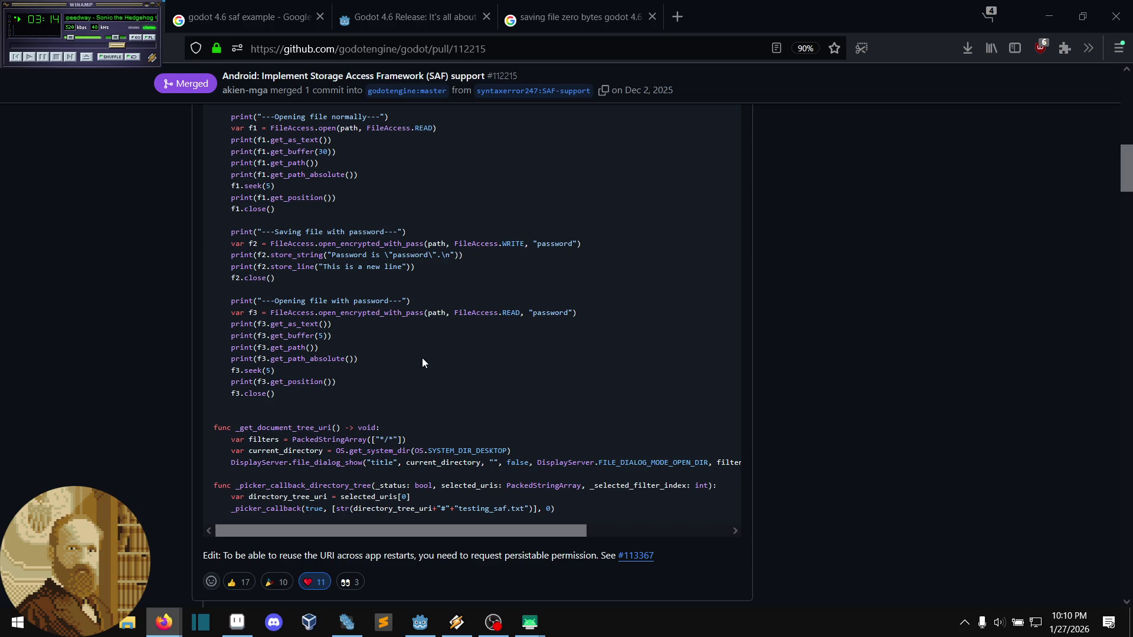
{"action": "scroll", "coordinate": [422, 359], "scroll_direction": "up", "scroll_amount": 3}
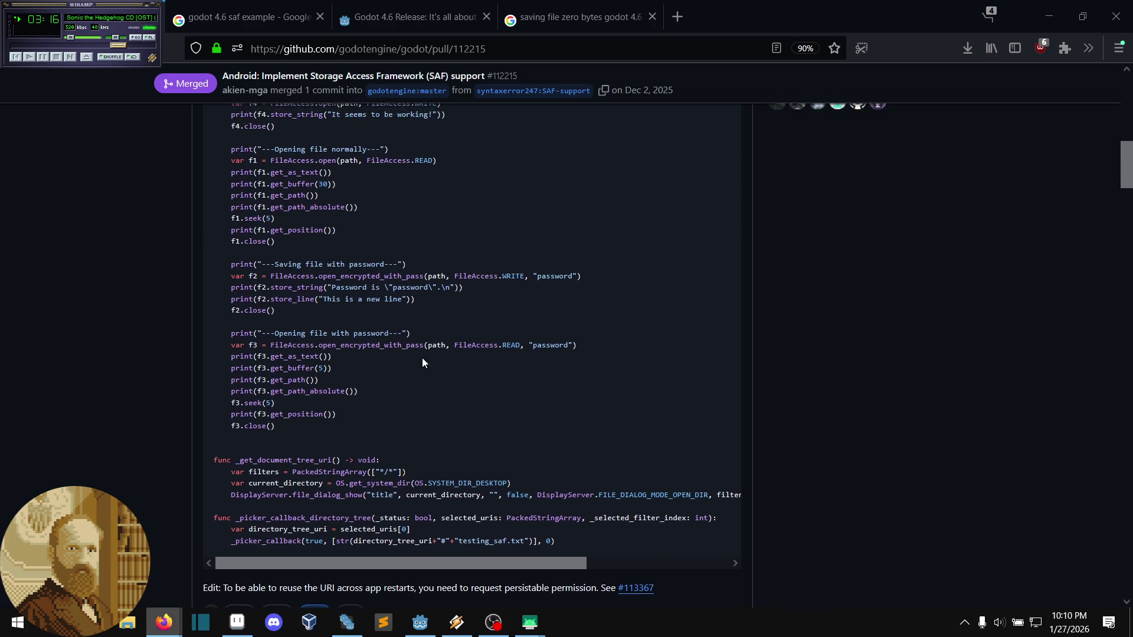
{"action": "scroll", "coordinate": [423, 357], "scroll_direction": "up", "scroll_amount": 2}
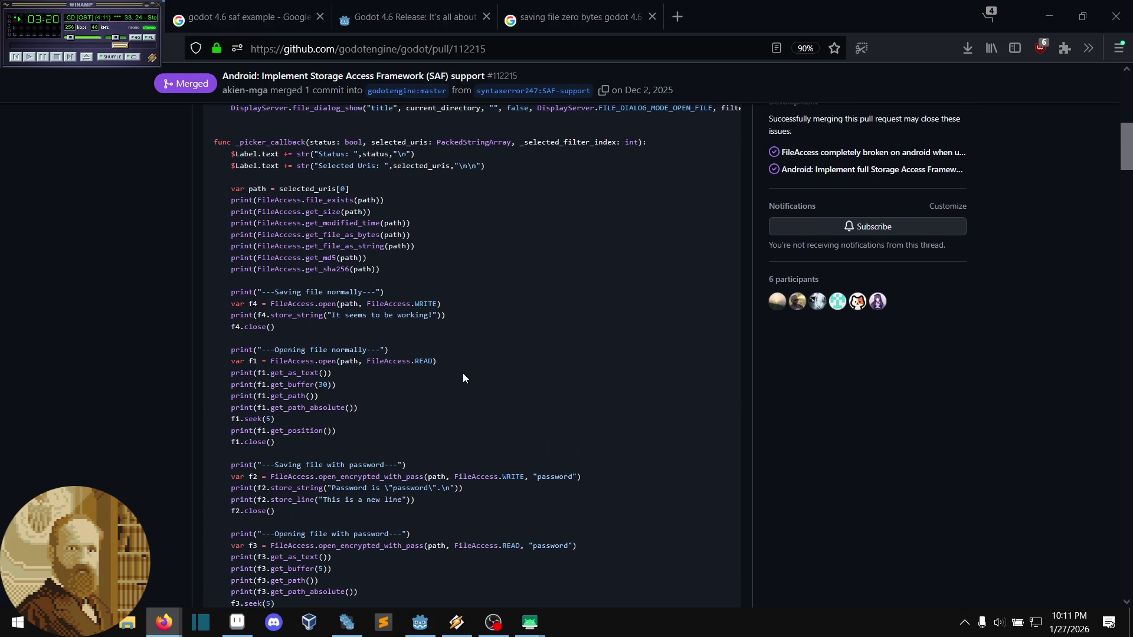
{"action": "scroll", "coordinate": [463, 375], "scroll_direction": "down", "scroll_amount": 2}
{"action": "scroll", "coordinate": [462, 379], "scroll_direction": "down", "scroll_amount": 3}
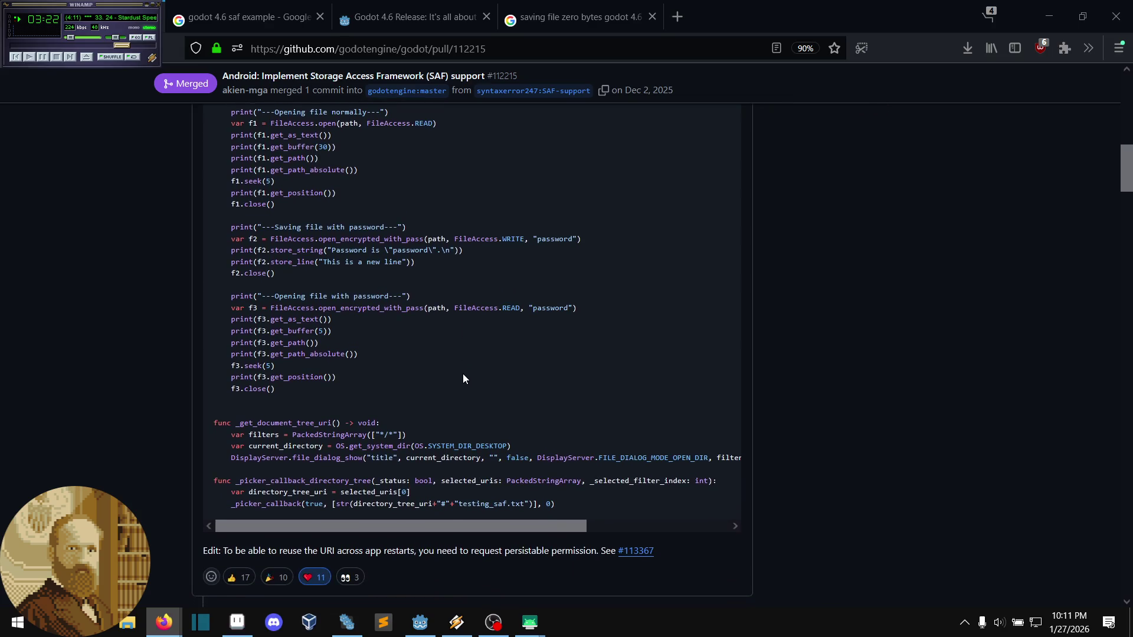
{"action": "scroll", "coordinate": [463, 378], "scroll_direction": "up", "scroll_amount": 4}
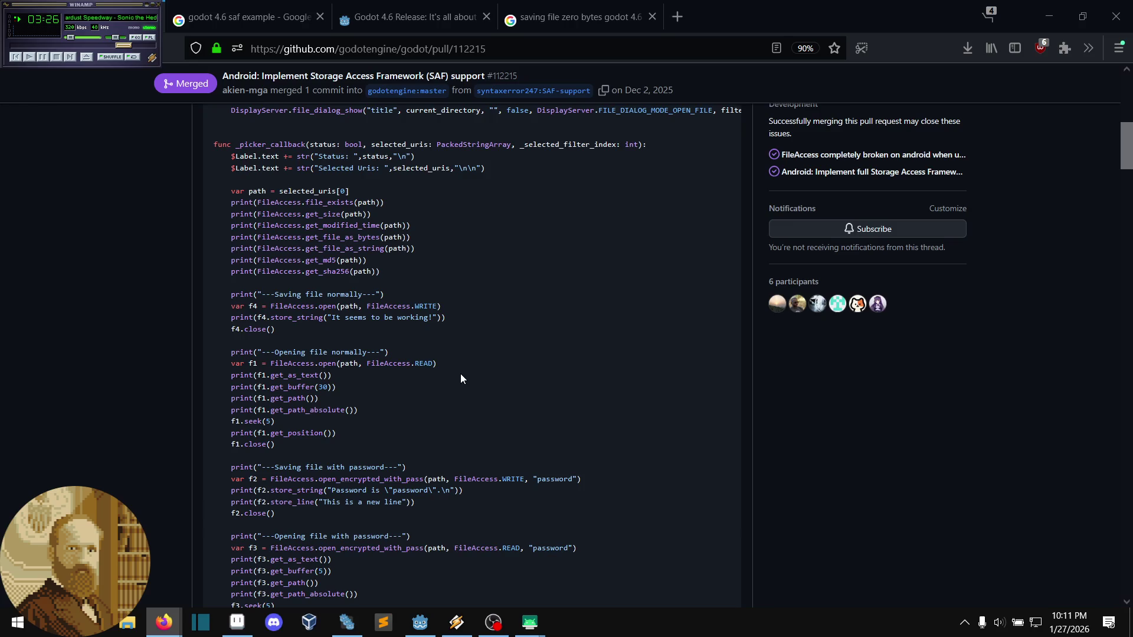
{"action": "scroll", "coordinate": [452, 376], "scroll_direction": "up", "scroll_amount": 1}
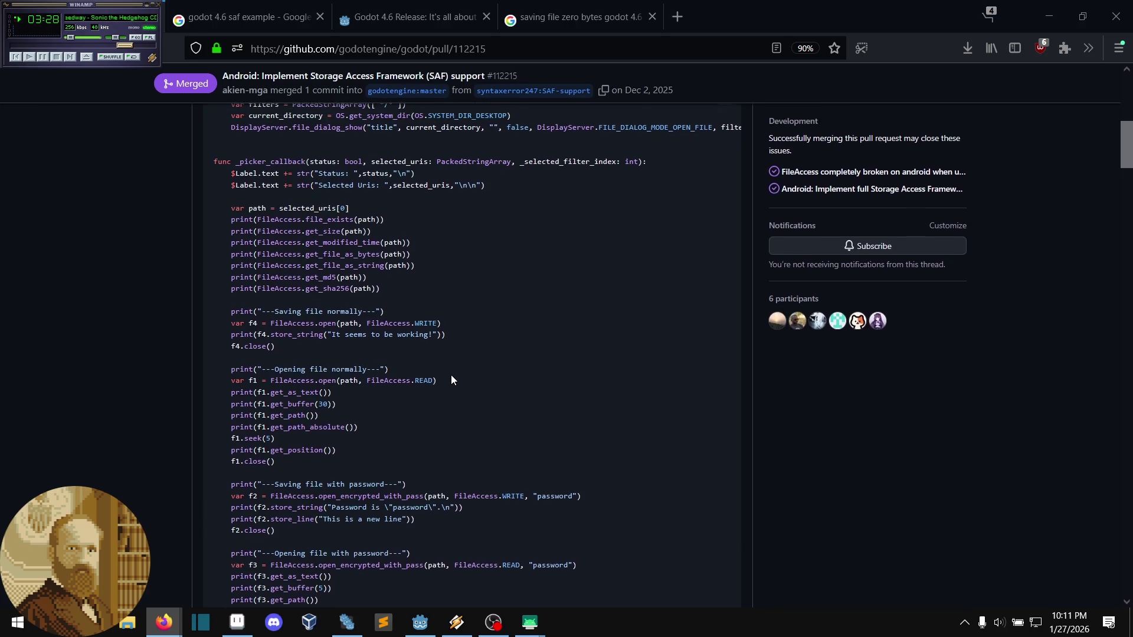
{"action": "scroll", "coordinate": [450, 376], "scroll_direction": "up", "scroll_amount": 1}
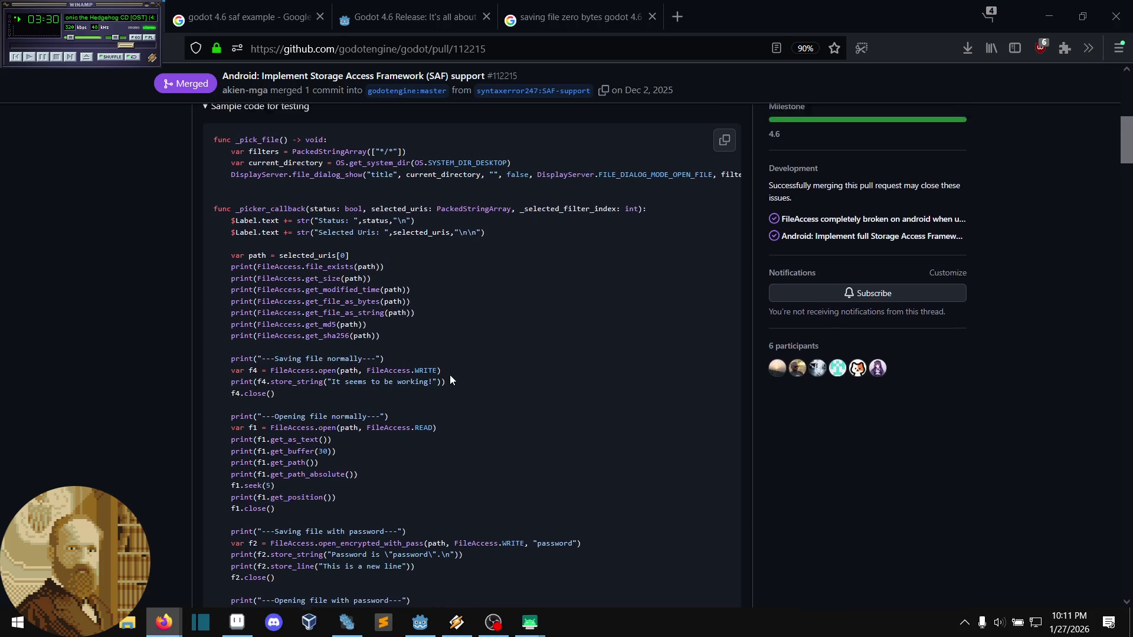
- Highlight part of the sample's file_dialog_show line, then return to the Godot editor
{"action": "left_click_drag", "start_coordinate": [353, 195], "coordinate": [696, 189]}
{"action": "left_click", "coordinate": [671, 186]}
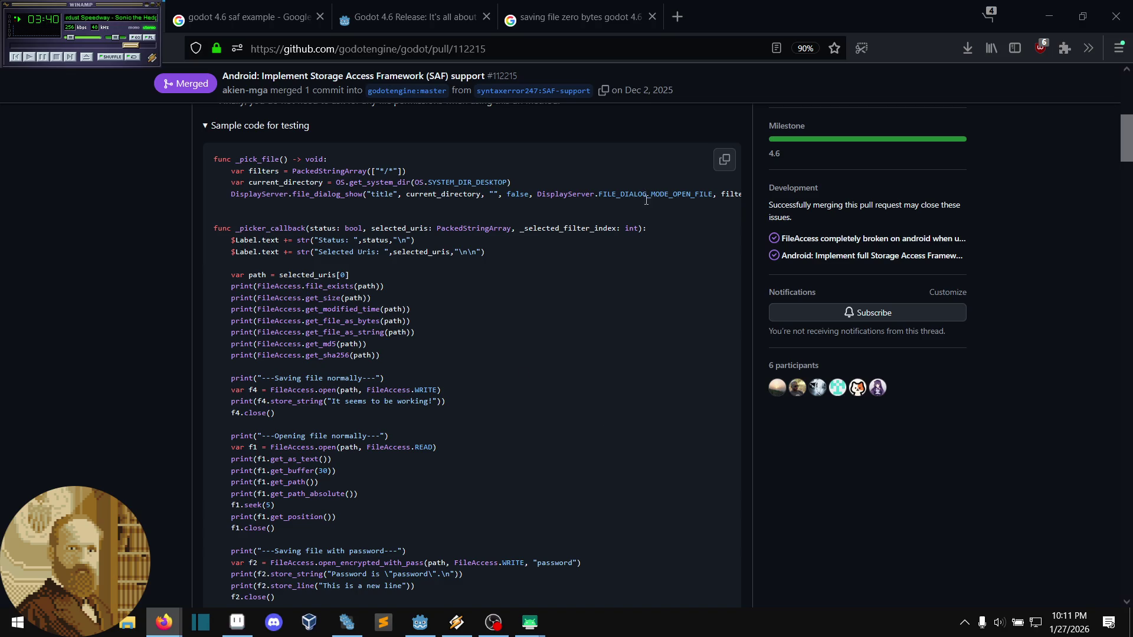
{"action": "mouse_move", "coordinate": [542, 629]}
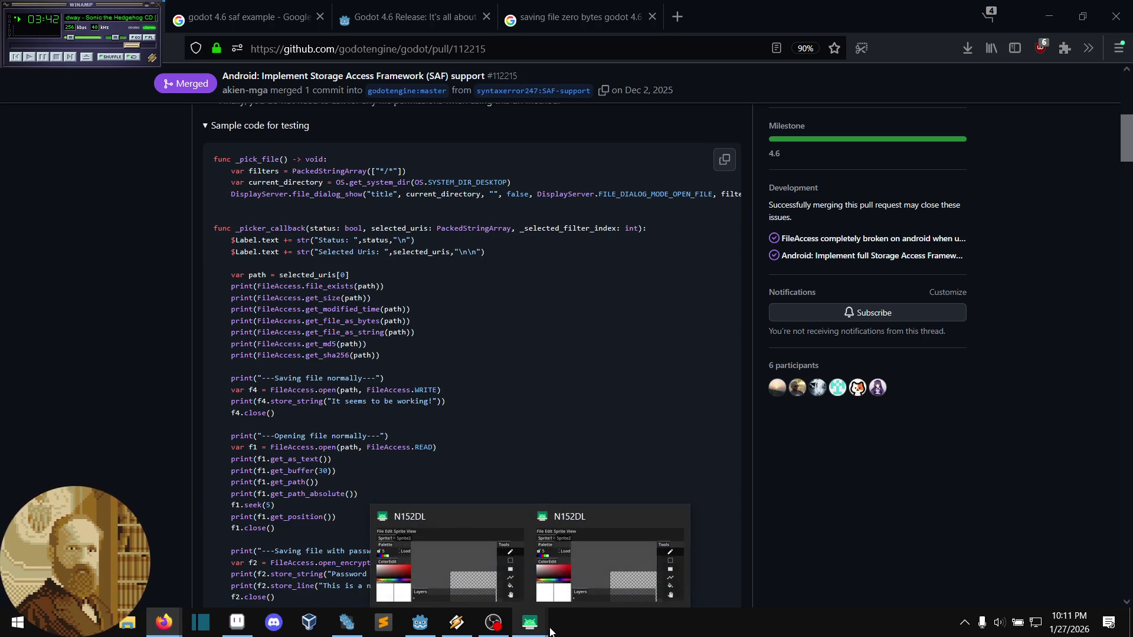
{"action": "mouse_move", "coordinate": [420, 623]}
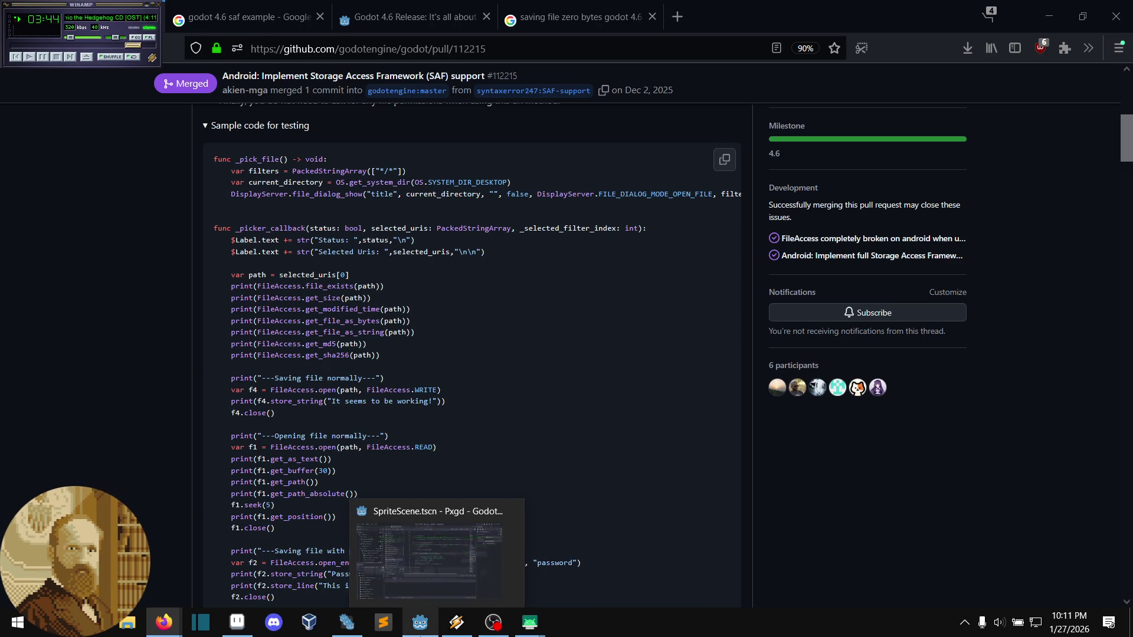
{"action": "left_click", "coordinate": [427, 594]}
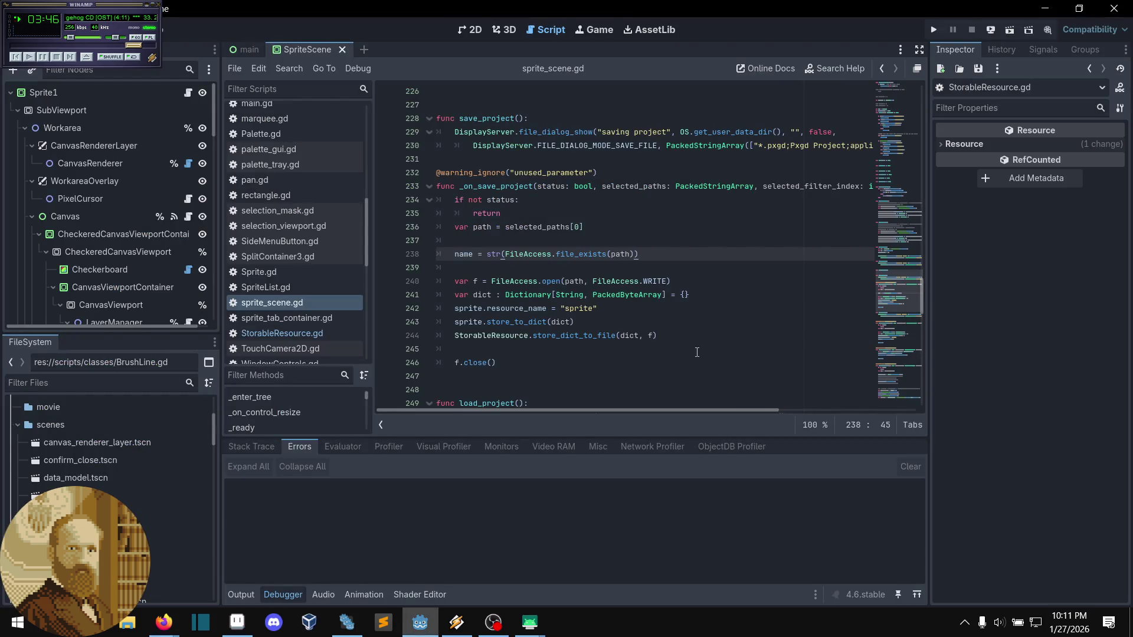
- Scroll through sprite_scene.gd and review the lines around _on_save_project
{"action": "scroll", "coordinate": [697, 353], "scroll_direction": "up", "scroll_amount": 4}
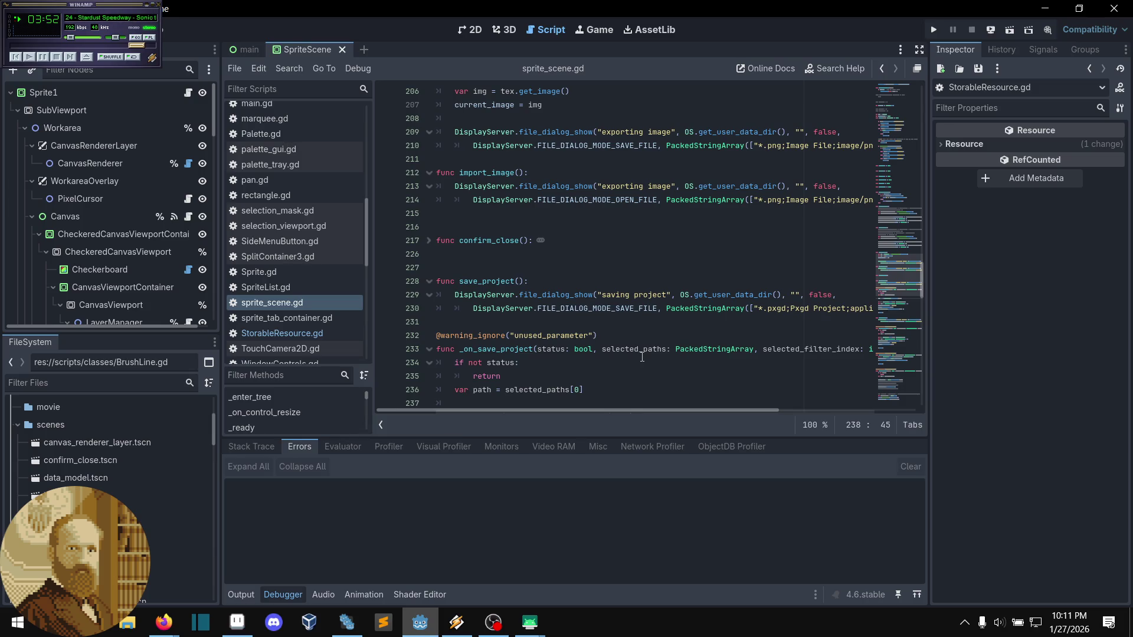
{"action": "scroll", "coordinate": [642, 357], "scroll_direction": "down", "scroll_amount": 1}
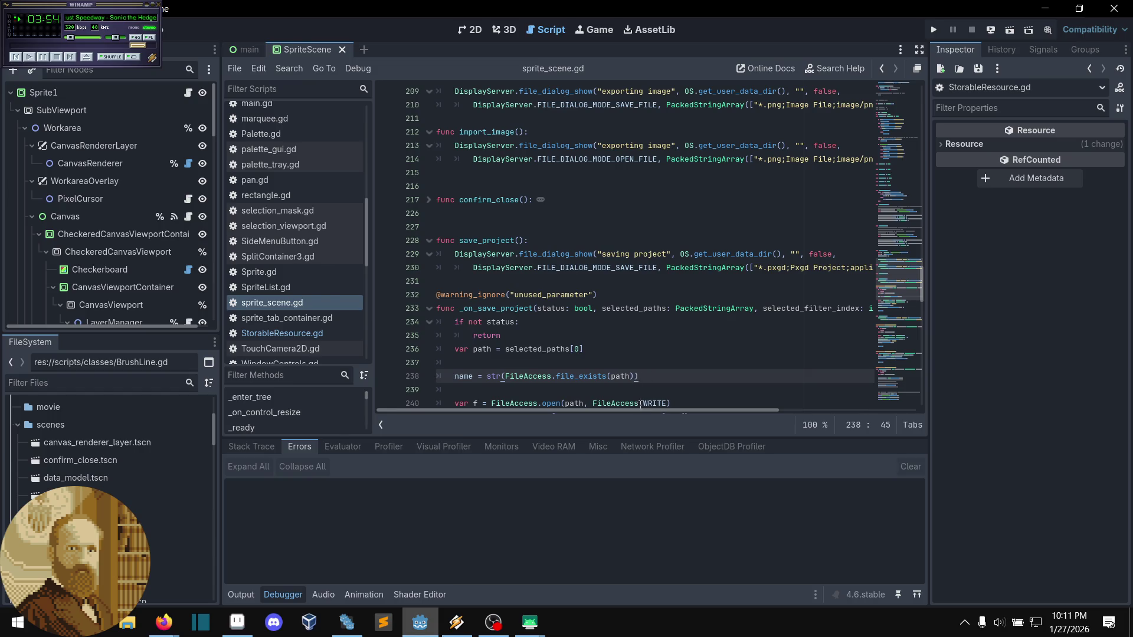
{"action": "left_click_drag", "start_coordinate": [644, 410], "coordinate": [798, 430]}
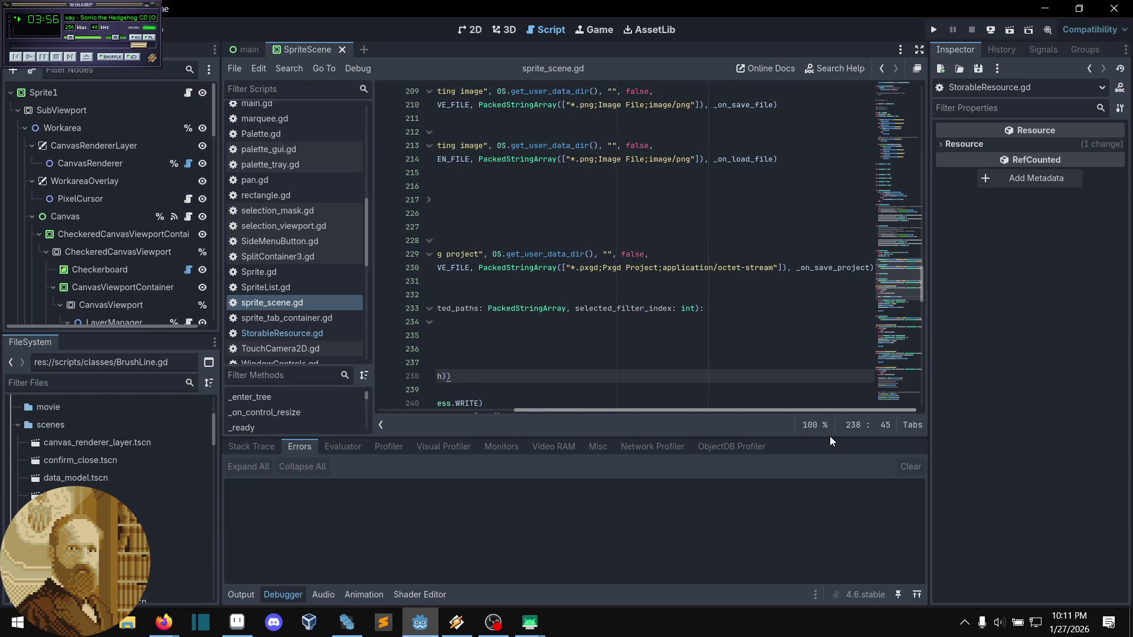
{"action": "scroll", "coordinate": [703, 348], "scroll_direction": "up", "scroll_amount": 3}
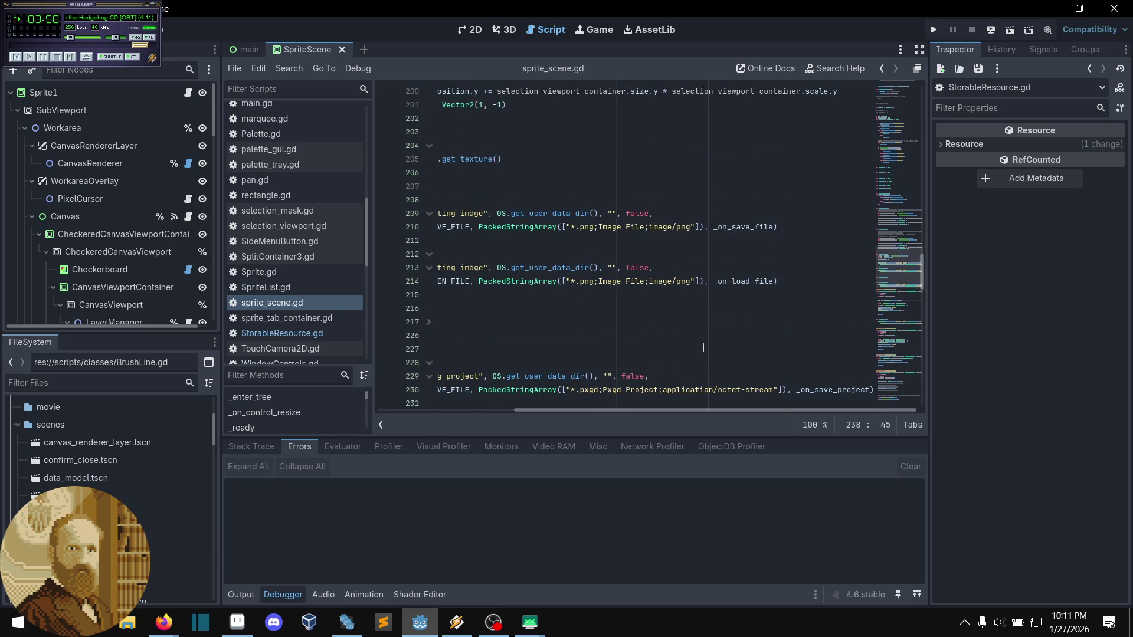
{"action": "scroll", "coordinate": [699, 348], "scroll_direction": "up", "scroll_amount": 2}
{"action": "scroll", "coordinate": [698, 348], "scroll_direction": "down", "scroll_amount": 5}
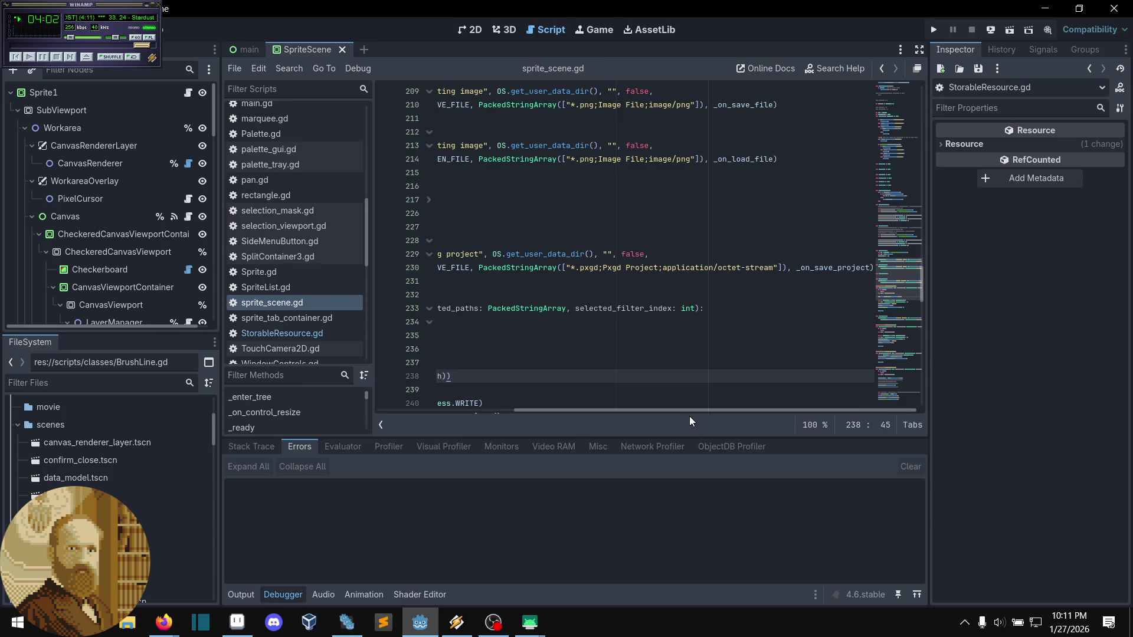
{"action": "left_click_drag", "start_coordinate": [690, 410], "coordinate": [552, 410]}
{"action": "scroll", "coordinate": [576, 318], "scroll_direction": "down", "scroll_amount": 3}
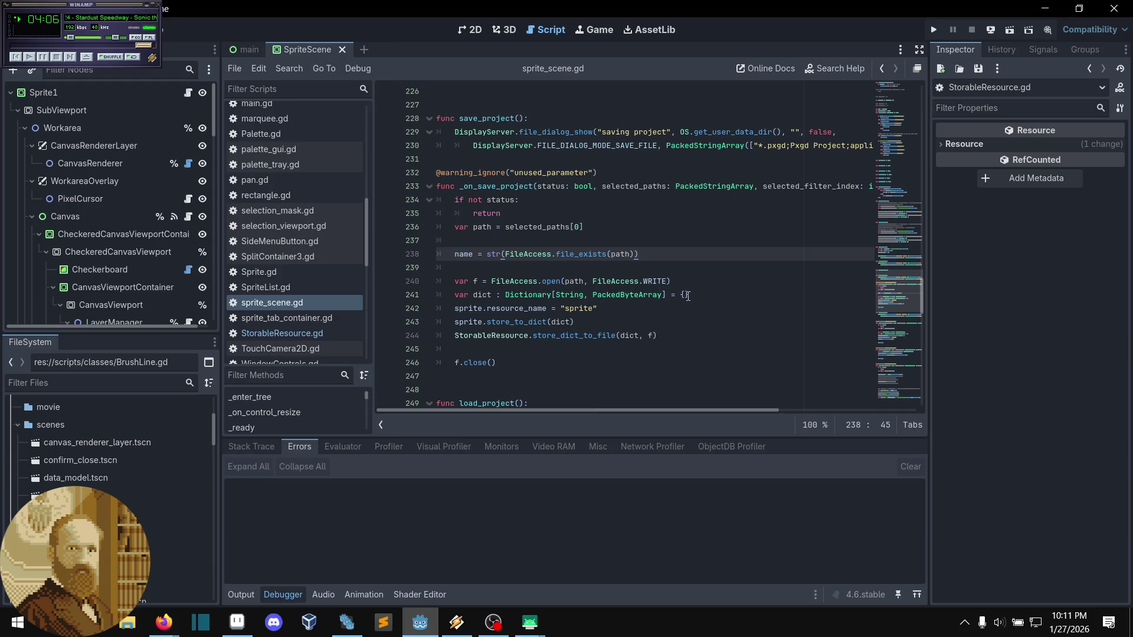
- Append str(FileAccess.get_access_time()) to line 238 and view get_access_time's documentation
{"action": "left_click", "coordinate": [670, 275]}
{"action": "left_click", "coordinate": [664, 269]}
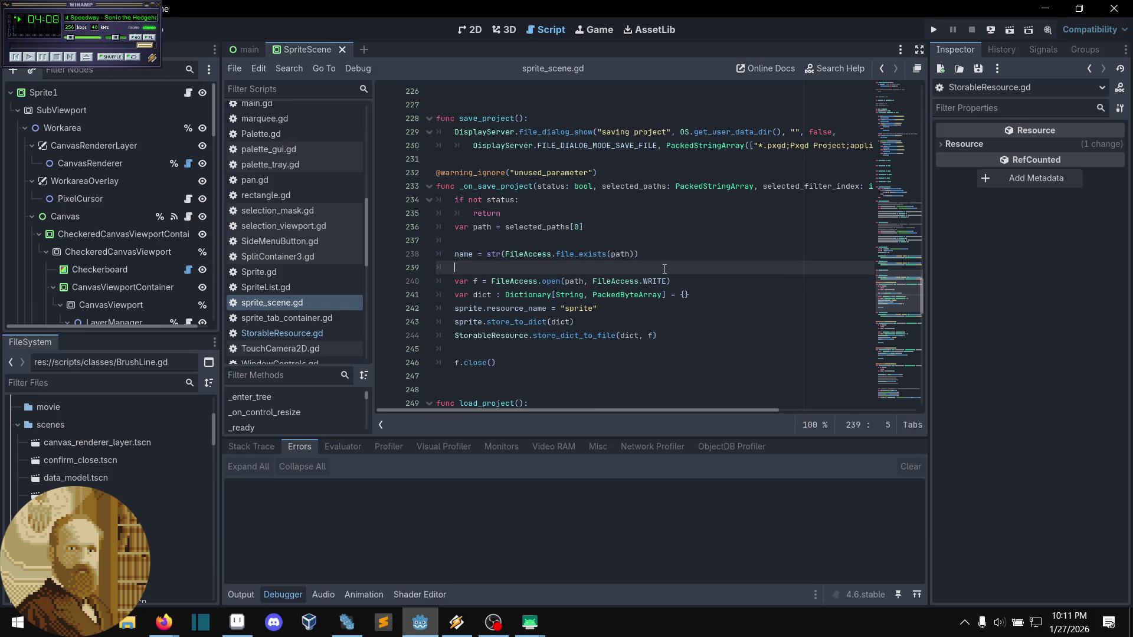
{"action": "left_click", "coordinate": [647, 253]}
{"action": "left_click", "coordinate": [632, 255]}
{"action": "type", "text": "+"}
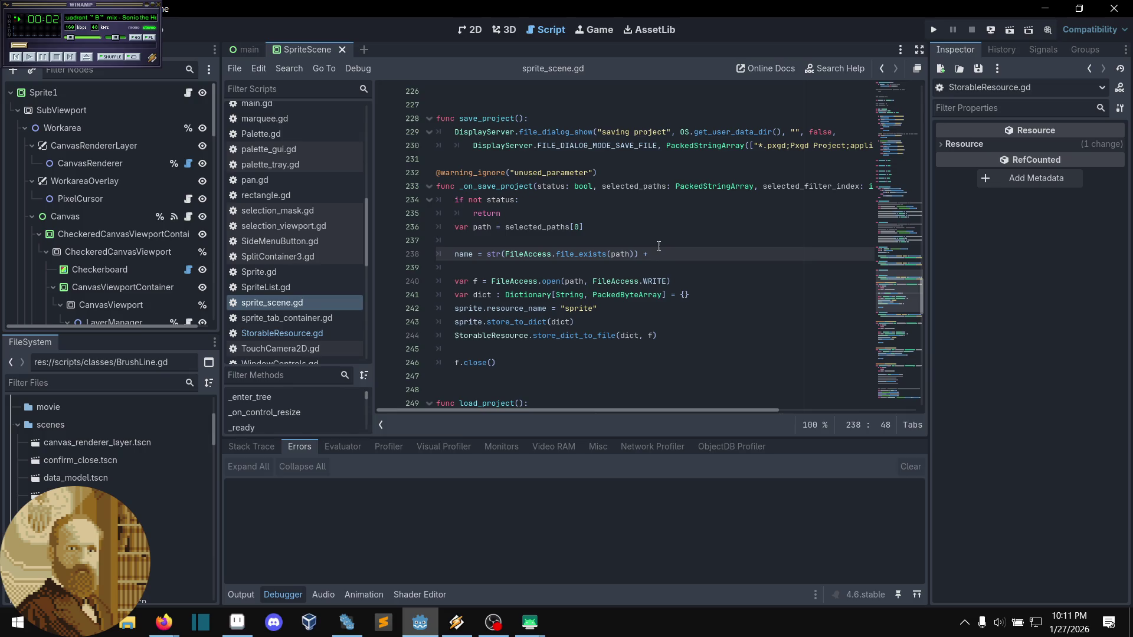
{"action": "type", "text": "str("}
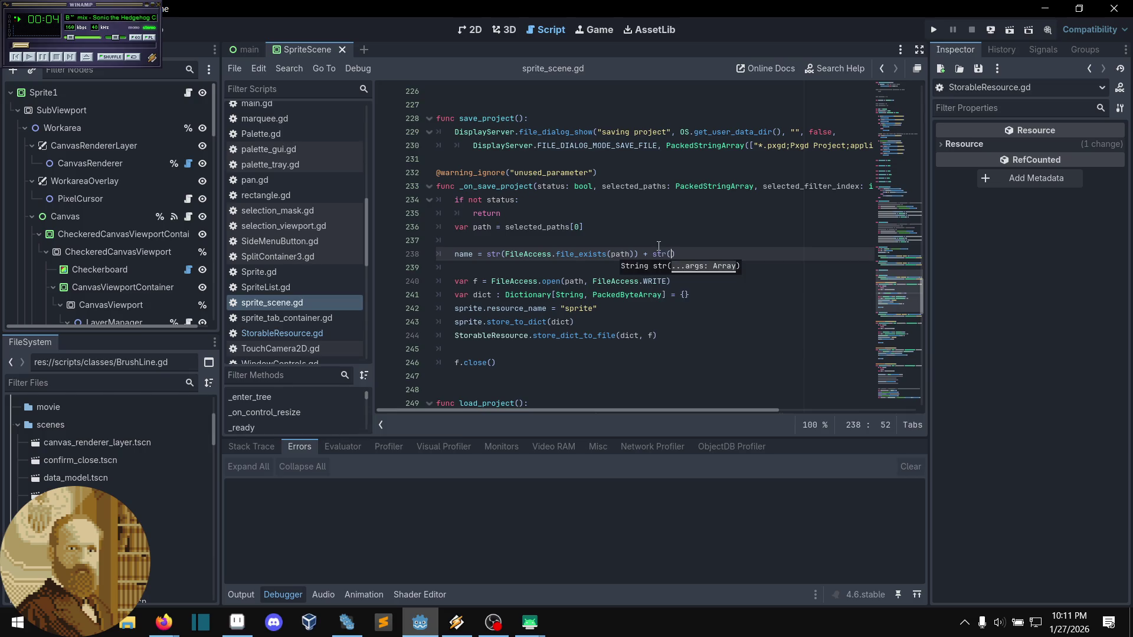
{"action": "type", "text": "FileAcc"}
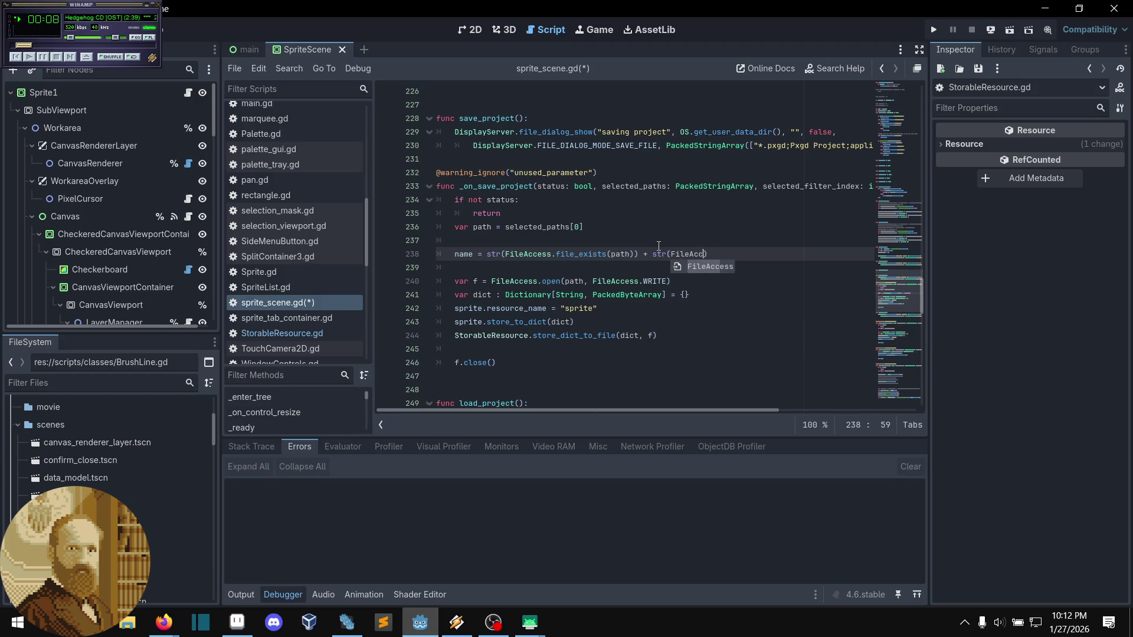
{"action": "type", "text": "ess."}
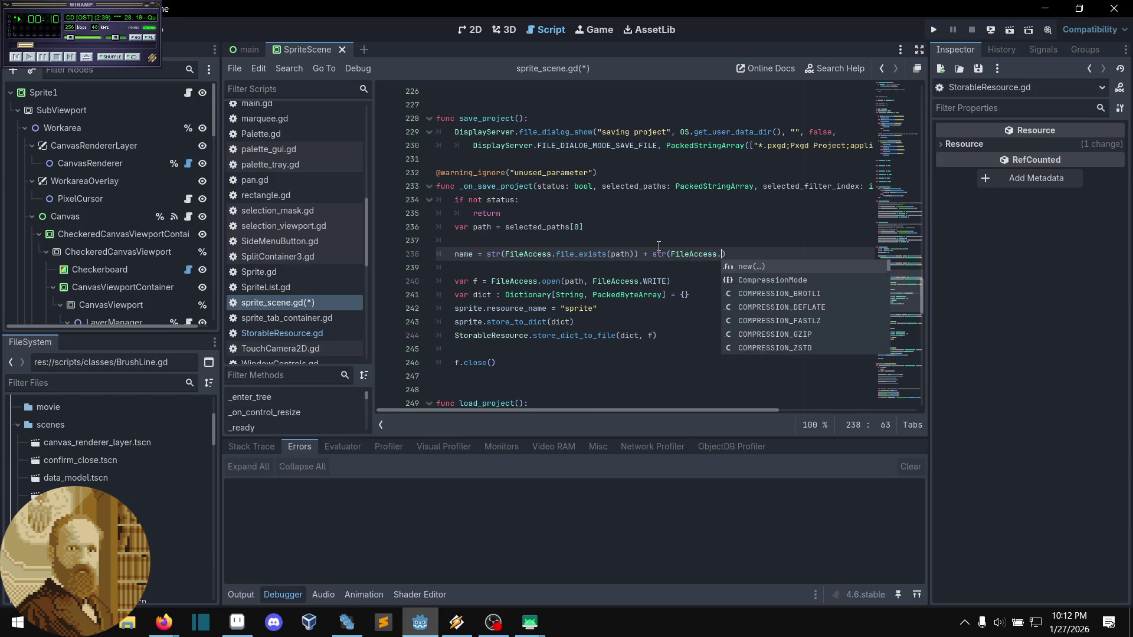
{"action": "scroll", "coordinate": [838, 292], "scroll_direction": "down", "scroll_amount": 3}
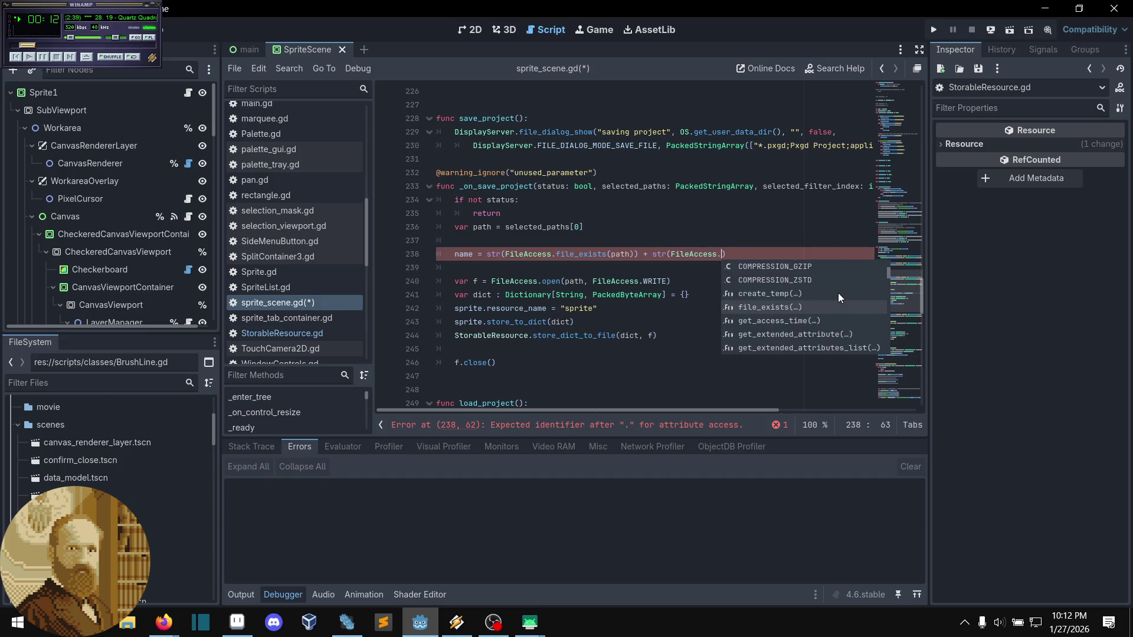
{"action": "left_click", "coordinate": [780, 320]}
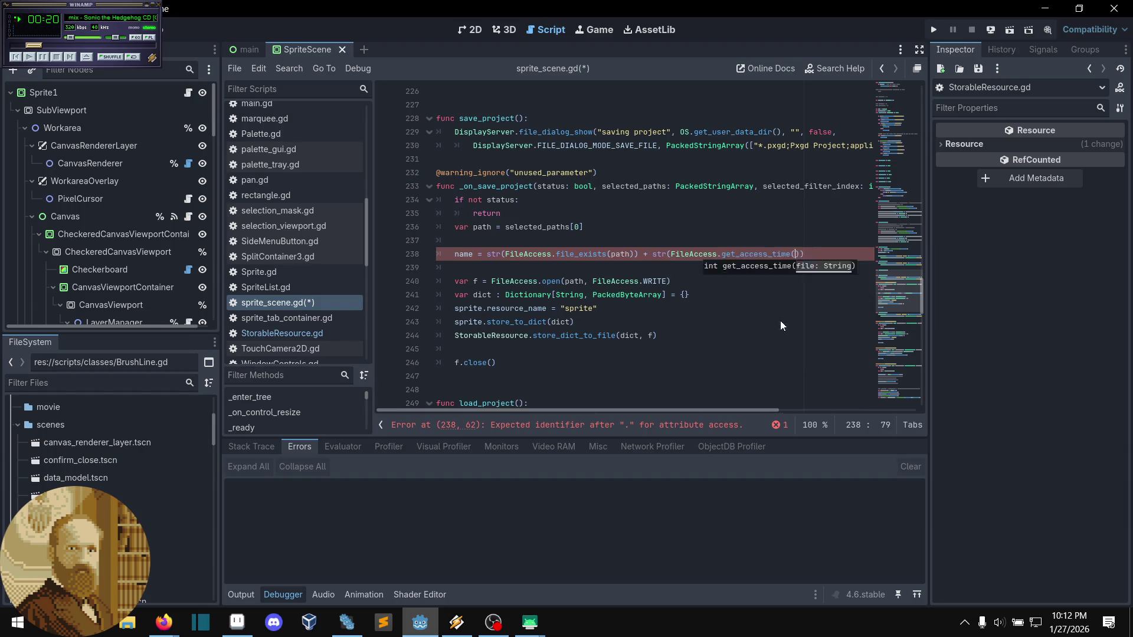
{"action": "left_click", "coordinate": [766, 259], "text": "ctrl"}
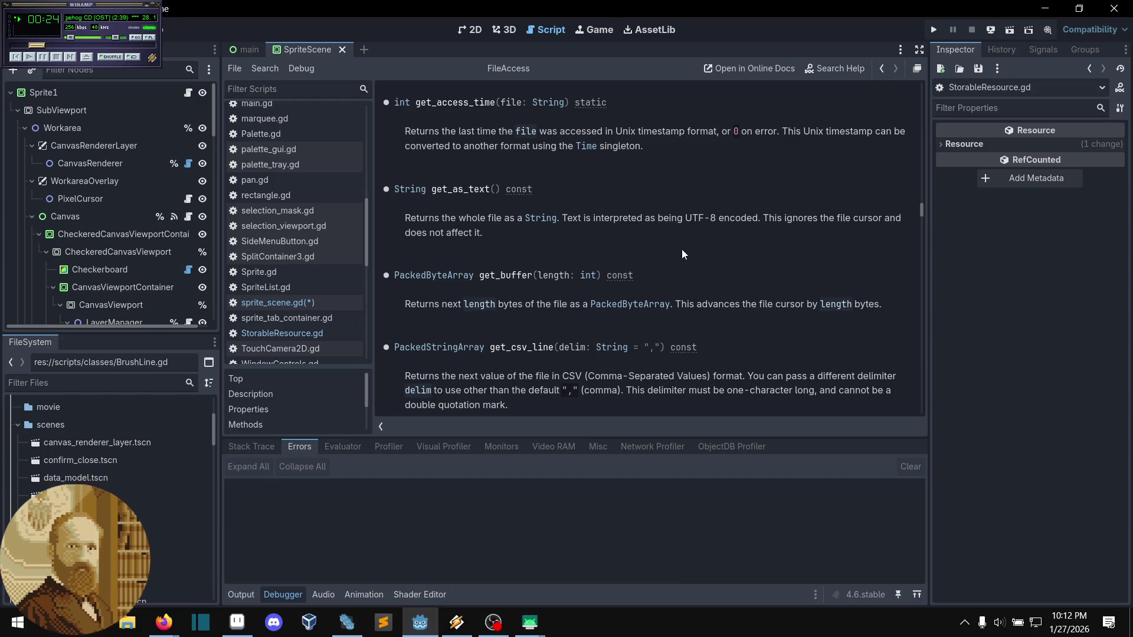
{"action": "scroll", "coordinate": [751, 242], "scroll_direction": "down", "scroll_amount": 1}
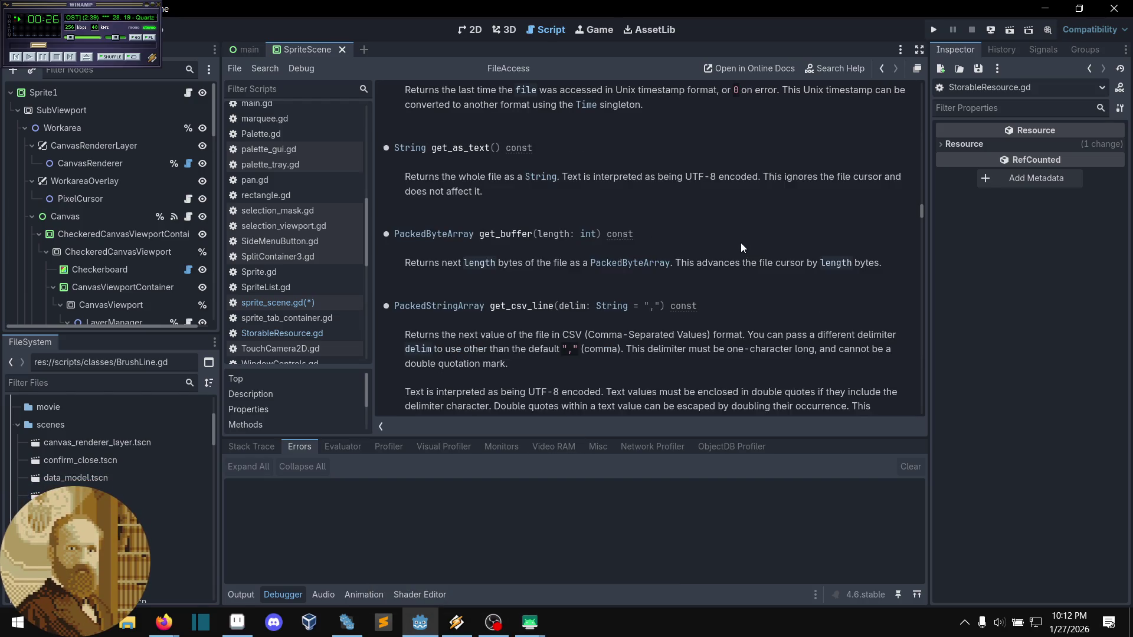
{"action": "scroll", "coordinate": [742, 242], "scroll_direction": "down", "scroll_amount": 1}
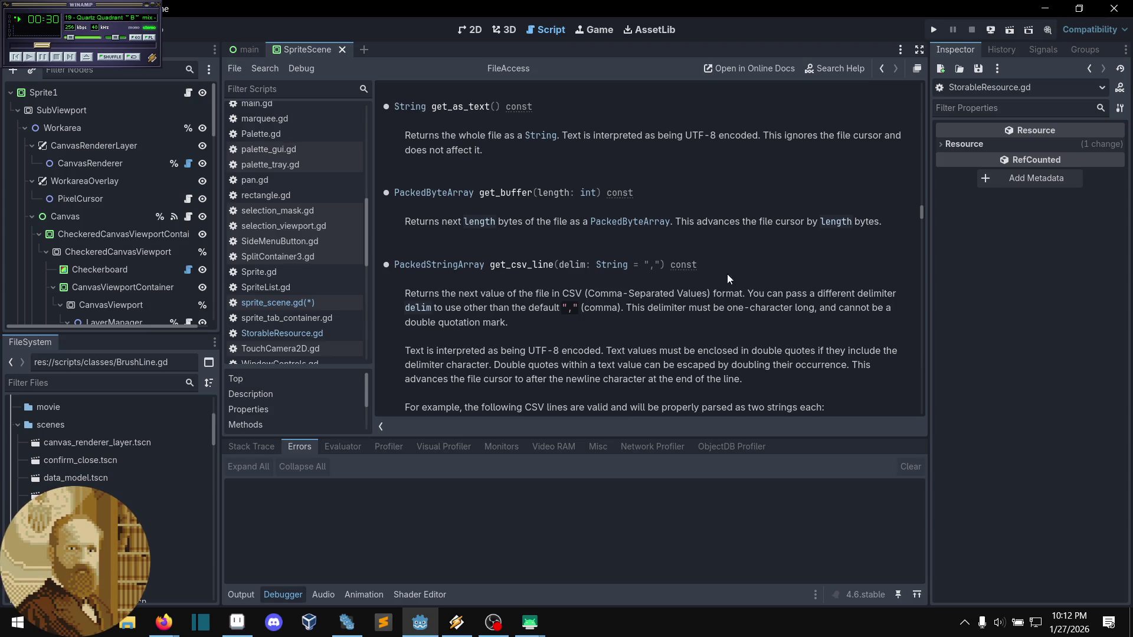
{"action": "scroll", "coordinate": [650, 291], "scroll_direction": "down", "scroll_amount": 4}
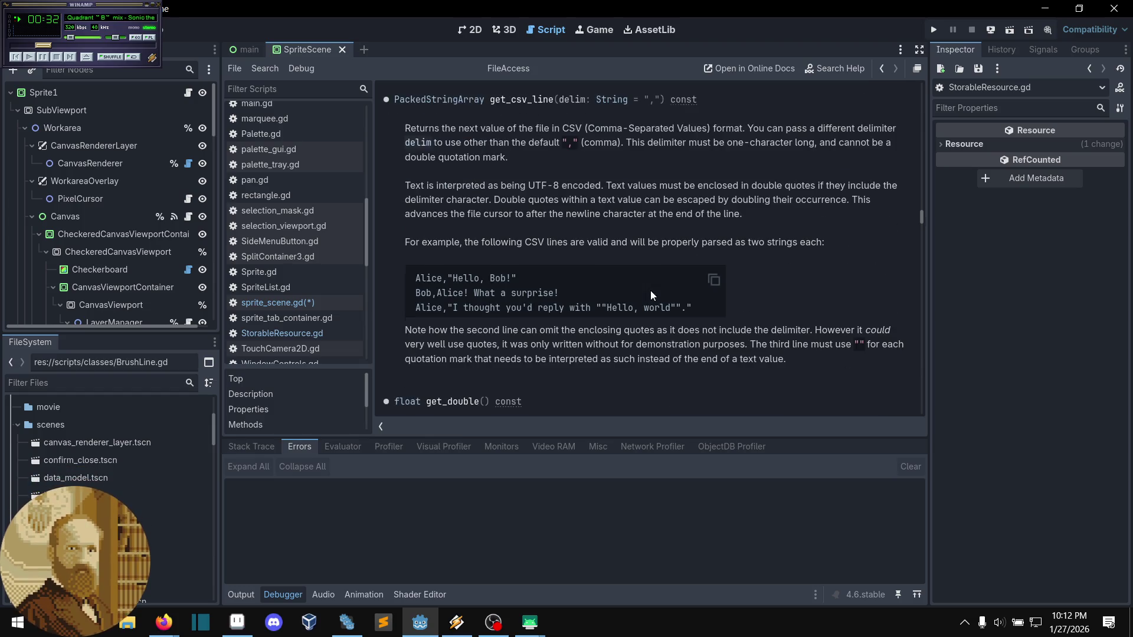
{"action": "scroll", "coordinate": [652, 283], "scroll_direction": "down", "scroll_amount": 6}
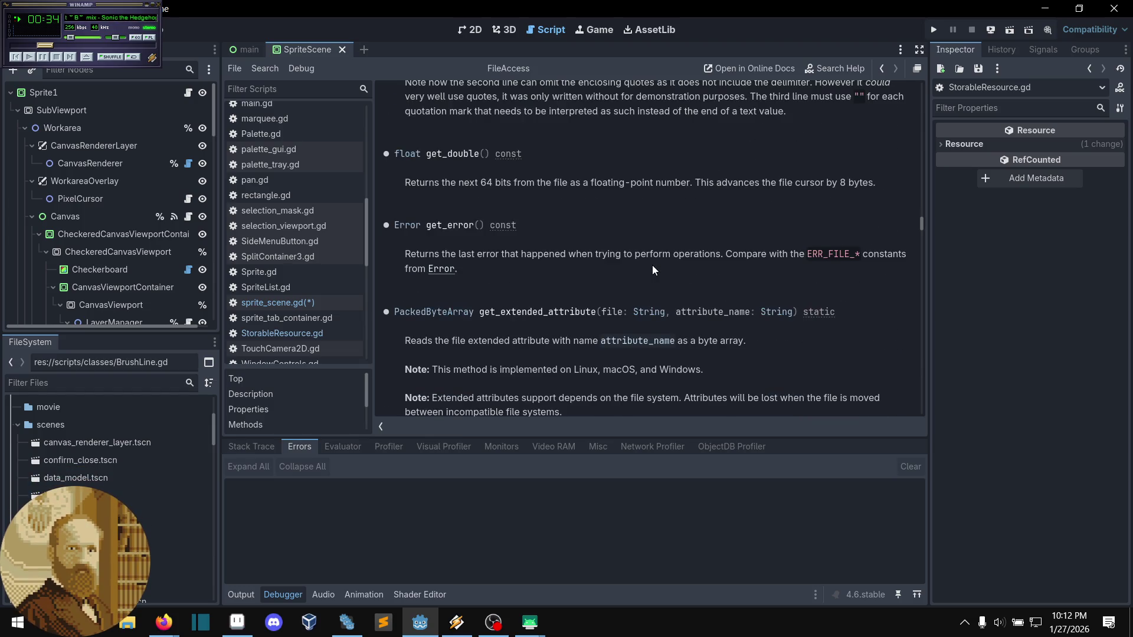
{"action": "scroll", "coordinate": [647, 253], "scroll_direction": "down", "scroll_amount": 7}
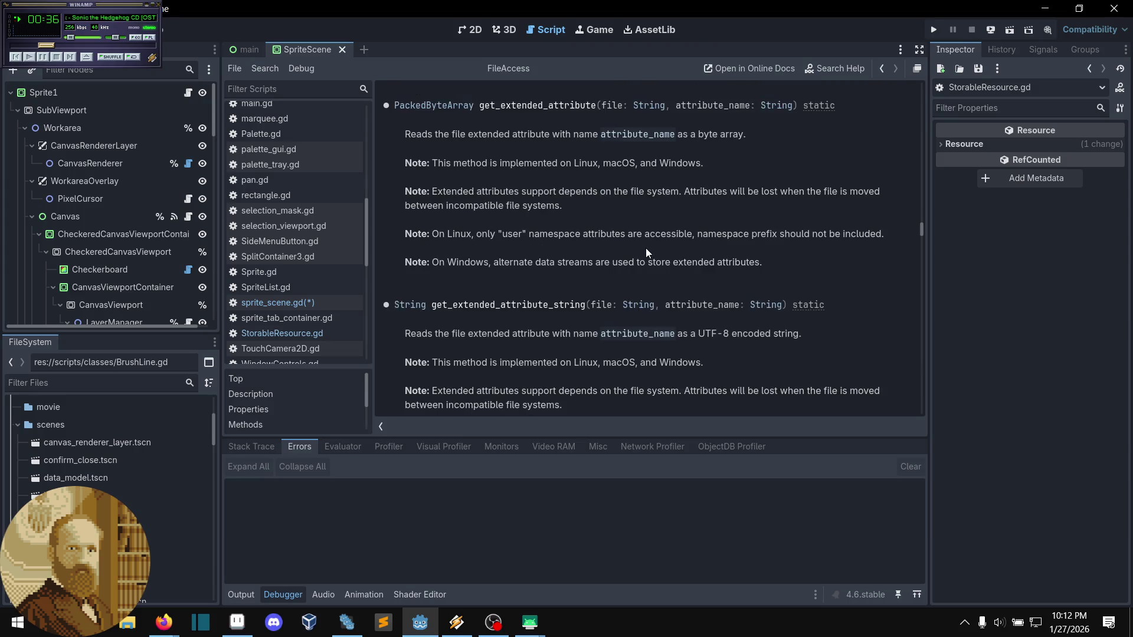
{"action": "scroll", "coordinate": [647, 253], "scroll_direction": "down", "scroll_amount": 3}
{"action": "key", "text": "alt+Left"}
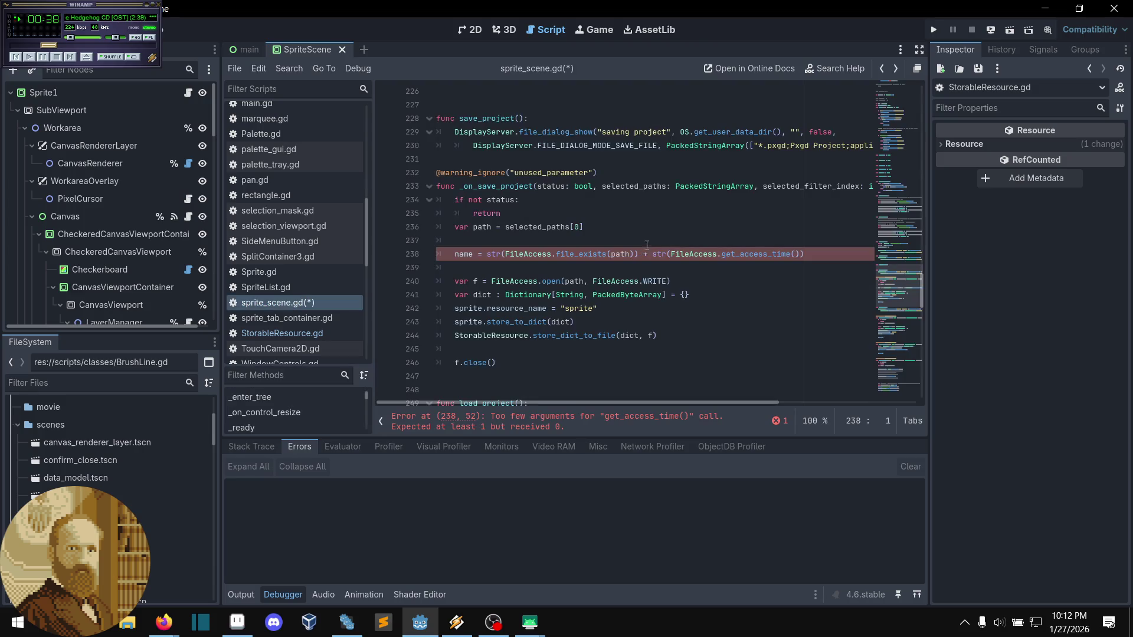
{"action": "left_click", "coordinate": [793, 243]}
{"action": "left_click_drag", "start_coordinate": [808, 254], "coordinate": [506, 254]}
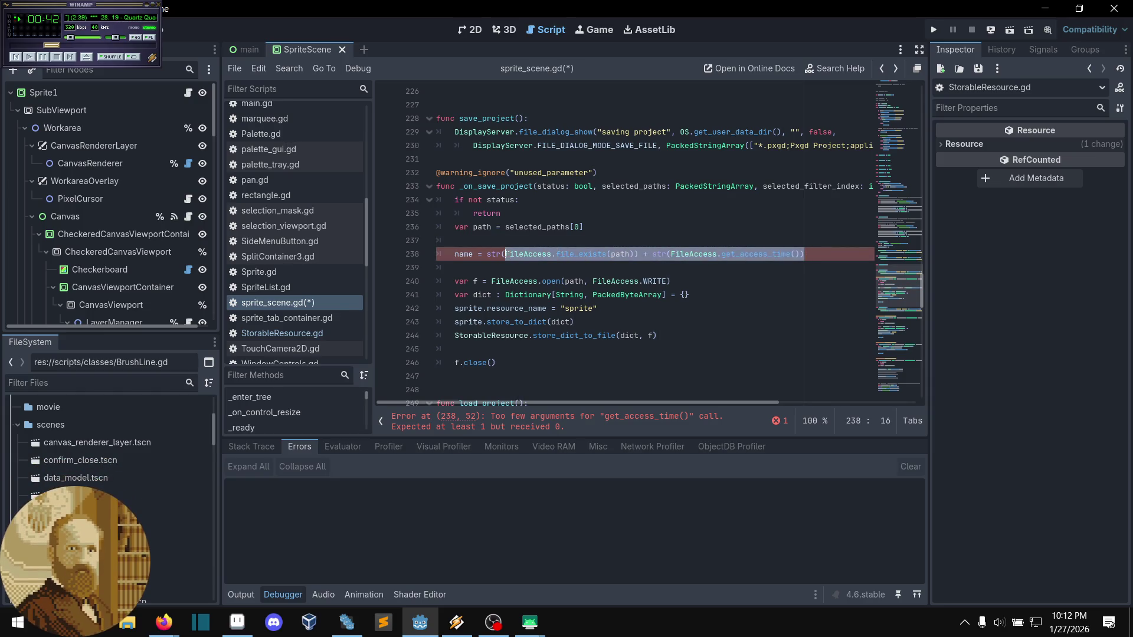
{"action": "left_click", "coordinate": [505, 254]}
{"action": "left_click_drag", "start_coordinate": [806, 255], "coordinate": [504, 256]}
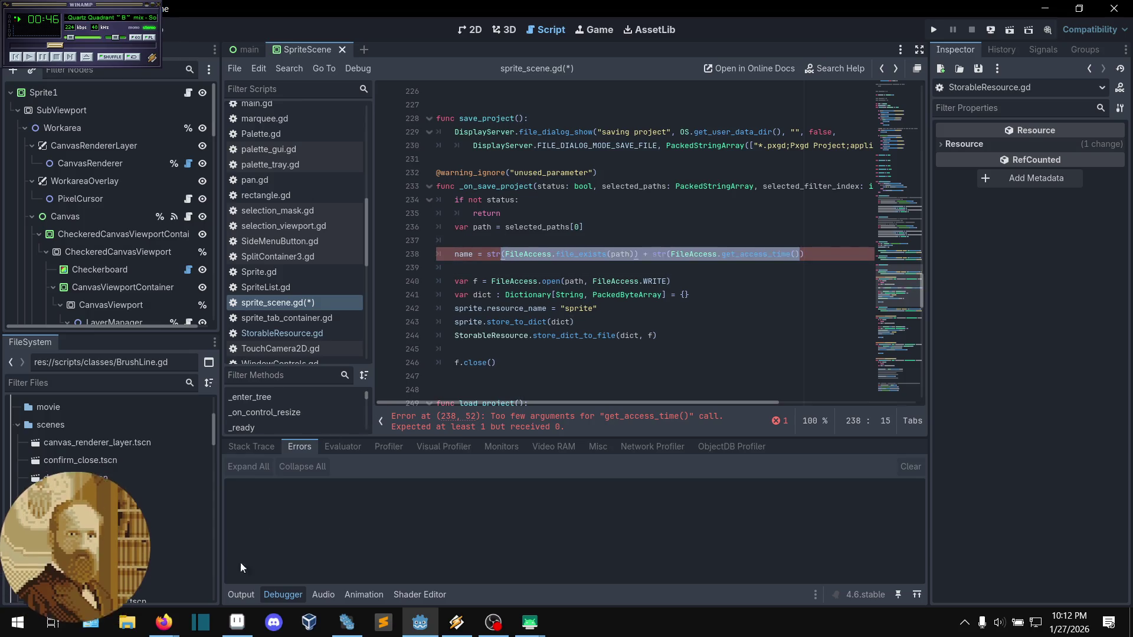
{"action": "mouse_move", "coordinate": [164, 622]}
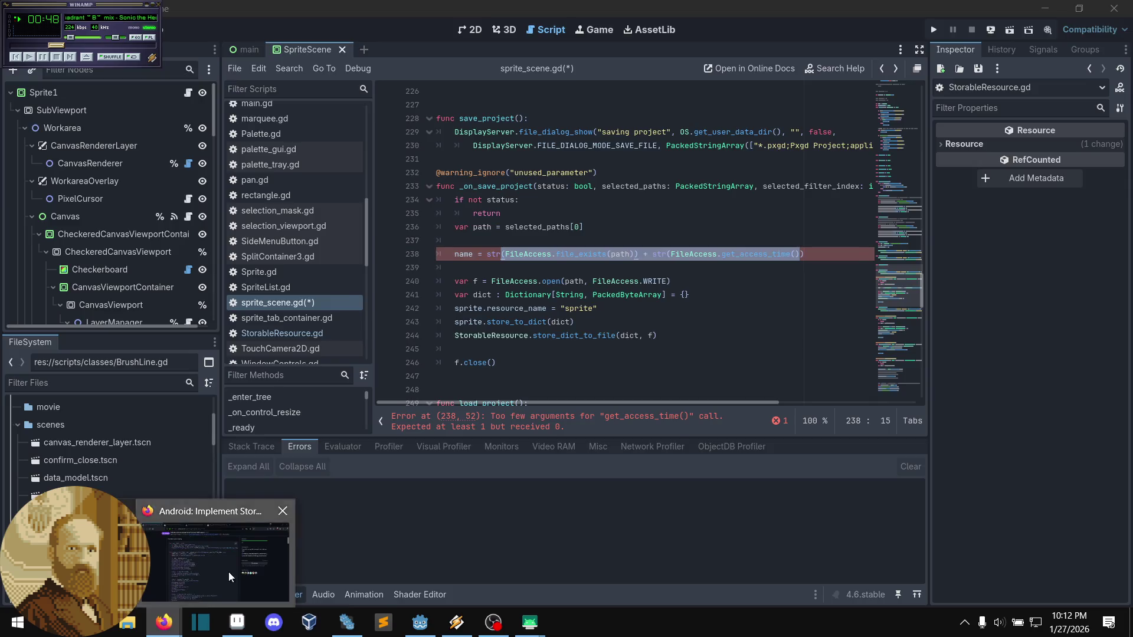
- Copy the f4.store_string test line from the SAF pull request's sample code
{"action": "left_click", "coordinate": [228, 572]}
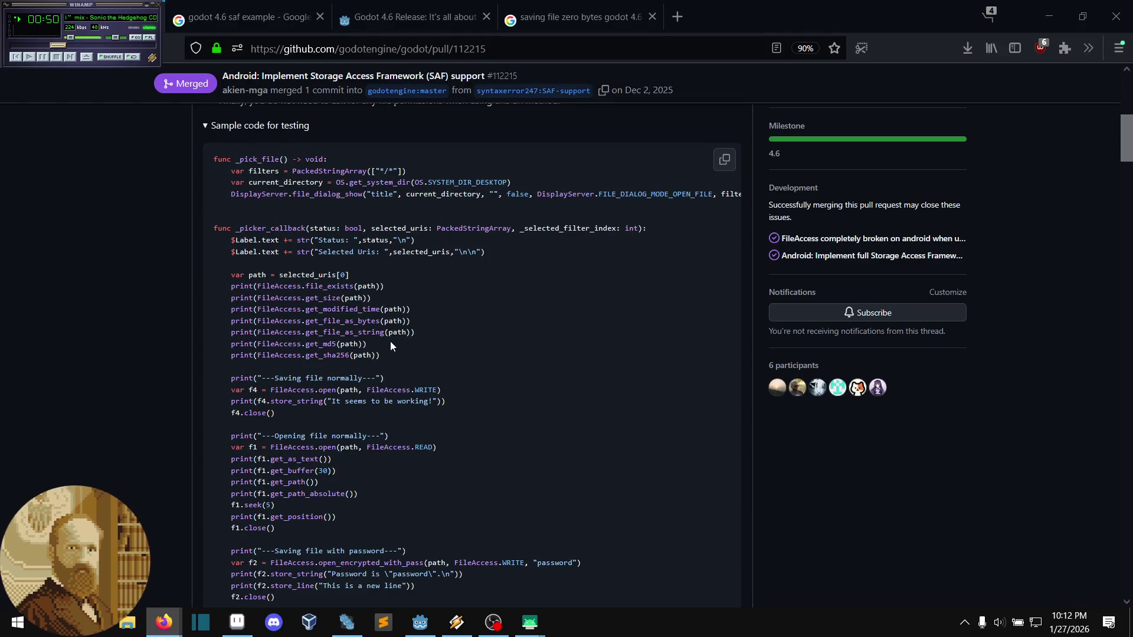
{"action": "scroll", "coordinate": [402, 352], "scroll_direction": "down", "scroll_amount": 1}
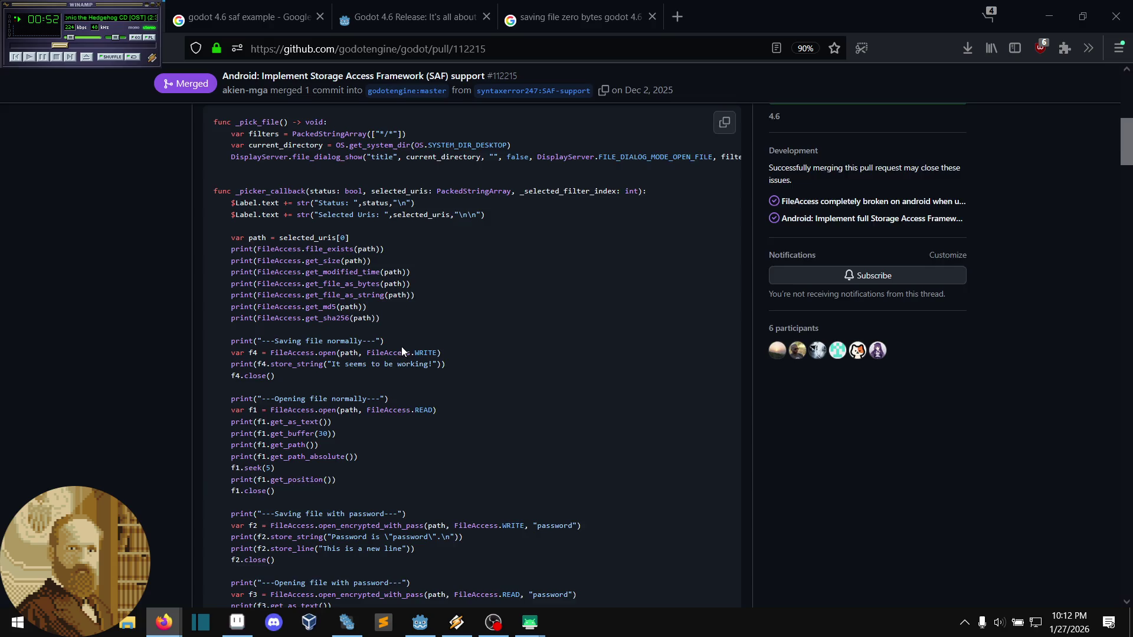
{"action": "scroll", "coordinate": [402, 352], "scroll_direction": "down", "scroll_amount": 1}
{"action": "scroll", "coordinate": [289, 322], "scroll_direction": "down", "scroll_amount": 1}
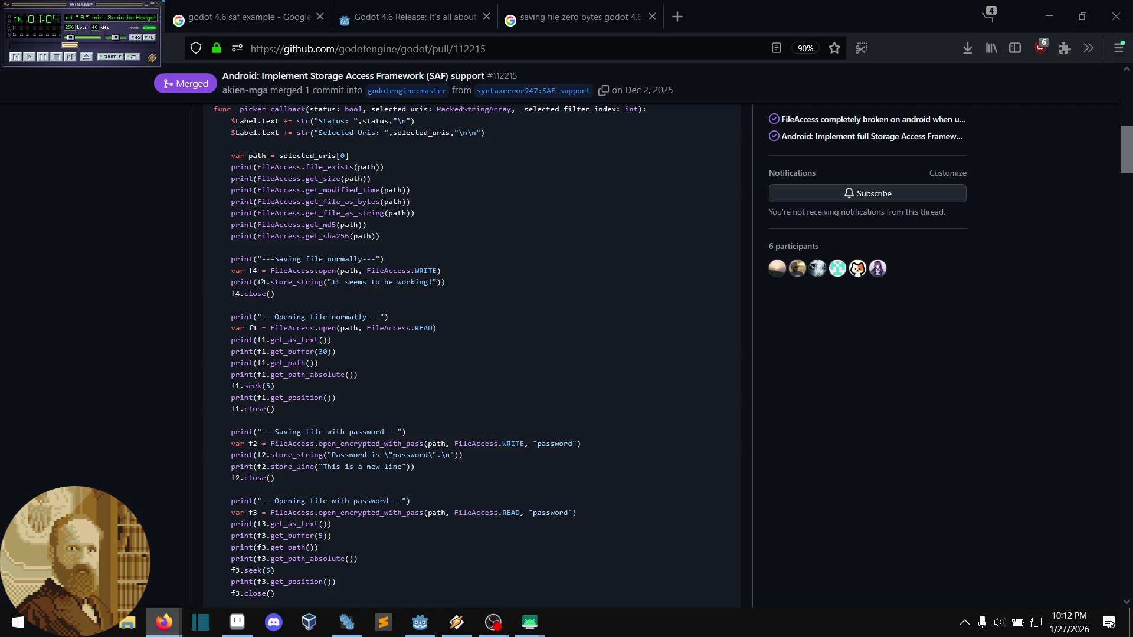
{"action": "left_click_drag", "start_coordinate": [257, 283], "coordinate": [435, 289]}
{"action": "right_click", "coordinate": [444, 287]}
{"action": "left_click", "coordinate": [457, 298]}
{"action": "left_click", "coordinate": [428, 294]}
- Close both N152DL mirror windows and return to sprite_scene.gd in Godot
{"action": "mouse_move", "coordinate": [530, 623]}
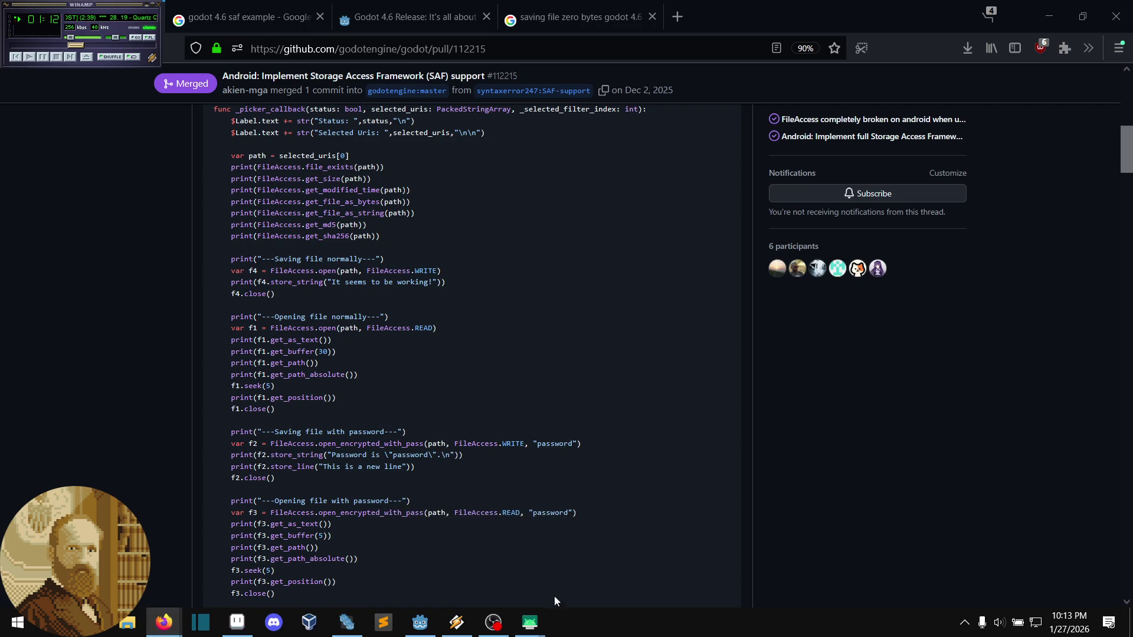
{"action": "left_click", "coordinate": [519, 517]}
{"action": "left_click", "coordinate": [596, 516]}
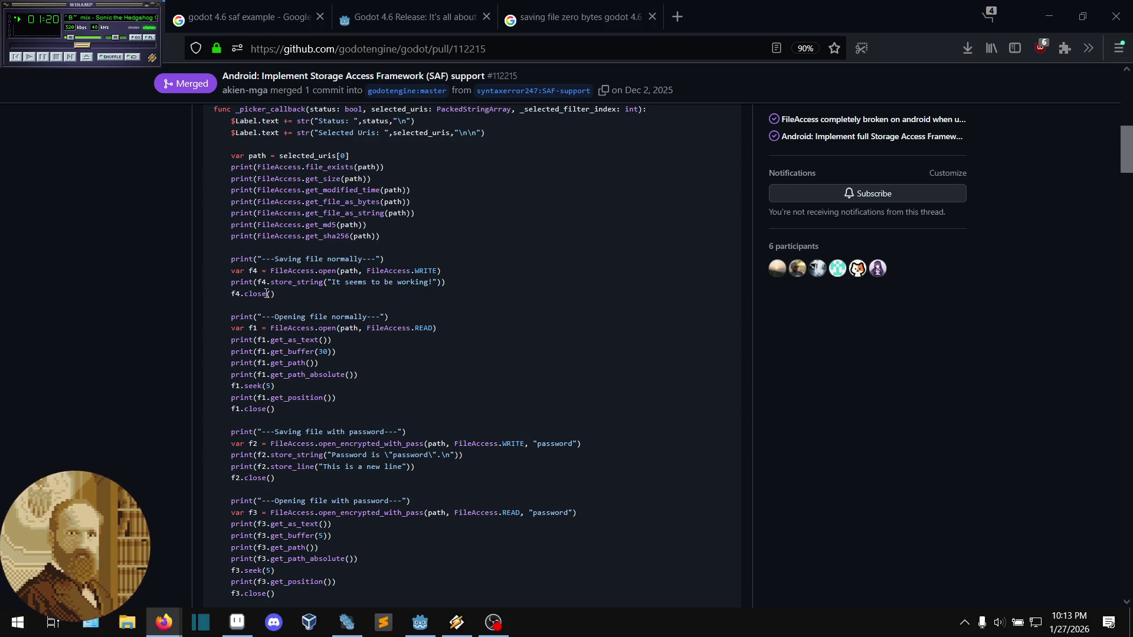
{"action": "scroll", "coordinate": [274, 316], "scroll_direction": "up", "scroll_amount": 1}
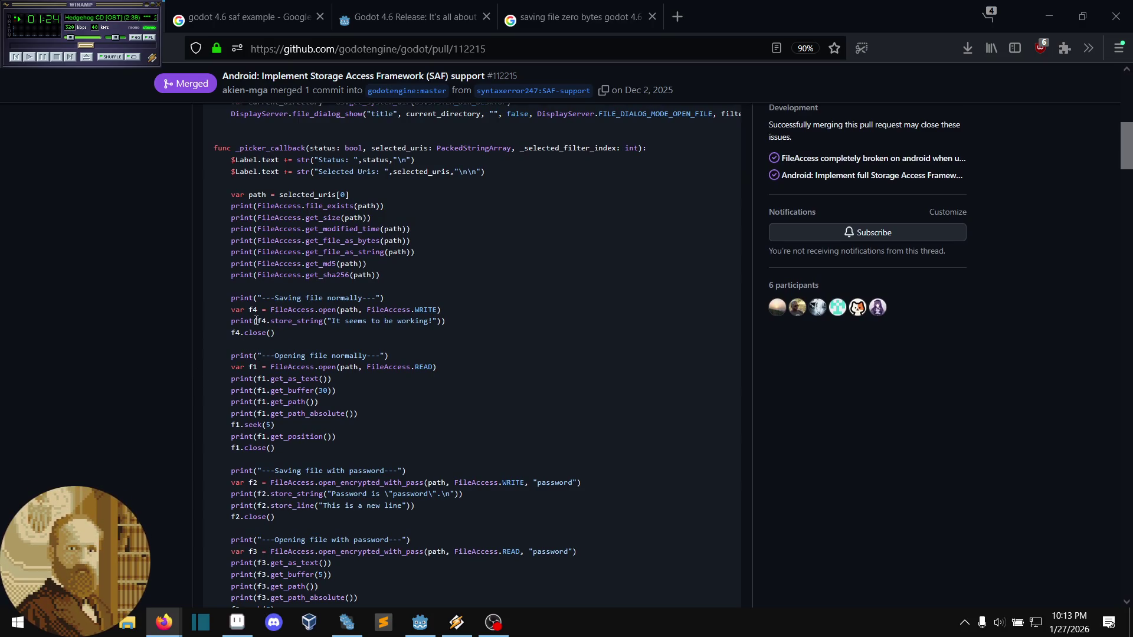
{"action": "left_click", "coordinate": [419, 622]}
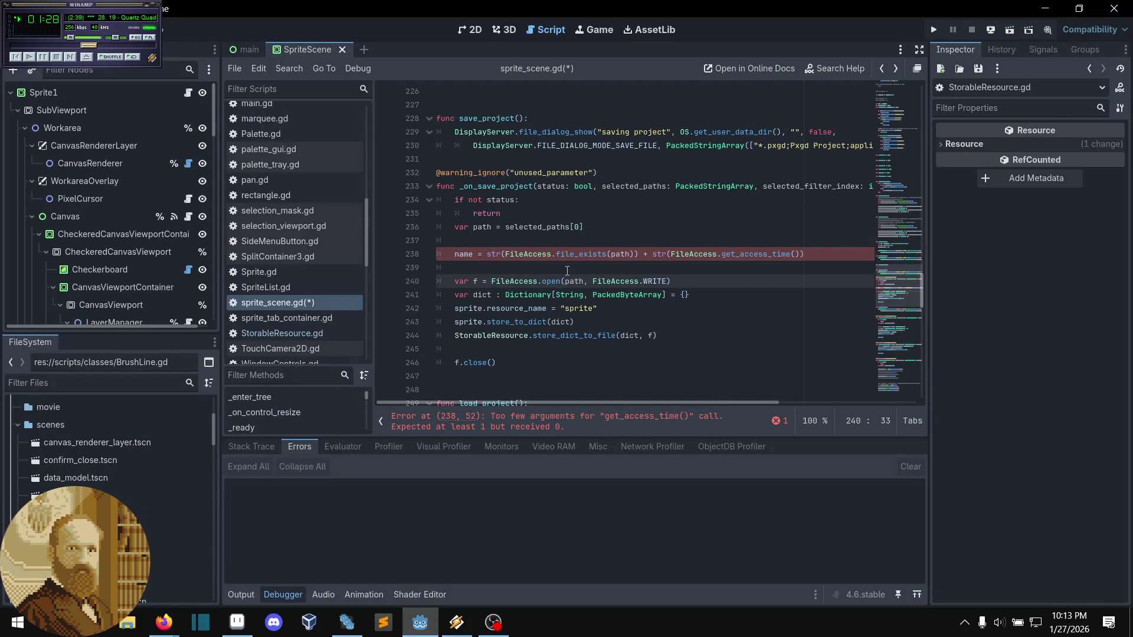
- Delete the name test line 238 and the leftover empty line above it
{"action": "left_click", "coordinate": [570, 271]}
{"action": "left_click", "coordinate": [804, 256]}
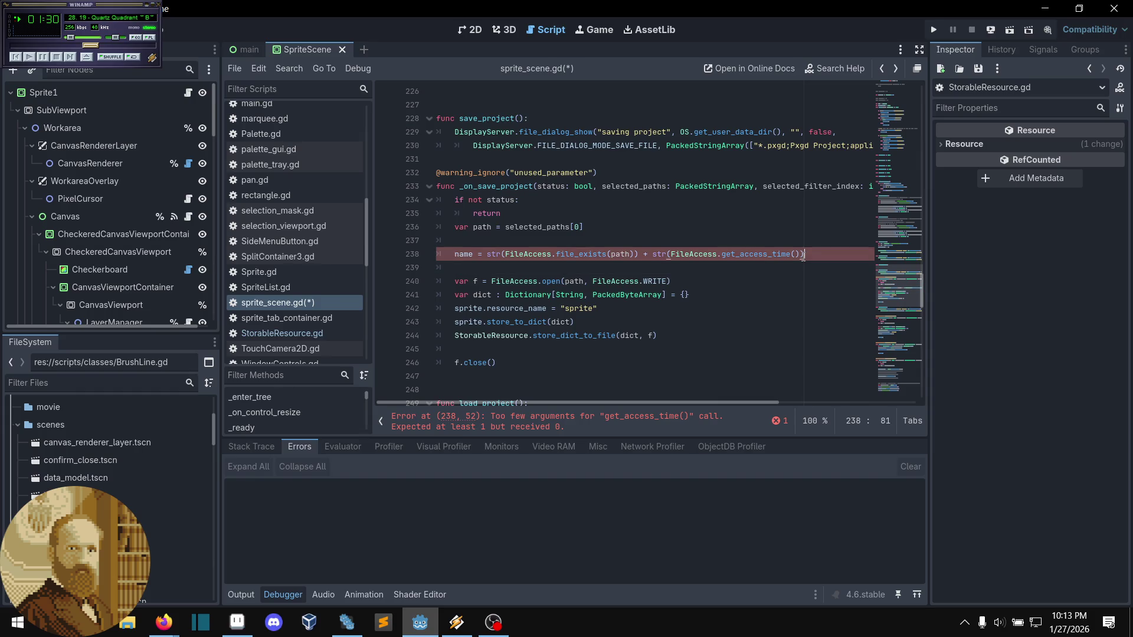
{"action": "left_click_drag", "start_coordinate": [801, 255], "coordinate": [673, 257]}
{"action": "mouse_move", "coordinate": [677, 258]}
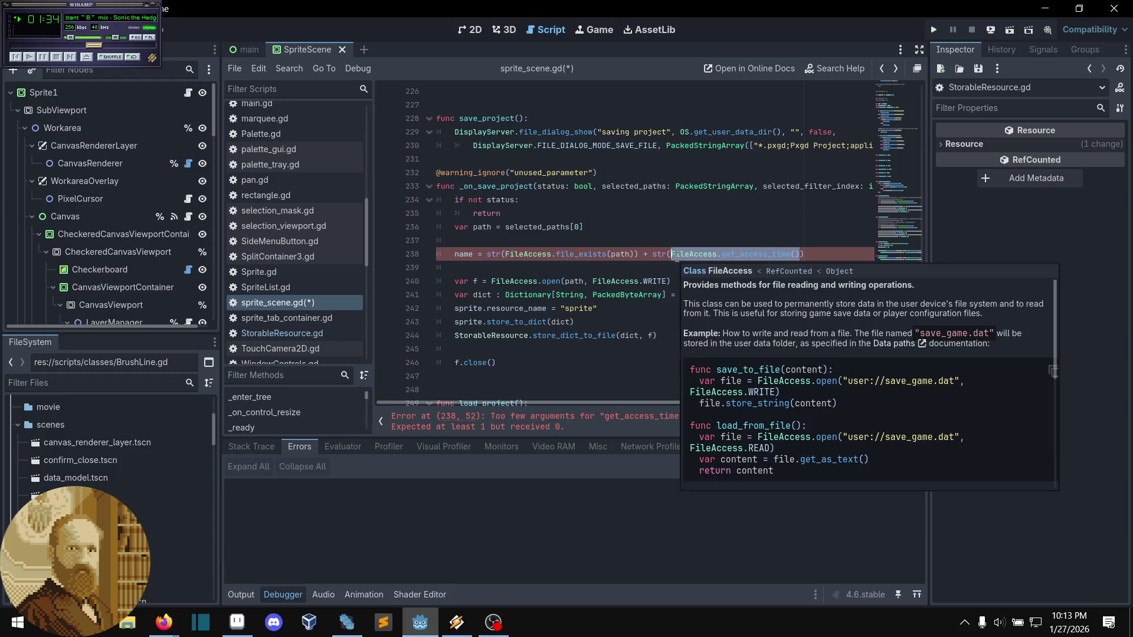
{"action": "left_click", "coordinate": [551, 240]}
{"action": "left_click_drag", "start_coordinate": [832, 260], "coordinate": [688, 239]}
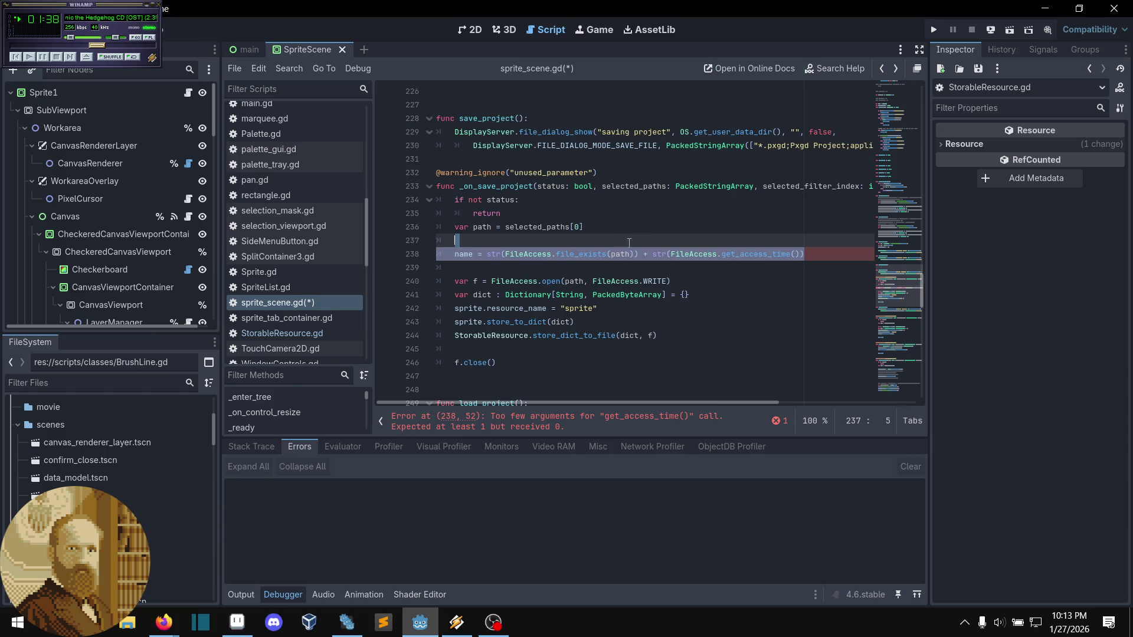
{"action": "key", "text": "BackSpace"}
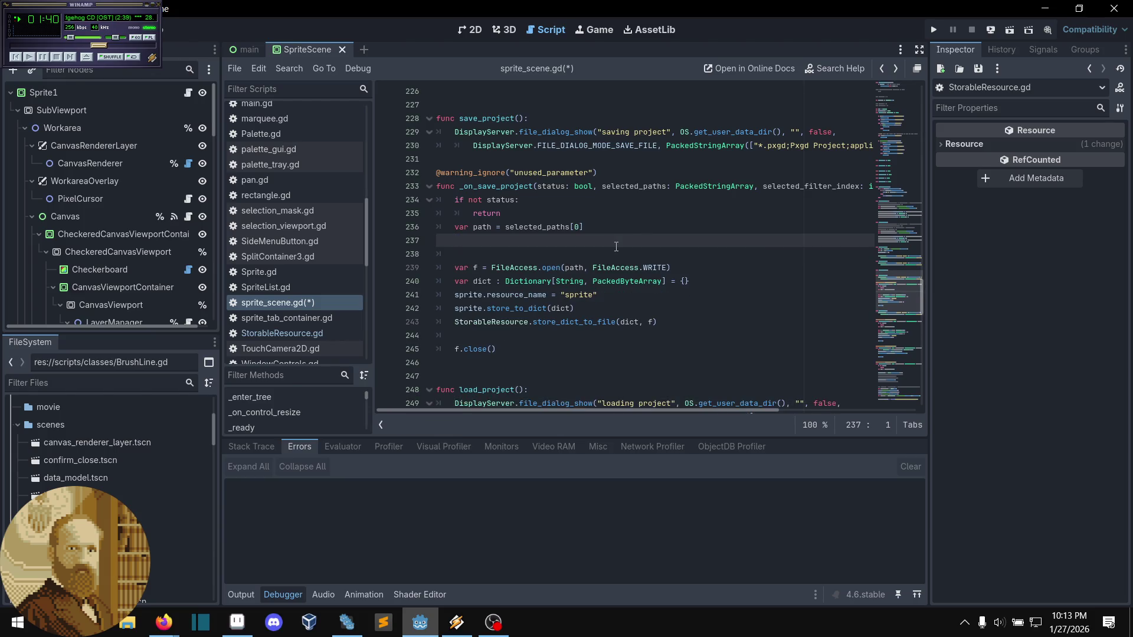
{"action": "key", "text": "BackSpace"}
- Add name = str(f.store_string(...)) and f.close() below the FileAccess.open line, then save
{"action": "left_click", "coordinate": [729, 249]}
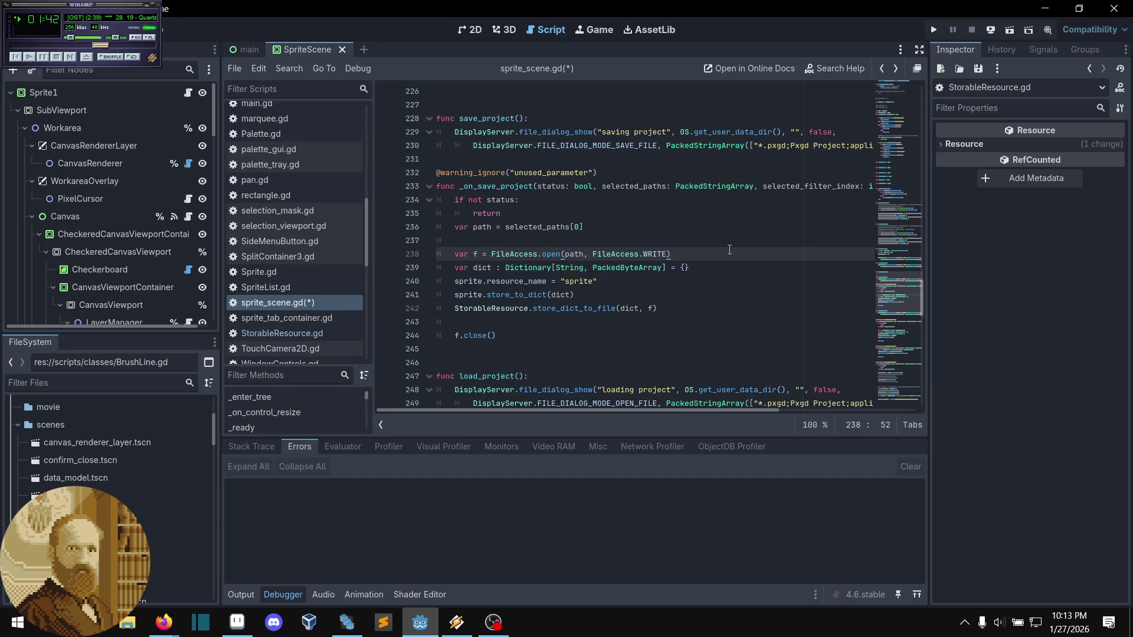
{"action": "key", "text": "Return"}
{"action": "key", "text": "ctrl+v"}
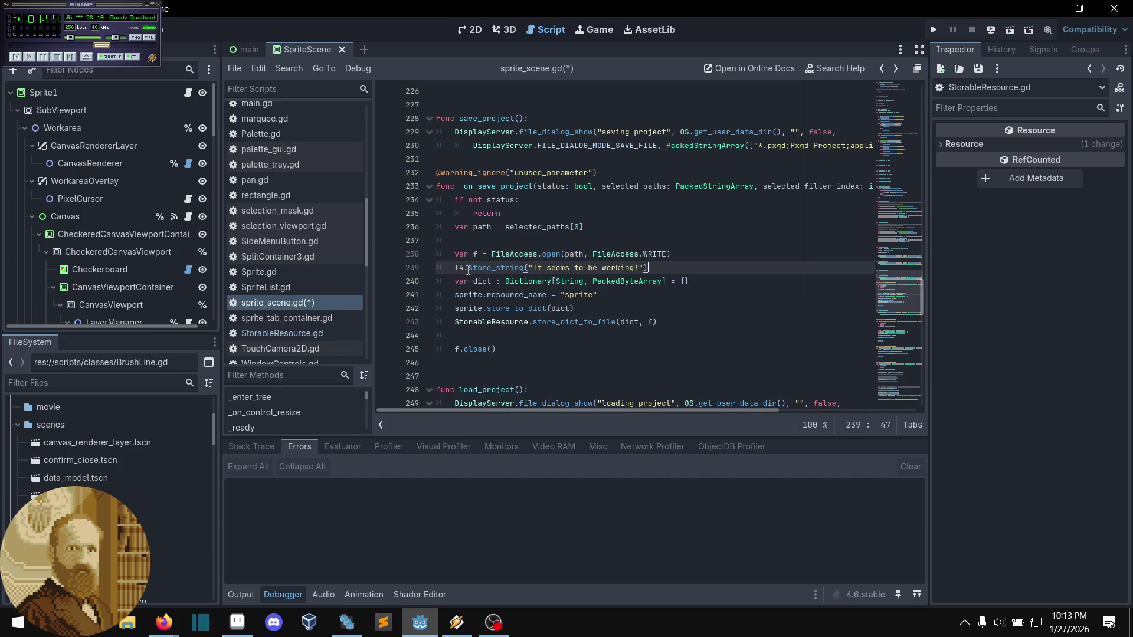
{"action": "left_click", "coordinate": [464, 269]}
{"action": "key", "text": "BackSpace"}
{"action": "left_click", "coordinate": [456, 268]}
{"action": "type", "text": "name = str("}
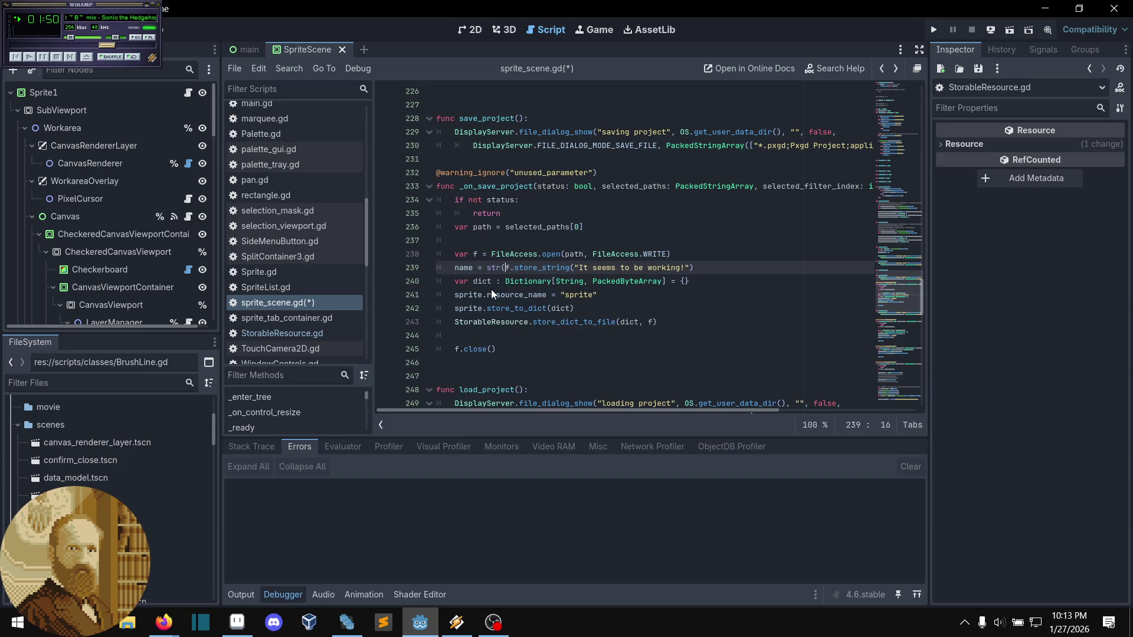
{"action": "key", "text": "End"}
{"action": "type", "text": ")"}
{"action": "key", "text": "Return"}
{"action": "type", "text": "f.close"}
{"action": "key", "text": "Return"}
{"action": "key", "text": "ctrl+s"}
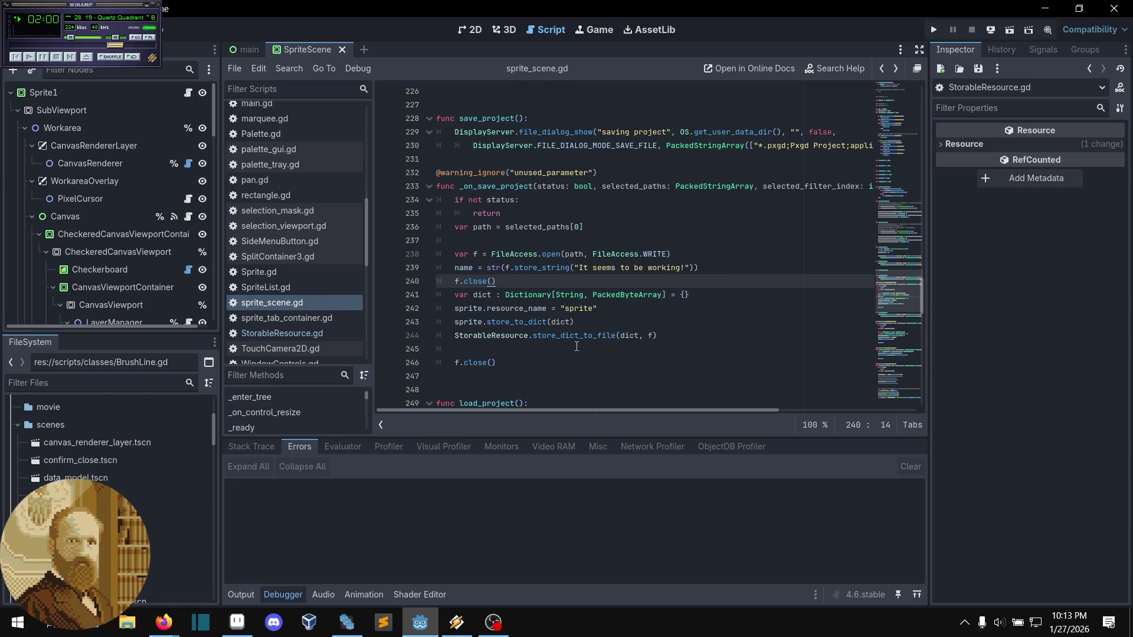
- Comment out the old saving lines 241–246 and deploy to the Nokia N152DL
{"action": "left_click", "coordinate": [612, 357]}
{"action": "left_click_drag", "start_coordinate": [612, 358], "coordinate": [495, 295]}
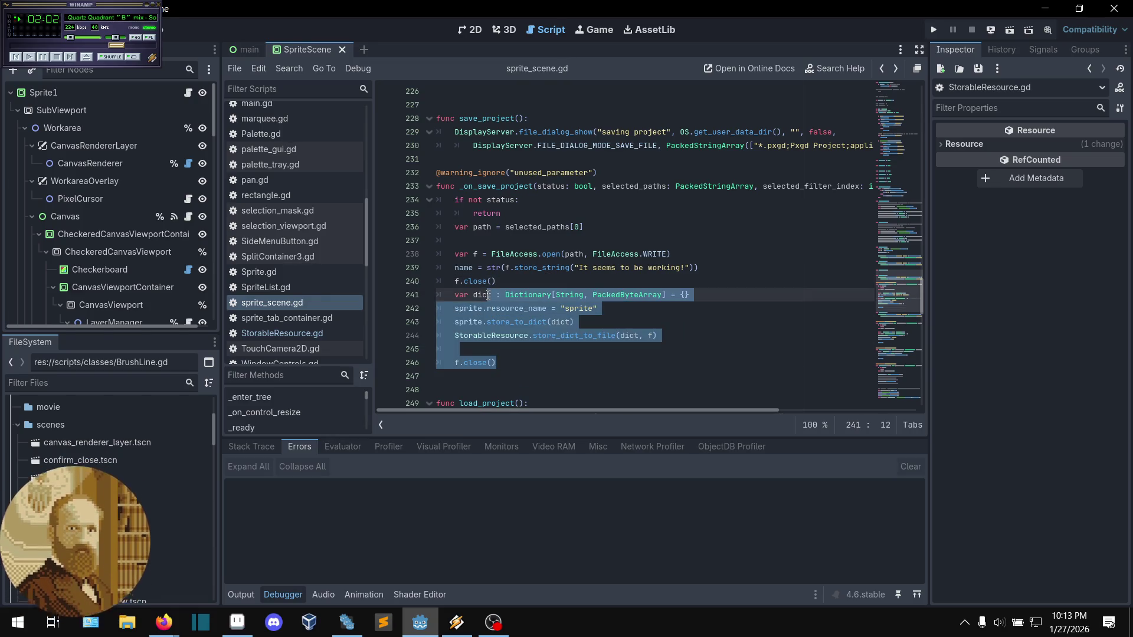
{"action": "key", "text": "ctrl+k"}
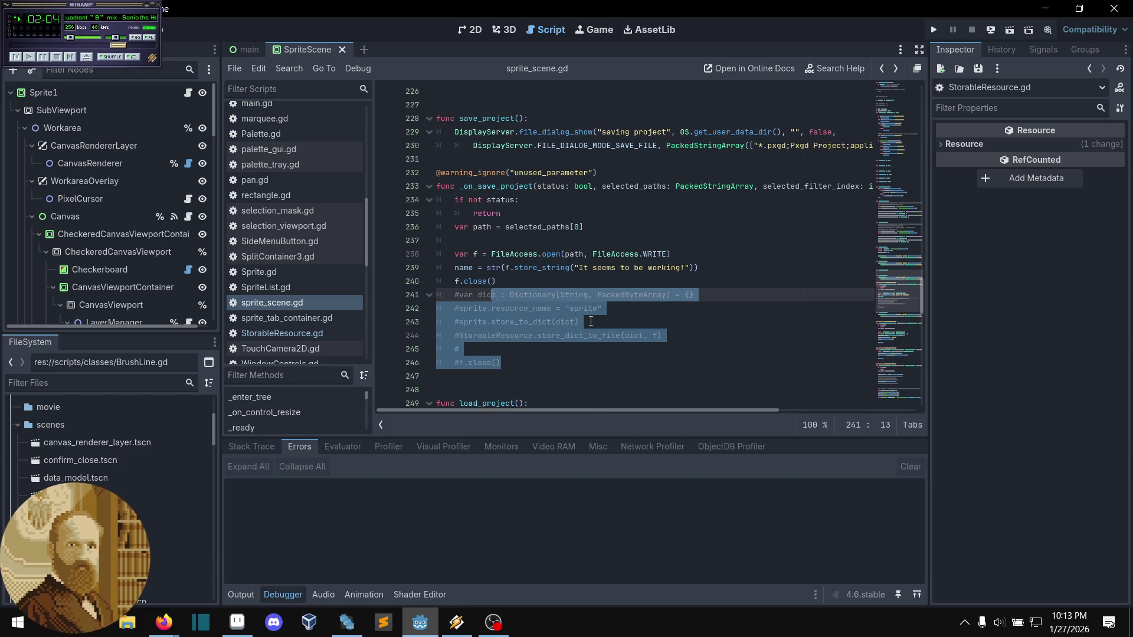
{"action": "left_click", "coordinate": [582, 282]}
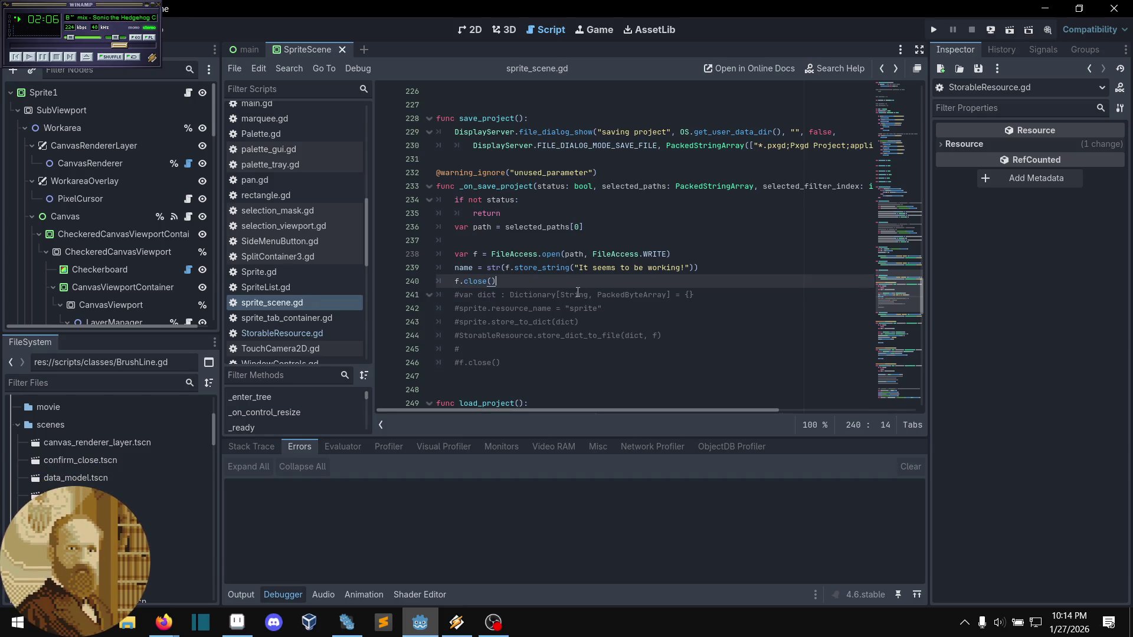
{"action": "left_click", "coordinate": [666, 295]}
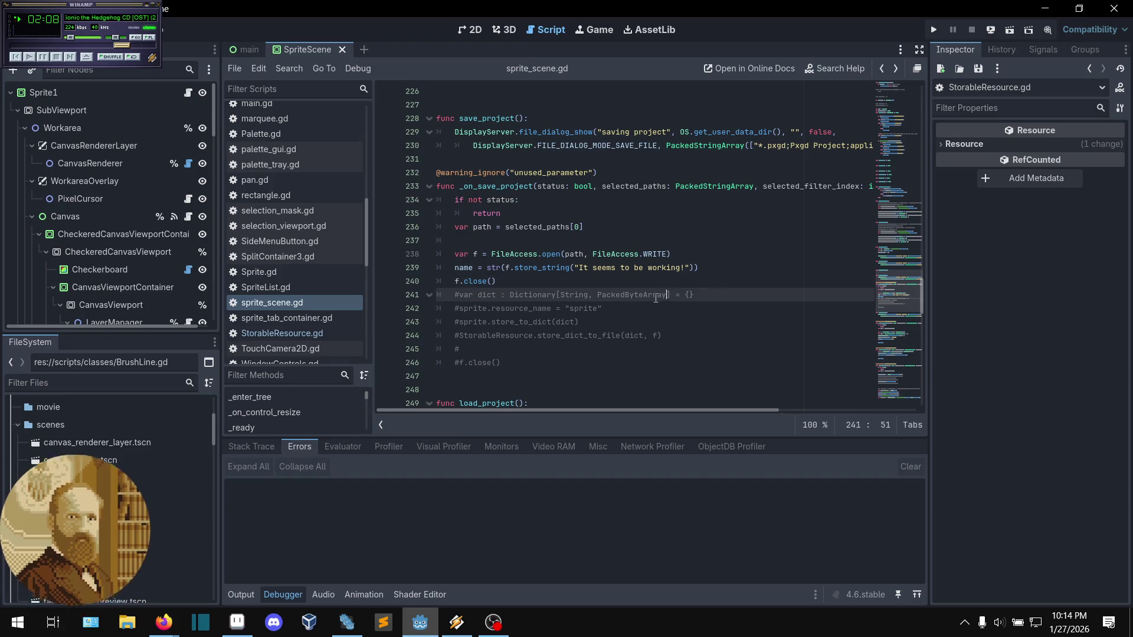
{"action": "left_click", "coordinate": [990, 34]}
{"action": "left_click", "coordinate": [993, 76]}
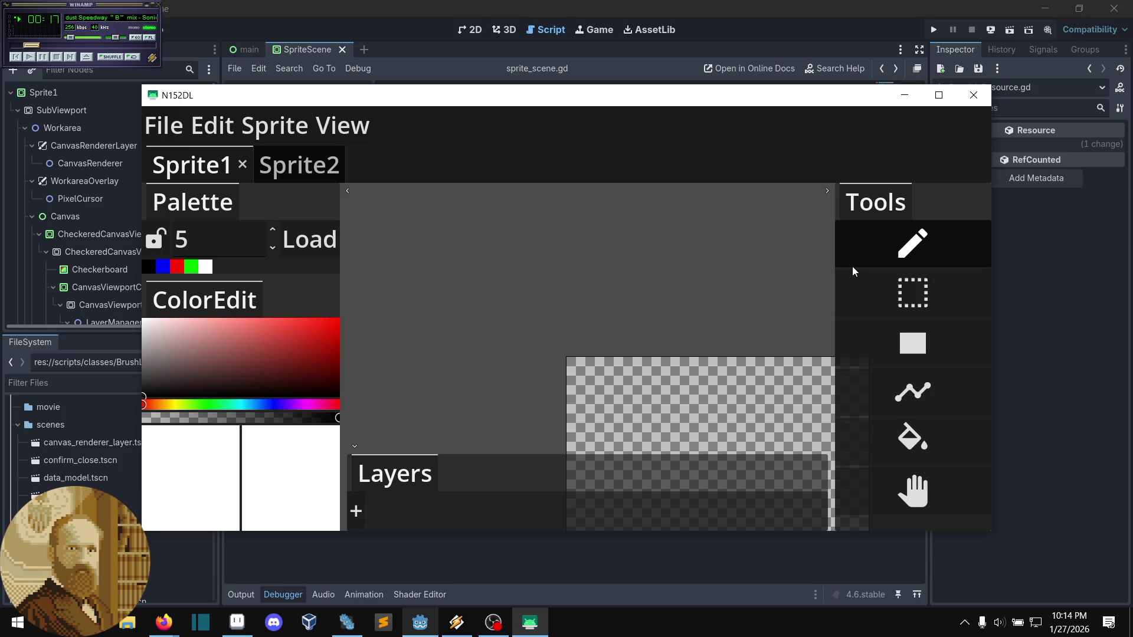
- Save the project over example2.pxgd in Downloads, confirm the overwrite, and close the mirror
{"action": "key", "text": "alt+f"}
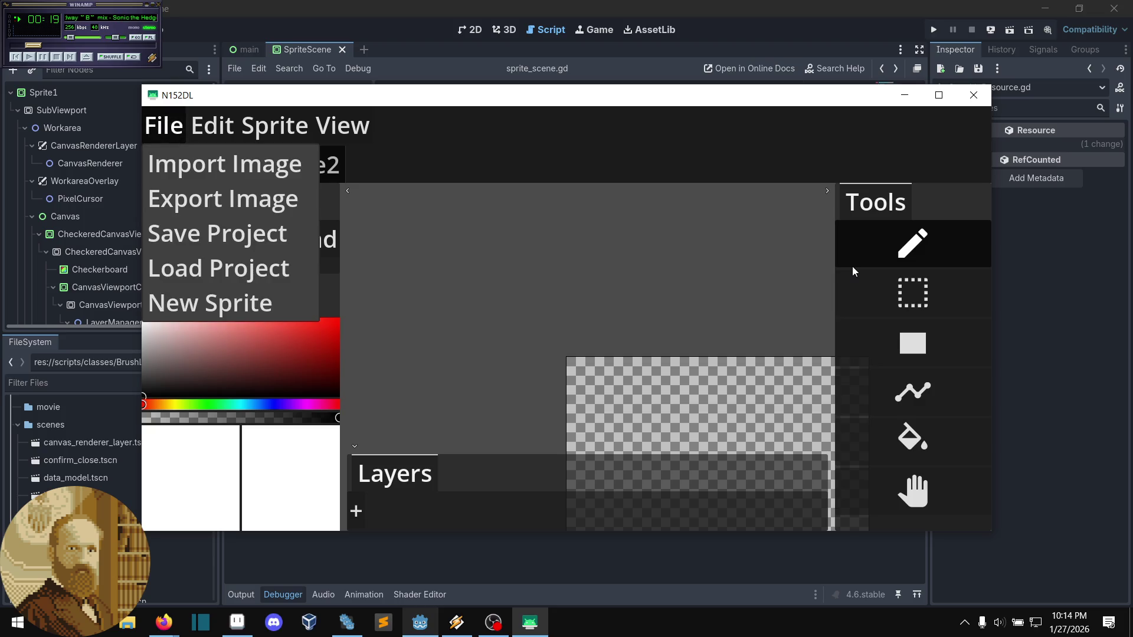
{"action": "key", "text": "Down"}
{"action": "key", "text": "Down"}
{"action": "key", "text": "Down"}
{"action": "key", "text": "Return"}
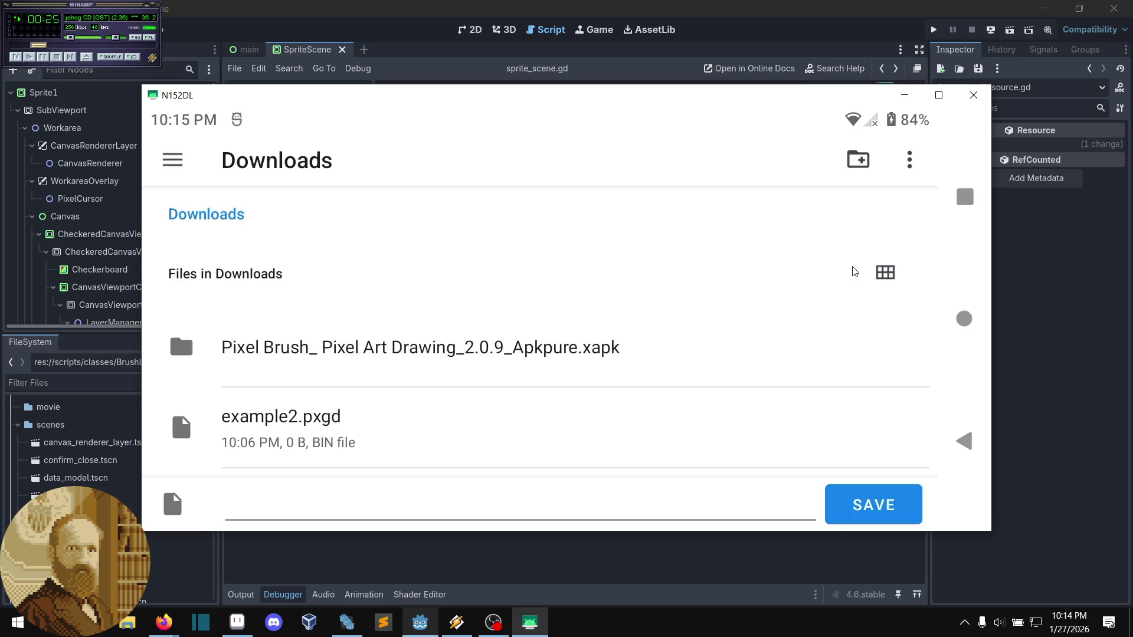
{"action": "type", "text": "example2.pxgd"}
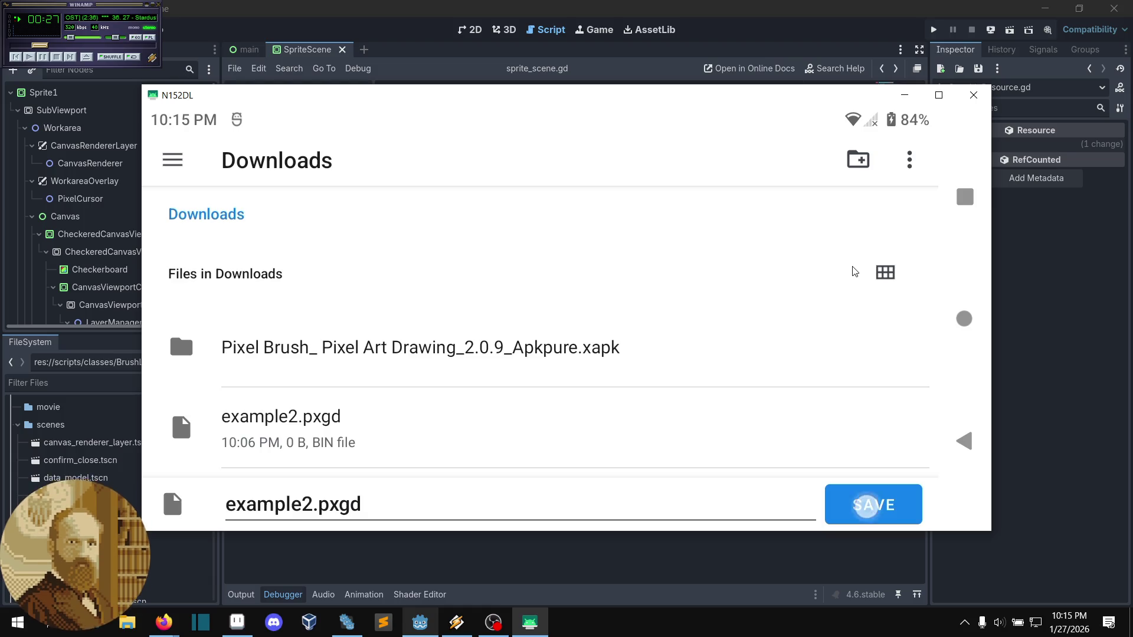
{"action": "key", "text": "Return"}
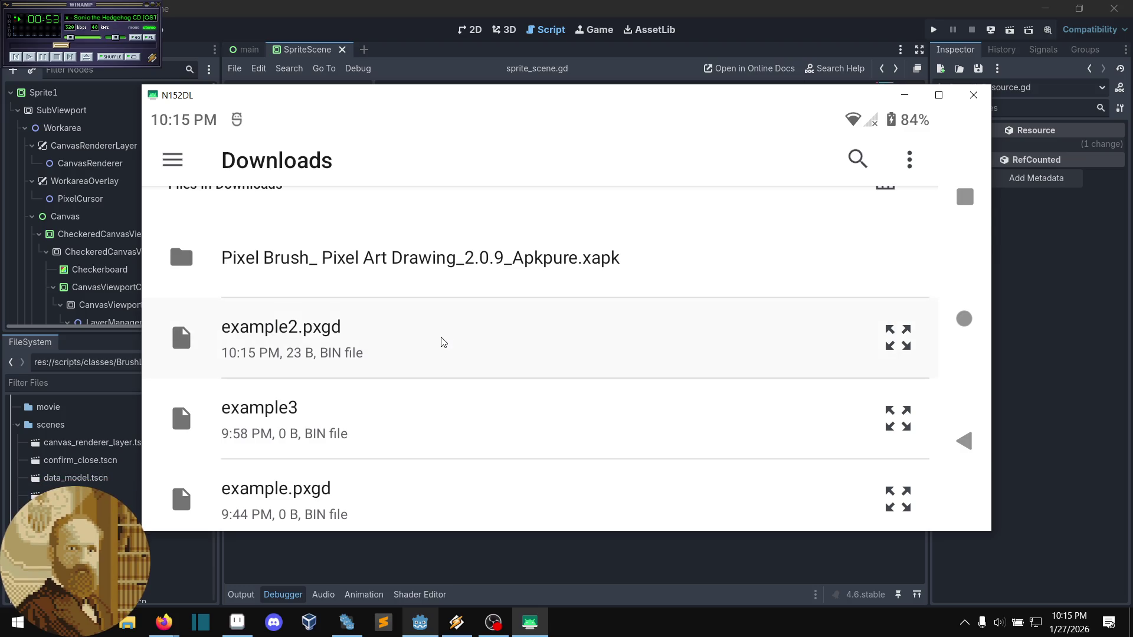
{"action": "left_click", "coordinate": [443, 342]}
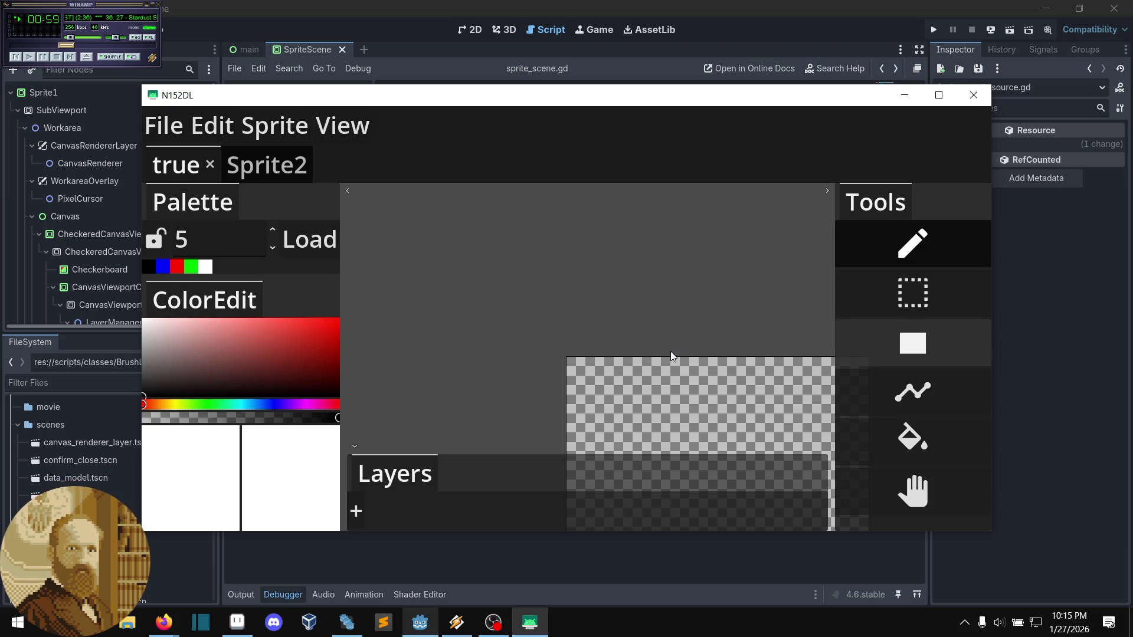
{"action": "left_click", "coordinate": [981, 99]}
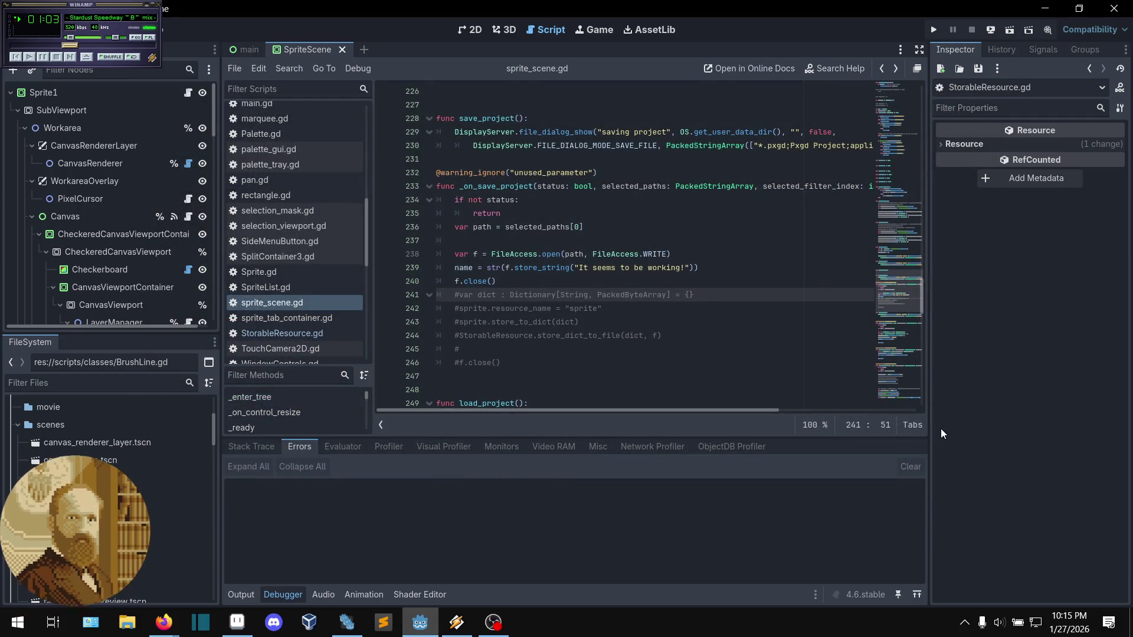
- Delete the store_string test line from _on_save_project in sprite_scene.gd
{"action": "left_click", "coordinate": [552, 276]}
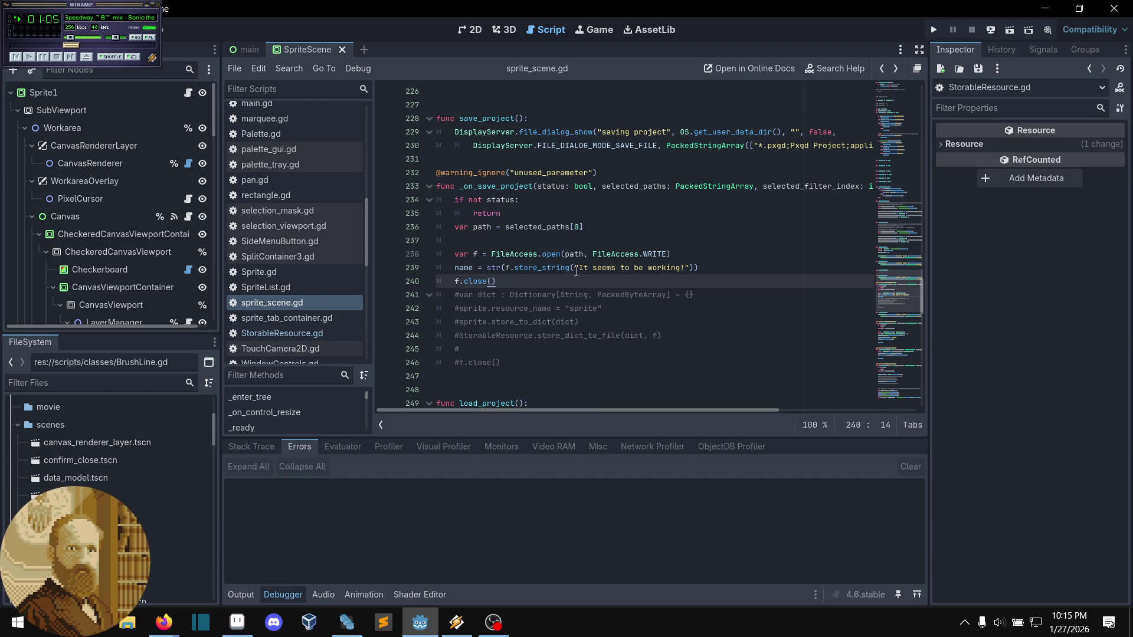
{"action": "left_click", "coordinate": [579, 269]}
{"action": "left_click_drag", "start_coordinate": [582, 270], "coordinate": [723, 274]}
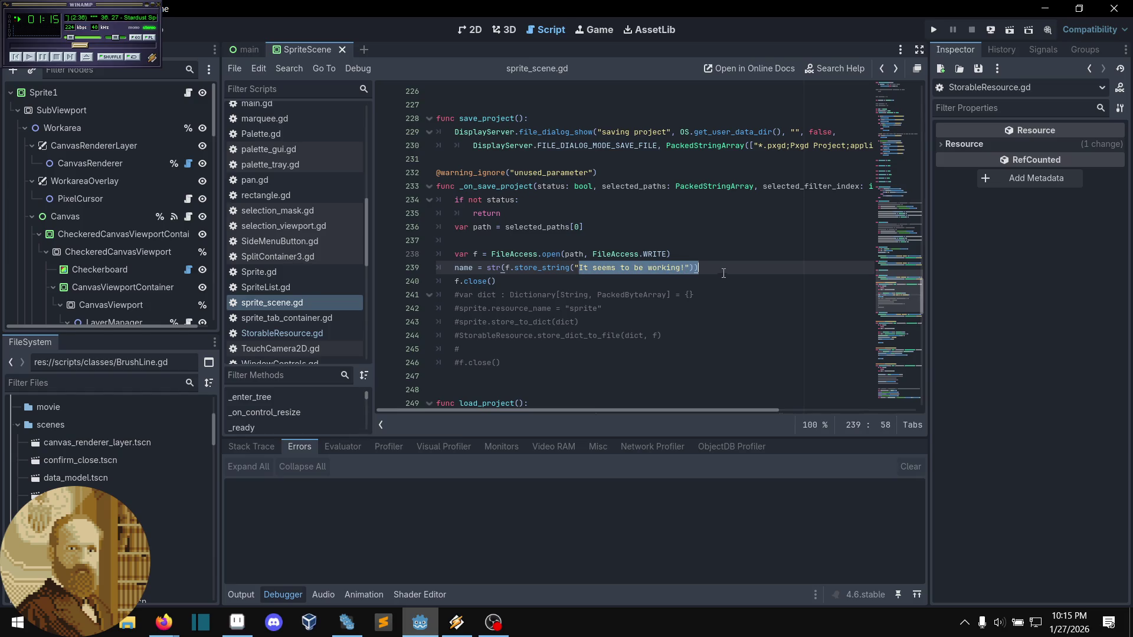
{"action": "left_click", "coordinate": [723, 273]}
{"action": "left_click", "coordinate": [552, 276]}
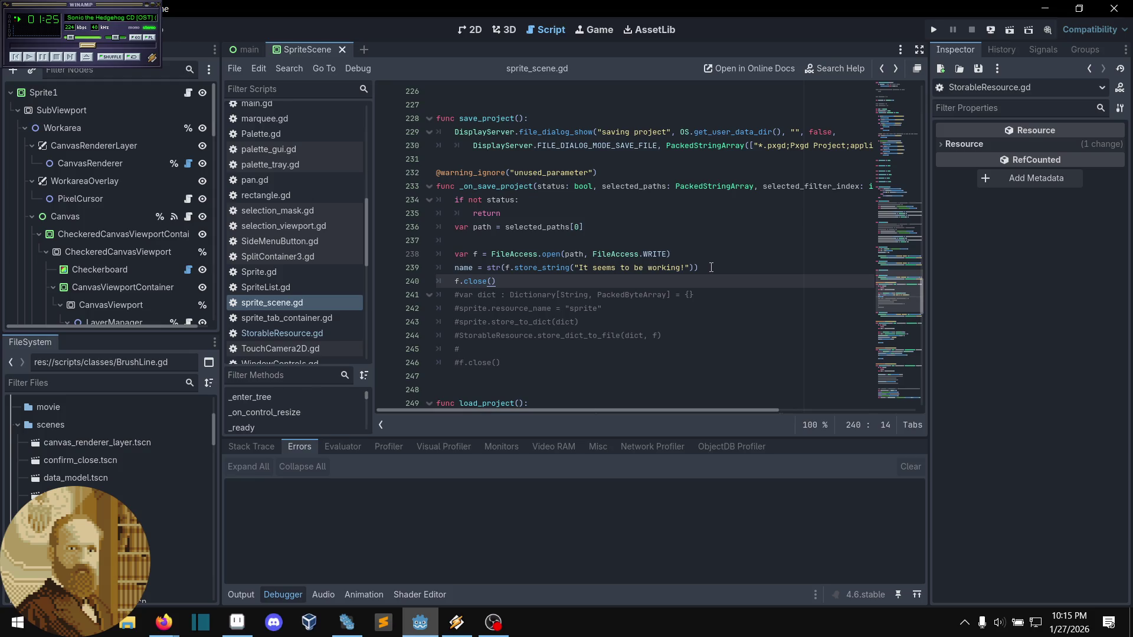
{"action": "left_click", "coordinate": [711, 268]}
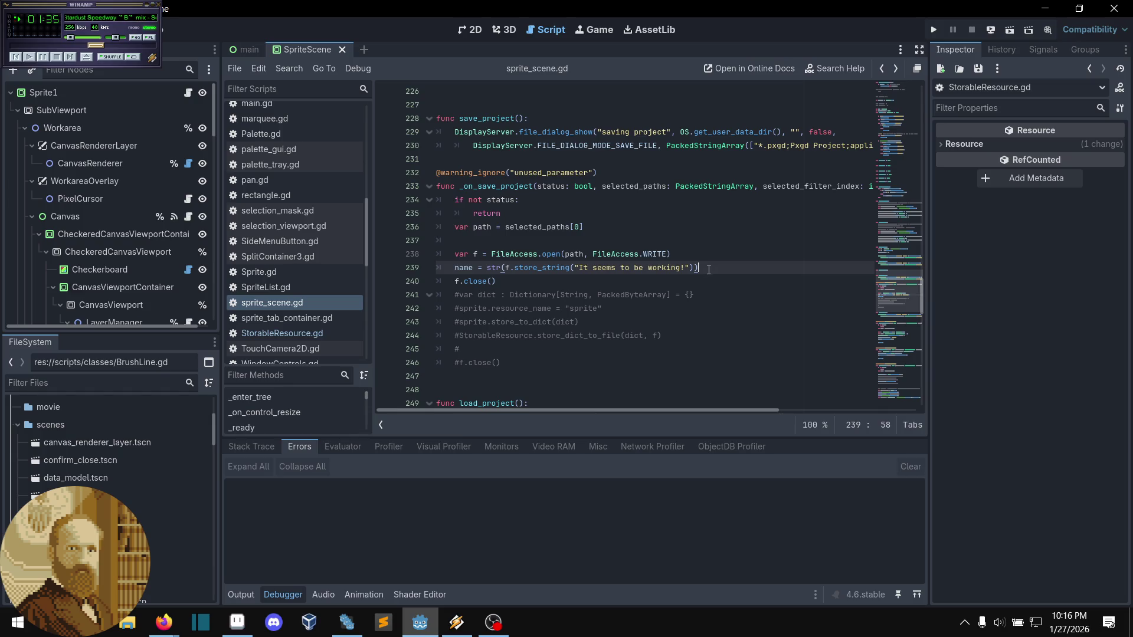
{"action": "left_click_drag", "start_coordinate": [709, 270], "coordinate": [710, 259]}
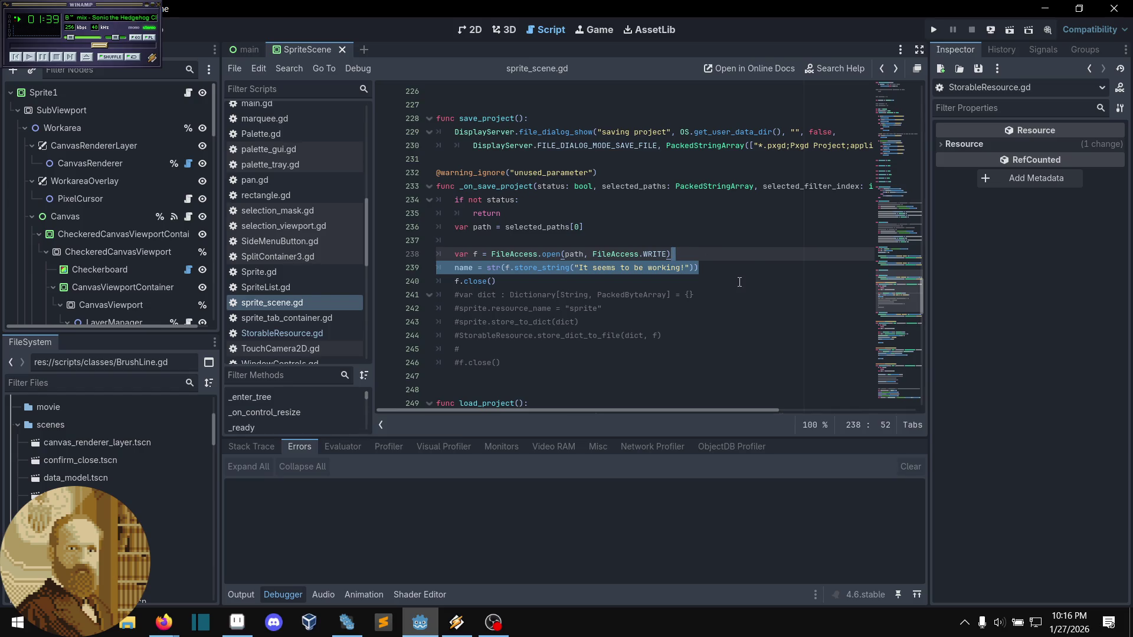
{"action": "key", "text": "Delete"}
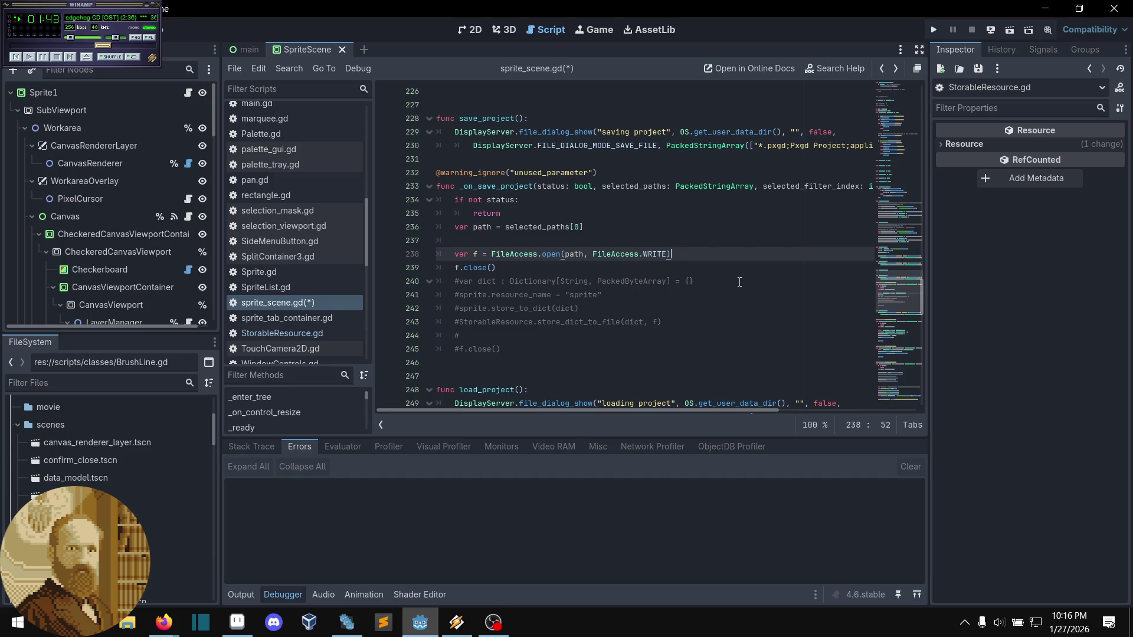
- Remove the extra f.close() line and uncomment the dictionary save lines with Ctrl+K
{"action": "left_click", "coordinate": [527, 269]}
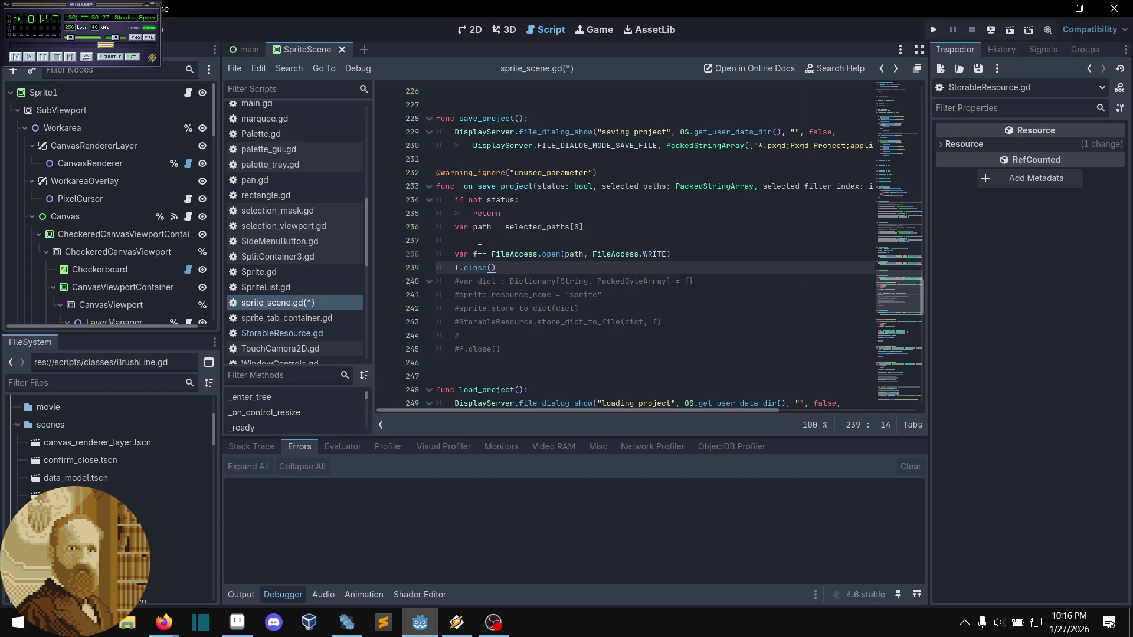
{"action": "left_click_drag", "start_coordinate": [497, 267], "coordinate": [438, 268]}
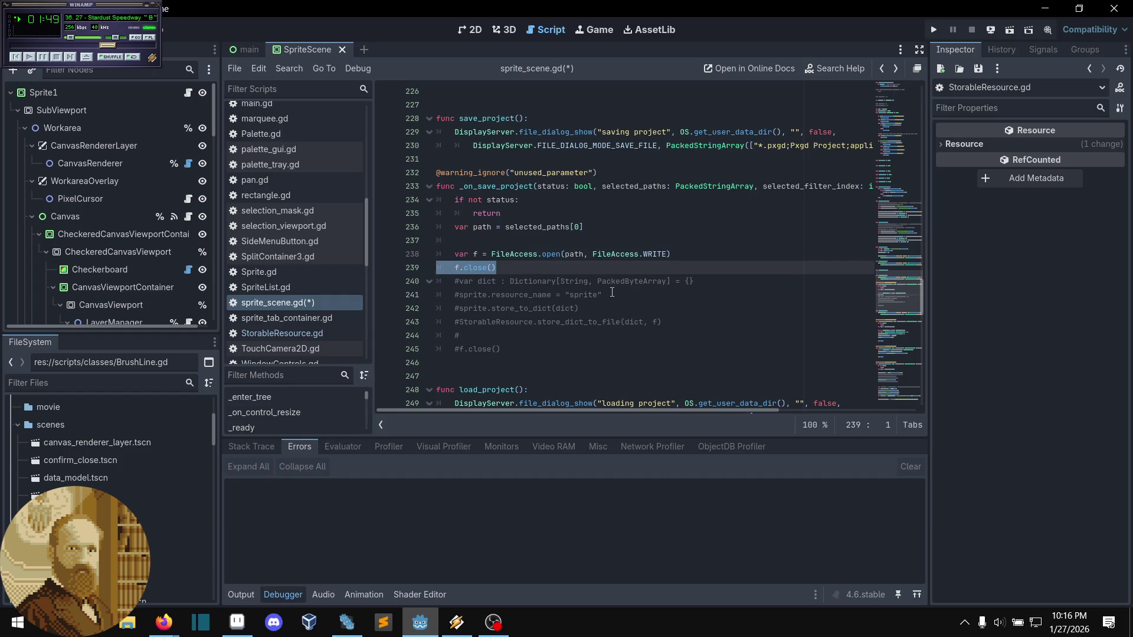
{"action": "key", "text": "BackSpace"}
{"action": "key", "text": "BackSpace"}
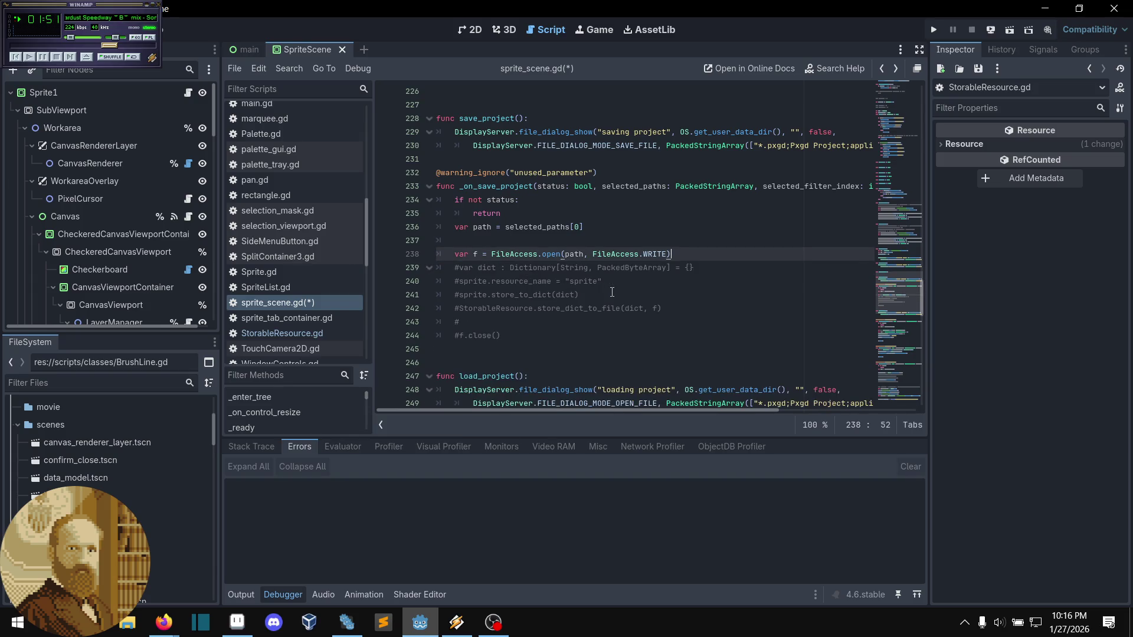
{"action": "left_click_drag", "start_coordinate": [501, 336], "coordinate": [497, 269]}
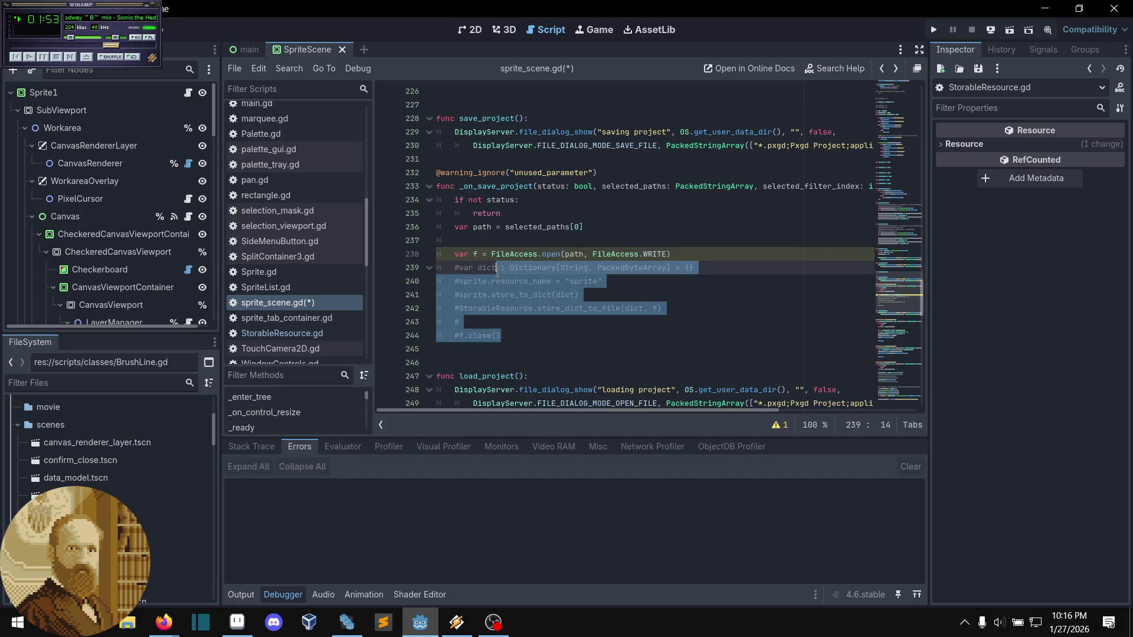
{"action": "key", "text": "ctrl+k"}
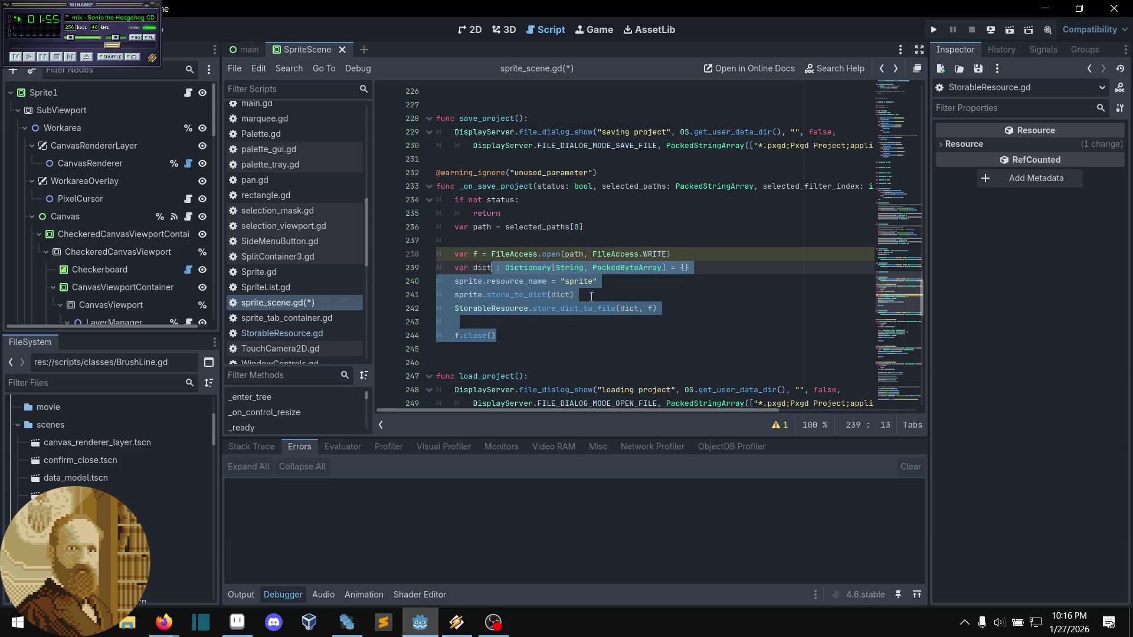
{"action": "left_click", "coordinate": [622, 323]}
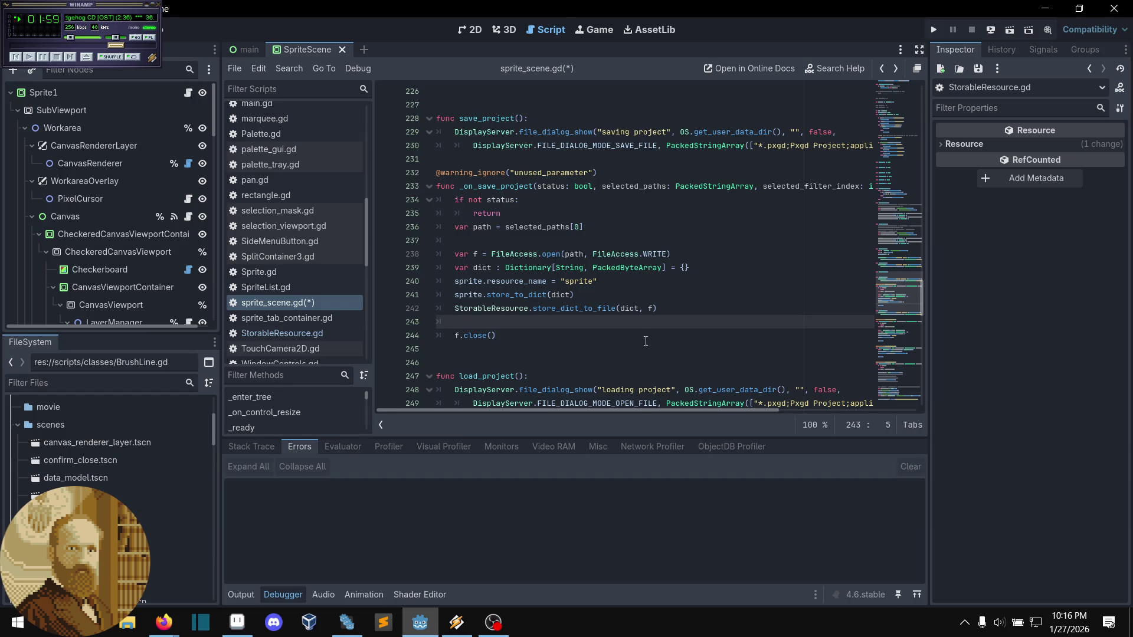
- Add print(dict) below sprite.store_to_dict(dict) and save the script
{"action": "left_click", "coordinate": [591, 297]}
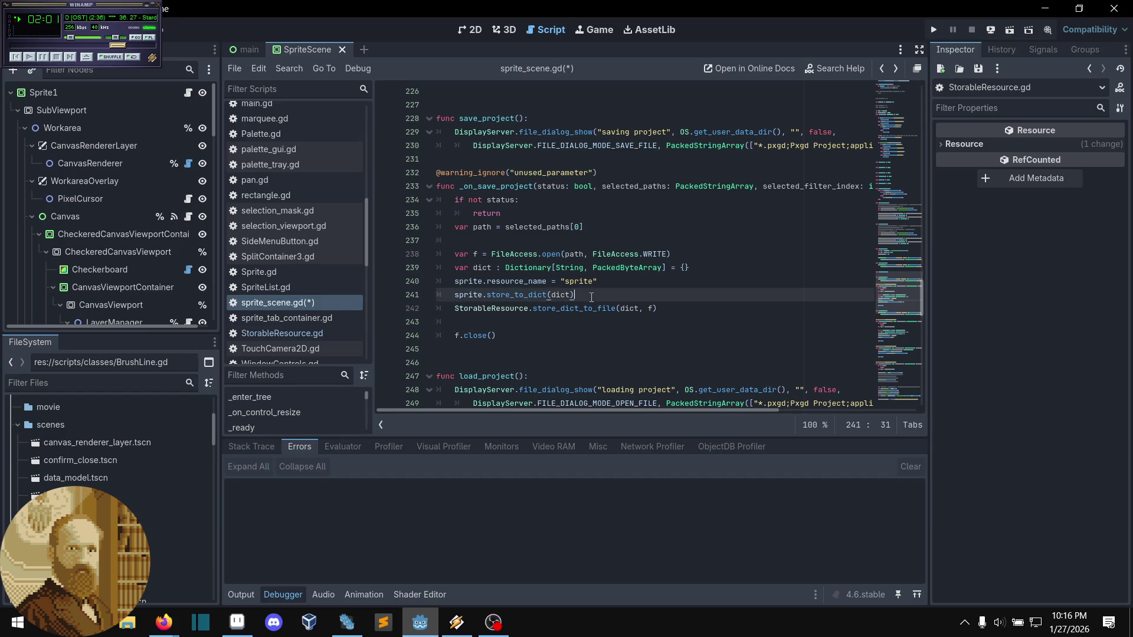
{"action": "mouse_move", "coordinate": [602, 308]}
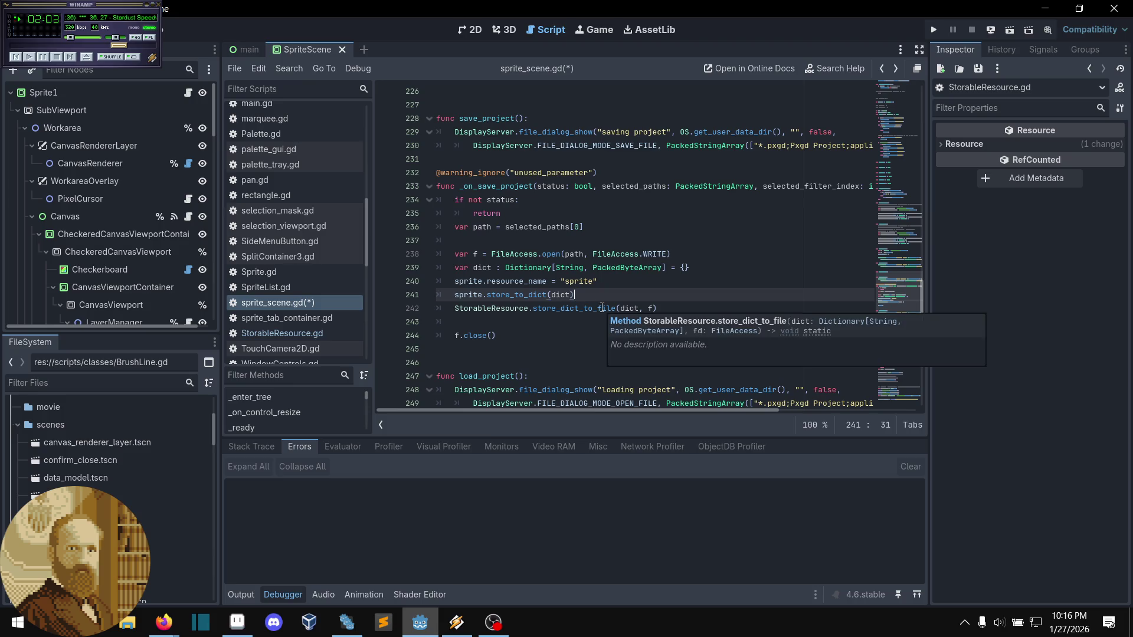
{"action": "key", "text": "Return"}
{"action": "type", "text": "print("}
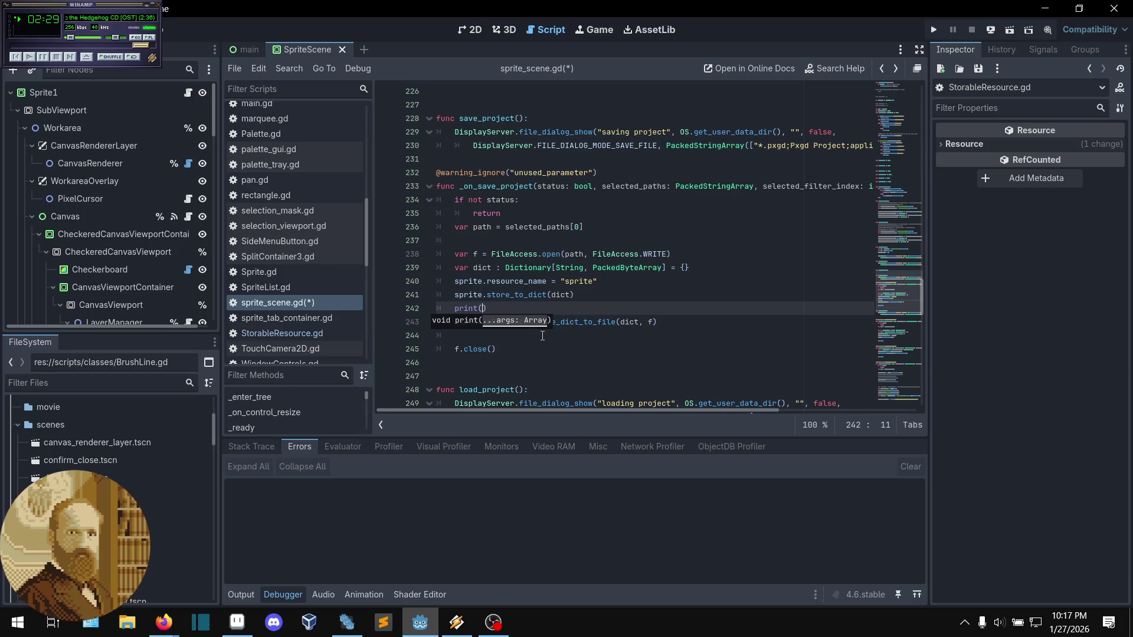
{"action": "type", "text": "dict"}
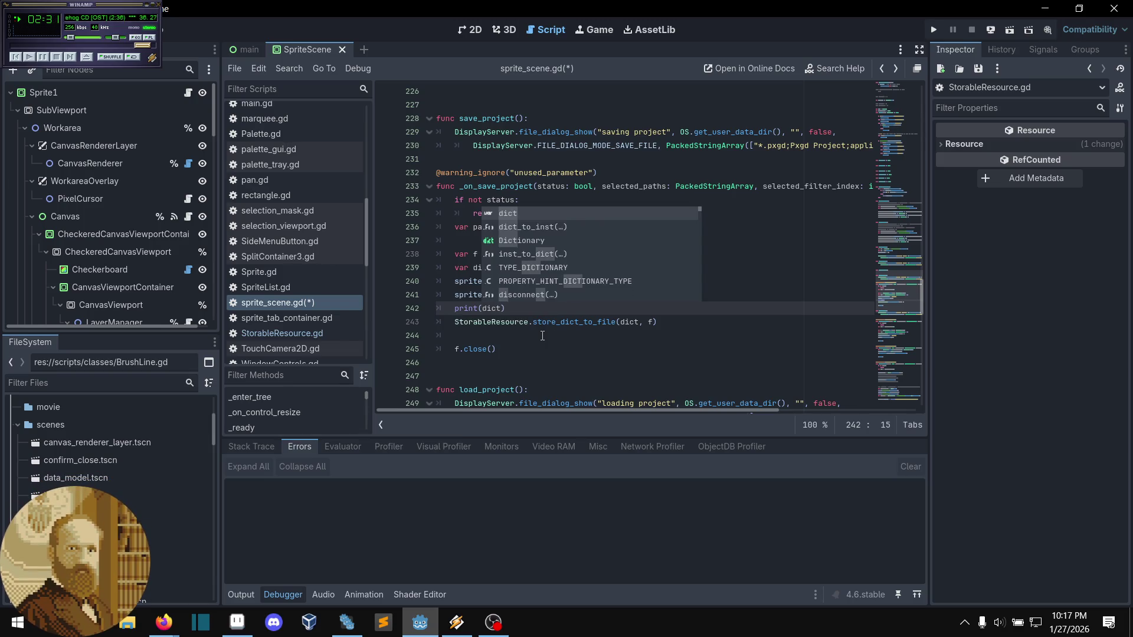
{"action": "left_click", "coordinate": [785, 288]}
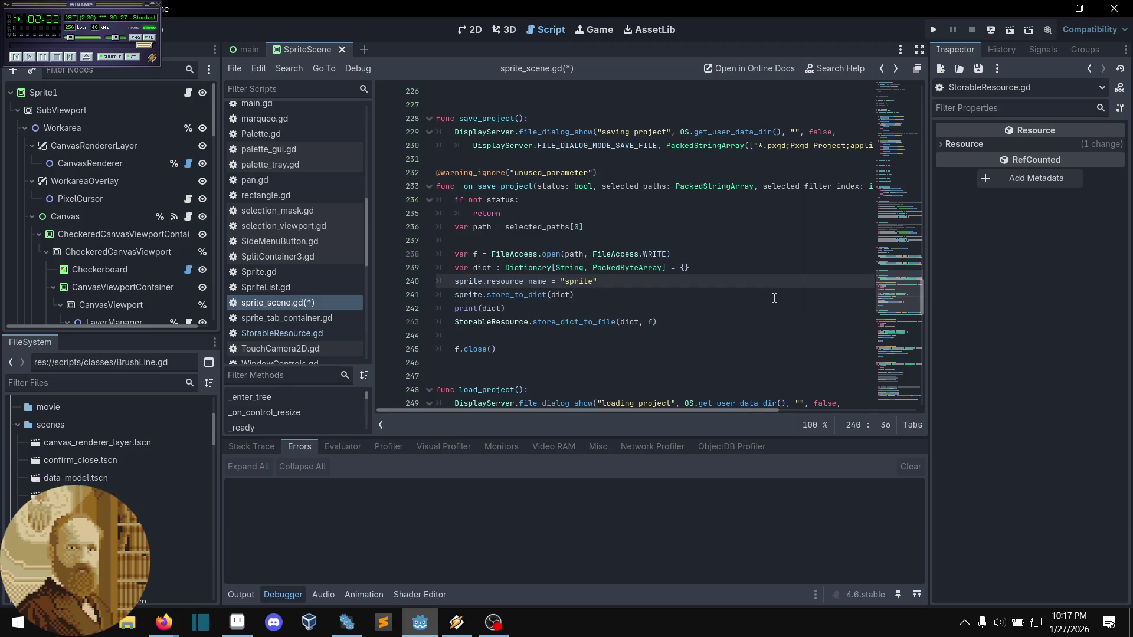
{"action": "left_click", "coordinate": [771, 298]}
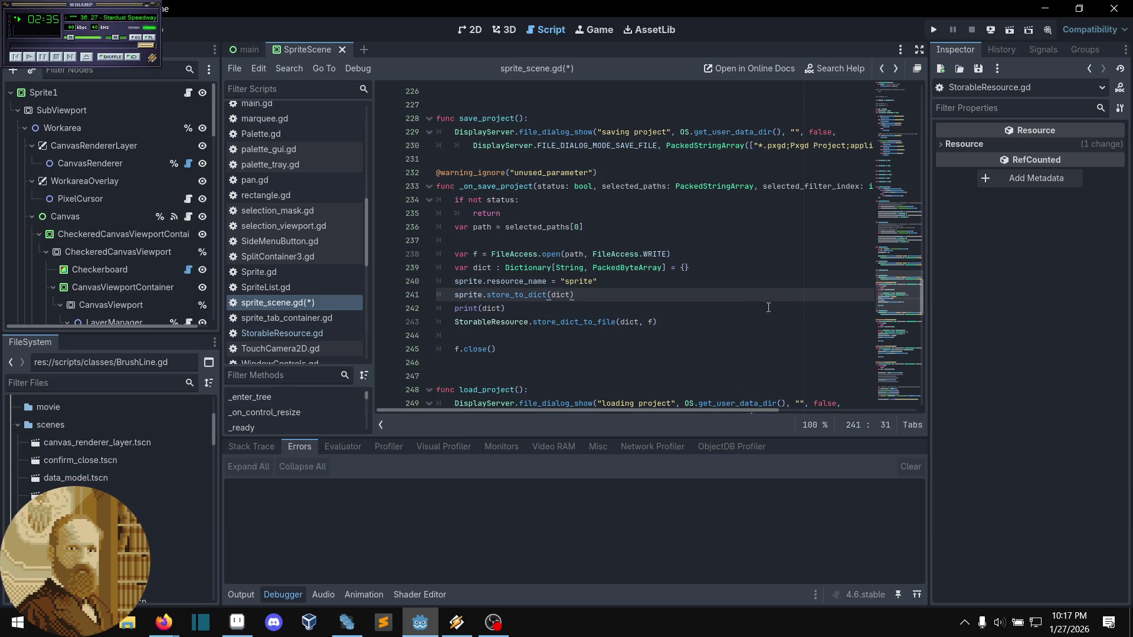
{"action": "key", "text": "ctrl+s"}
{"action": "key", "text": "Up"}
{"action": "key", "text": "End"}
- Remote-deploy the updated build to the Nokia N152DL and show the Output export log
{"action": "left_click", "coordinate": [707, 293]}
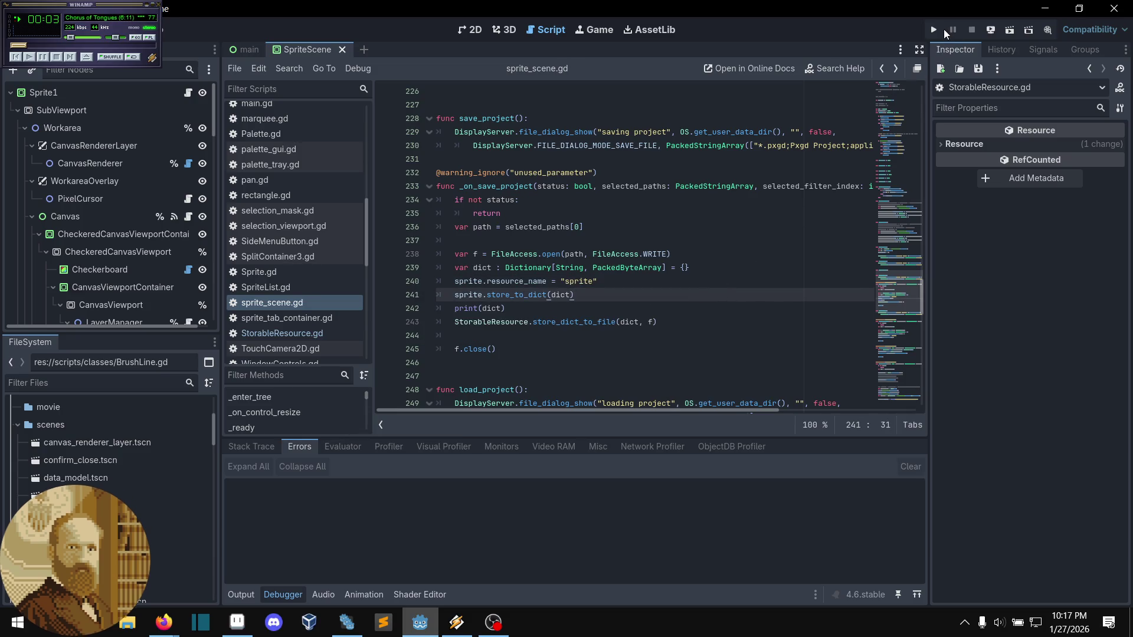
{"action": "left_click", "coordinate": [992, 33]}
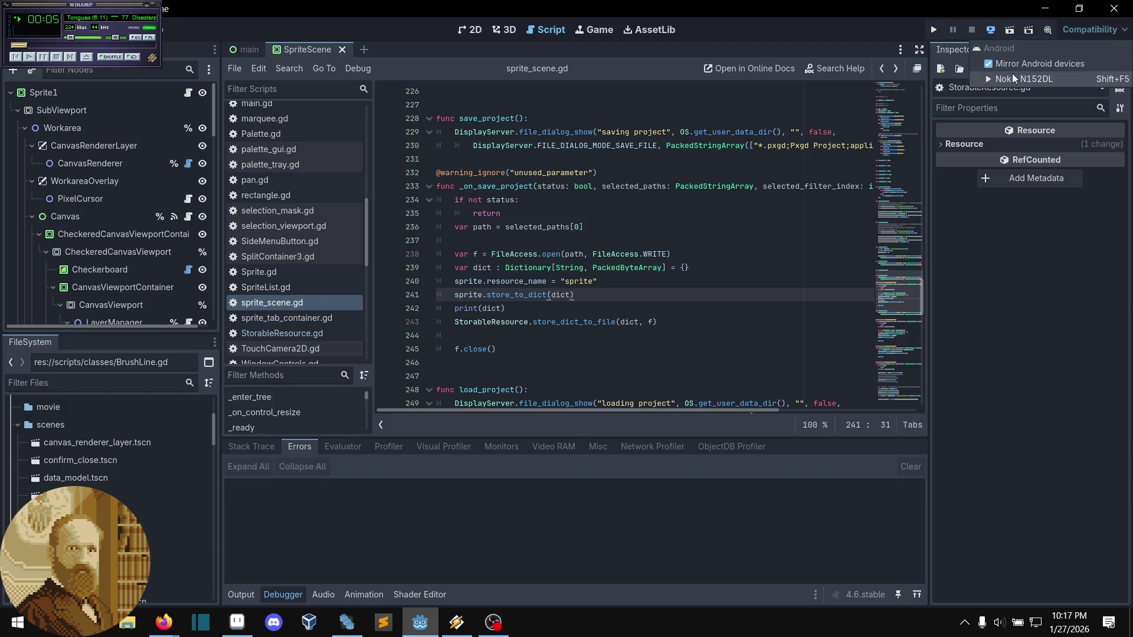
{"action": "left_click", "coordinate": [1011, 75]}
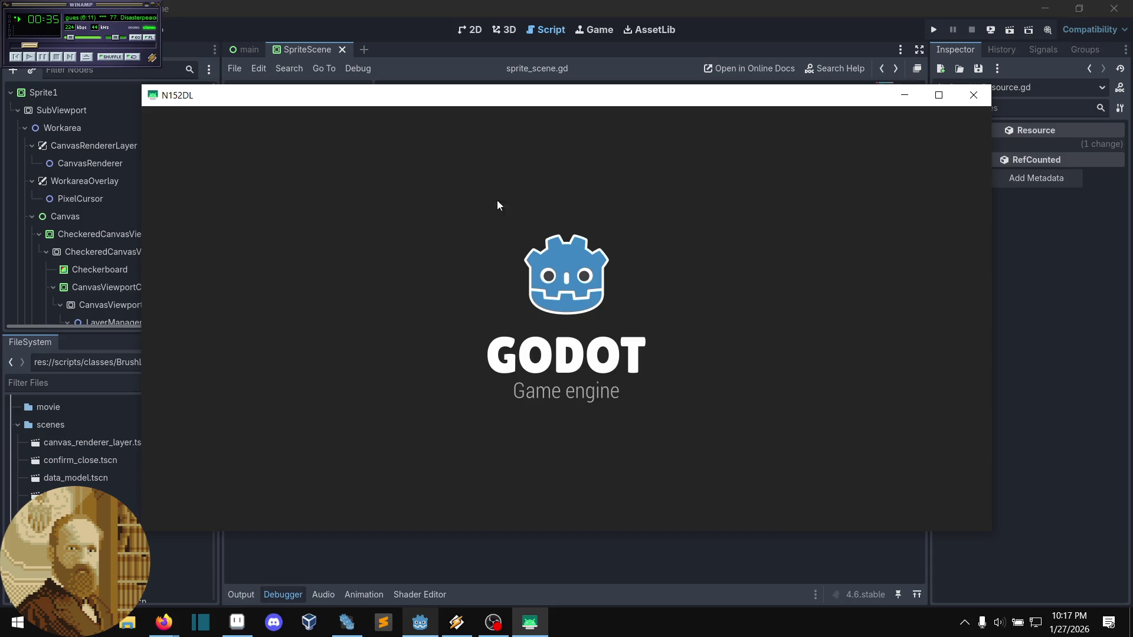
{"action": "mouse_move", "coordinate": [517, 97]}
{"action": "left_mouse_down"}
{"action": "mouse_move", "coordinate": [553, 20]}
{"action": "mouse_move", "coordinate": [614, 3]}
{"action": "mouse_move", "coordinate": [564, 29]}
{"action": "left_mouse_up"}
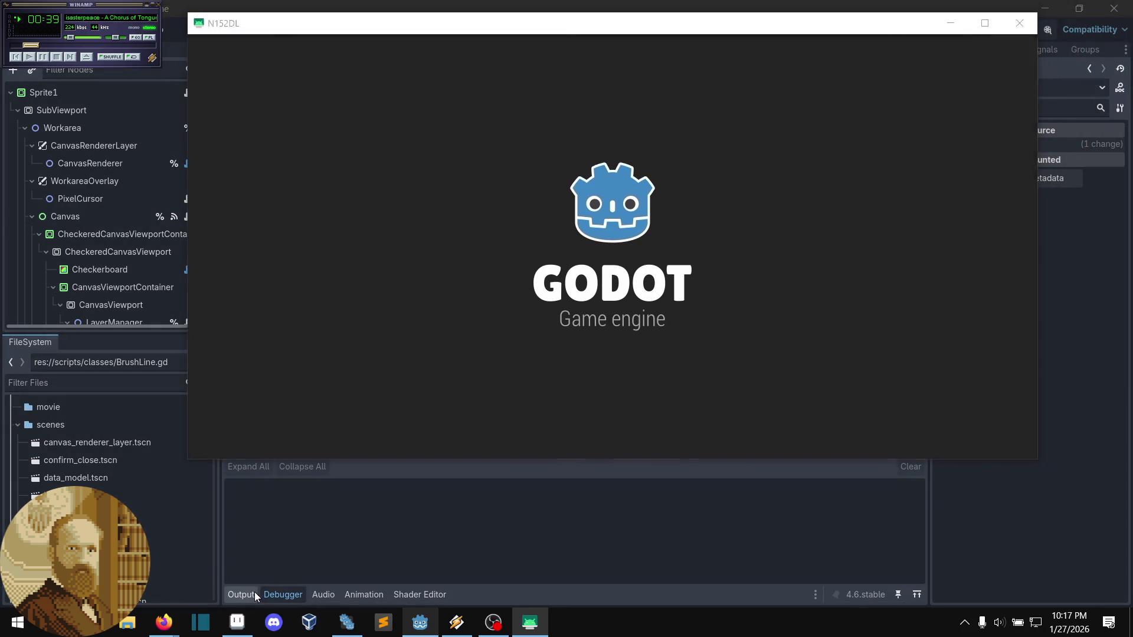
{"action": "left_click", "coordinate": [254, 592]}
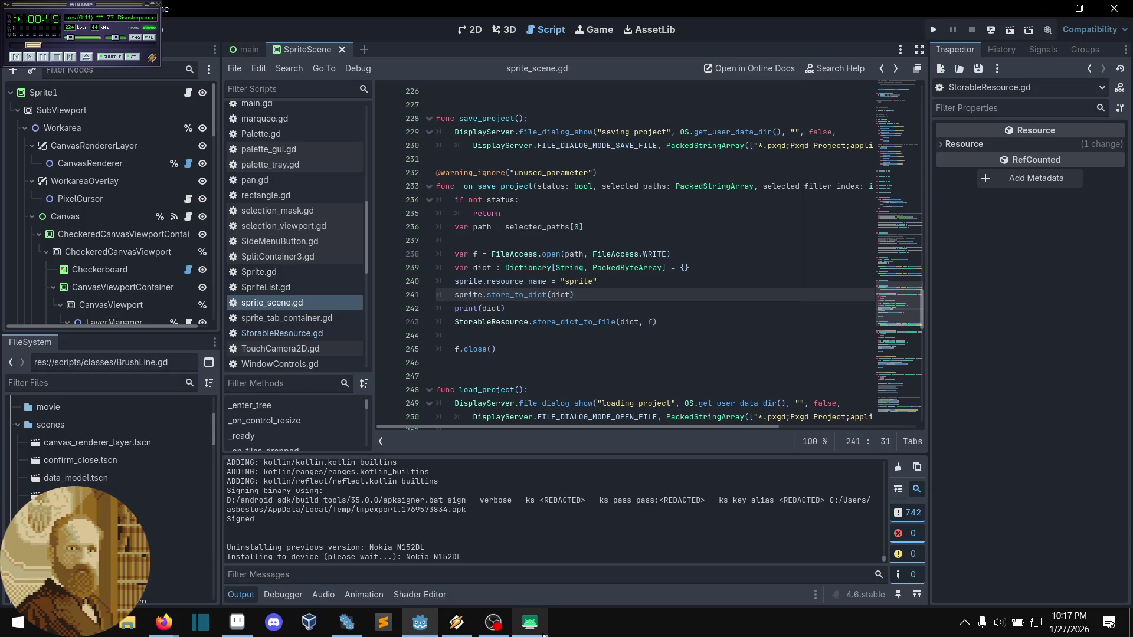
- Draw a red stroke across the sprite canvas in the mirrored phone app
{"action": "left_click", "coordinate": [543, 634]}
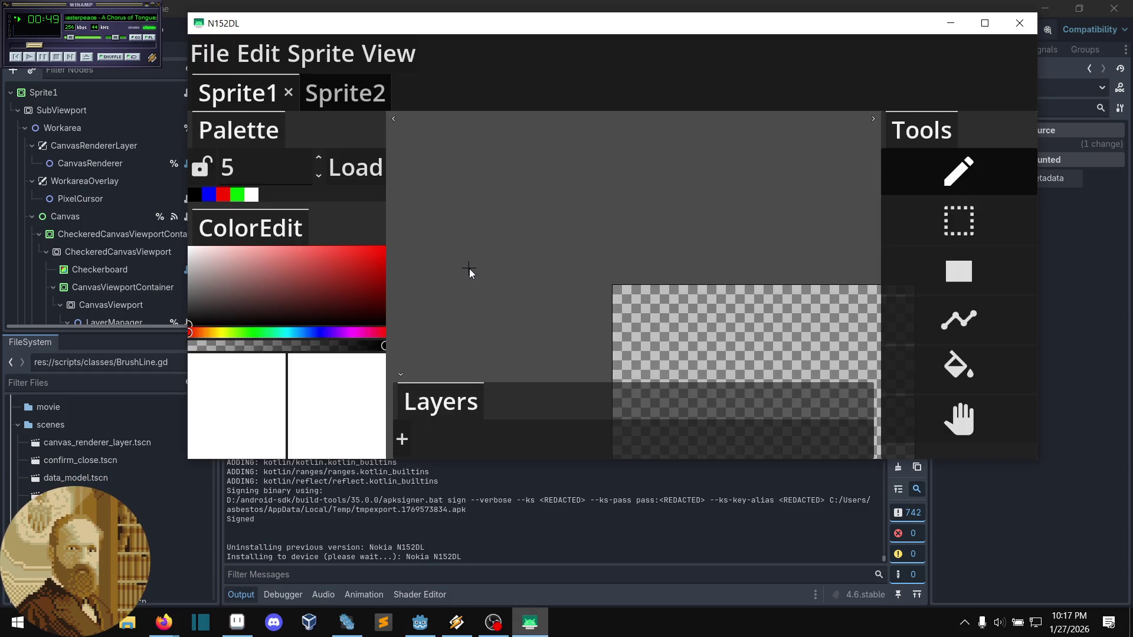
{"action": "key", "text": "alt+f"}
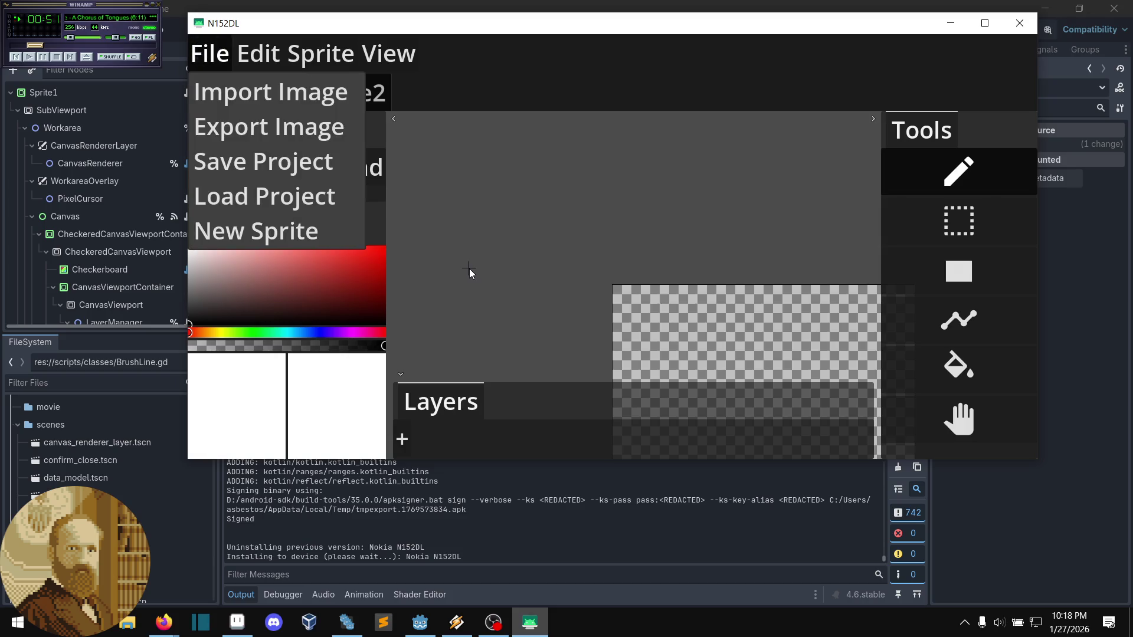
{"action": "key", "text": "Escape"}
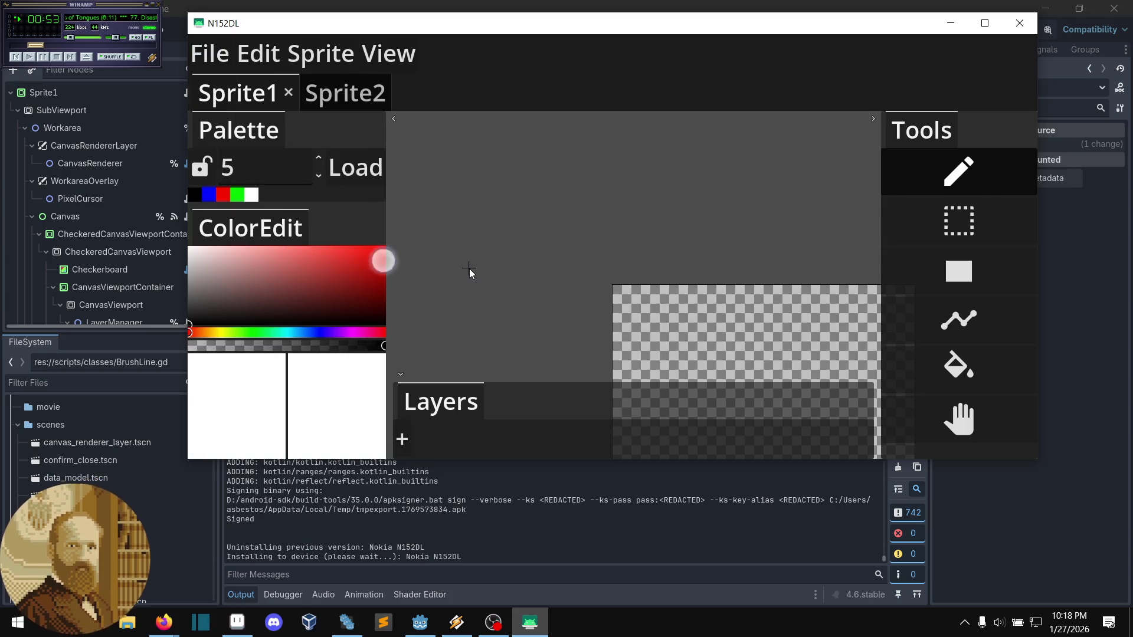
{"action": "mouse_move", "coordinate": [659, 307]}
{"action": "left_mouse_down"}
{"action": "mouse_move", "coordinate": [831, 361]}
{"action": "mouse_move", "coordinate": [838, 399]}
{"action": "mouse_move", "coordinate": [764, 416]}
{"action": "mouse_move", "coordinate": [824, 292]}
{"action": "left_mouse_up"}
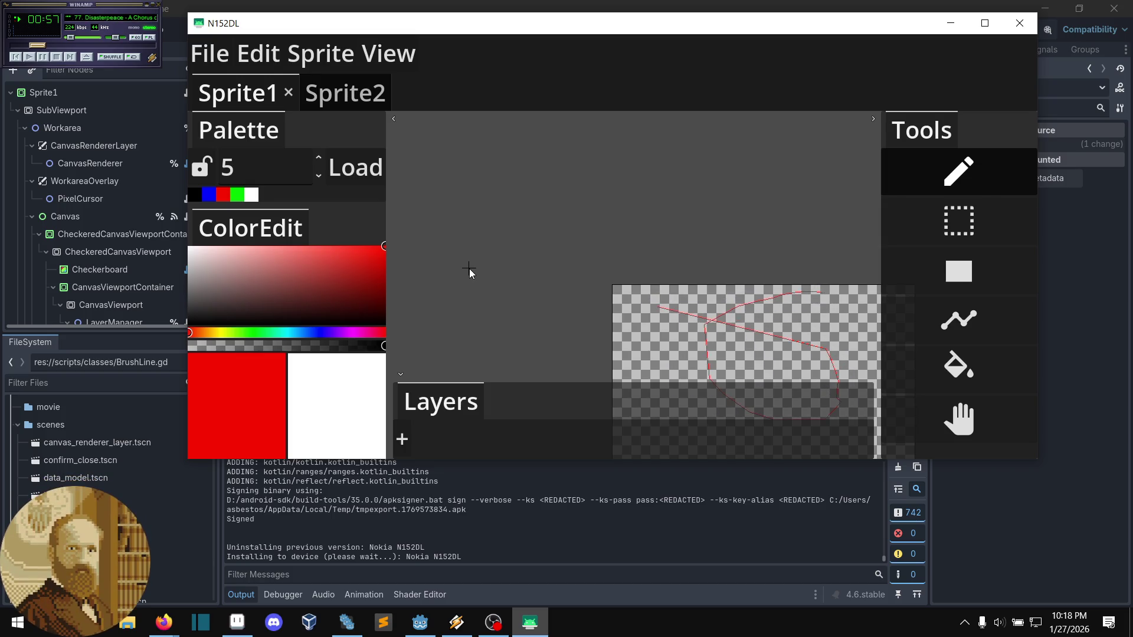
- Save the project over example2.pxgd via File > Save Project, confirming the overwrite
{"action": "left_click", "coordinate": [210, 54]}
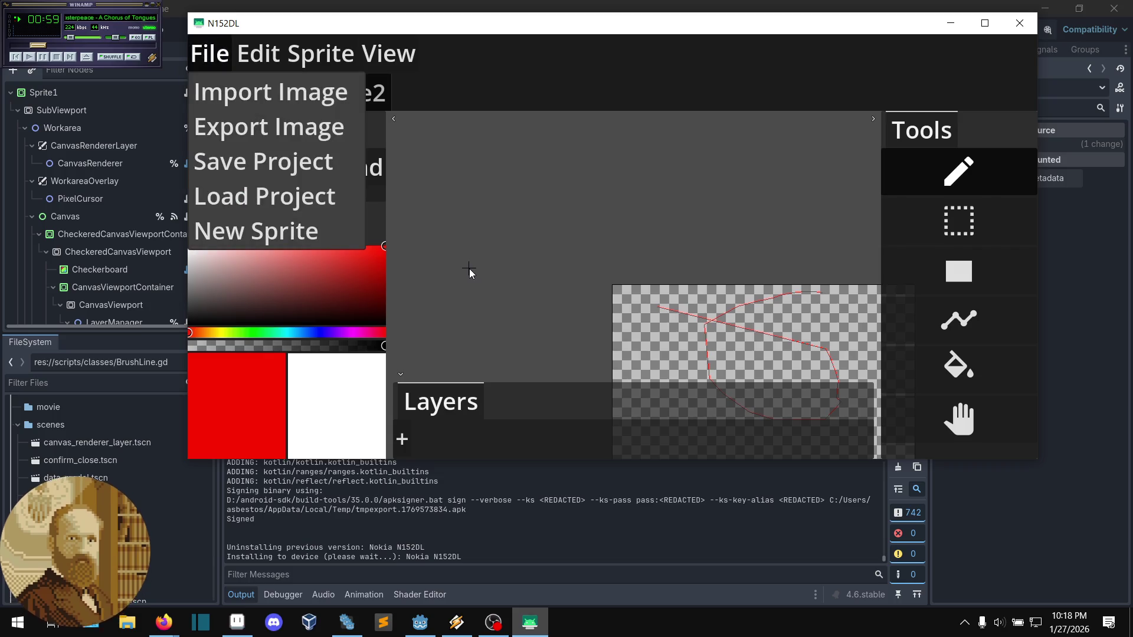
{"action": "left_click", "coordinate": [263, 161]}
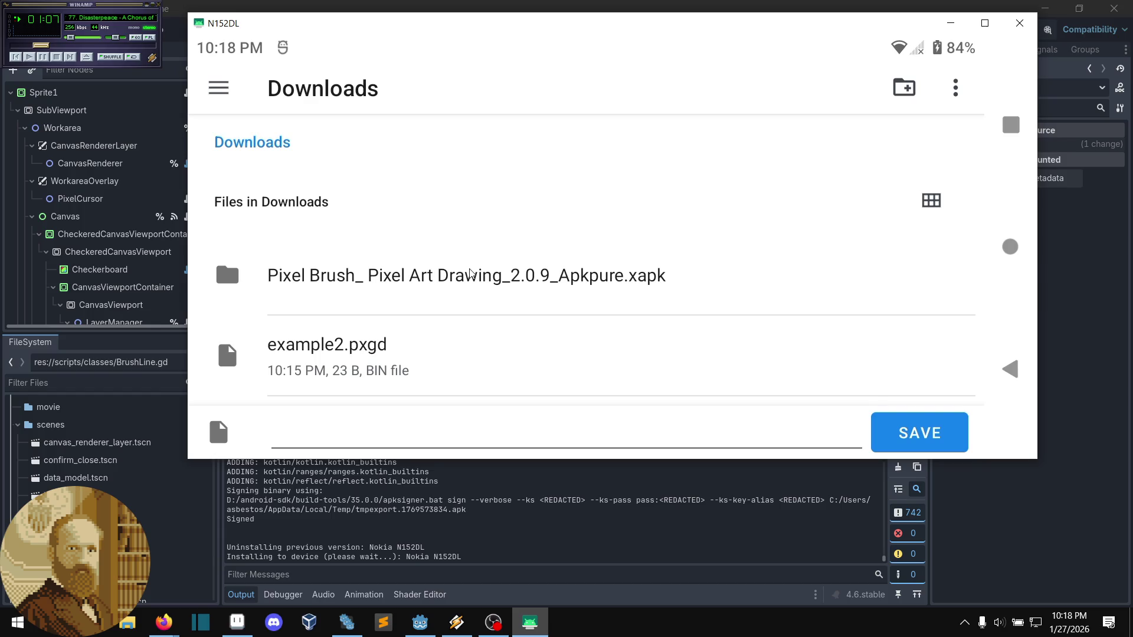
{"action": "left_click", "coordinate": [698, 346]}
{"action": "key", "text": "Return"}
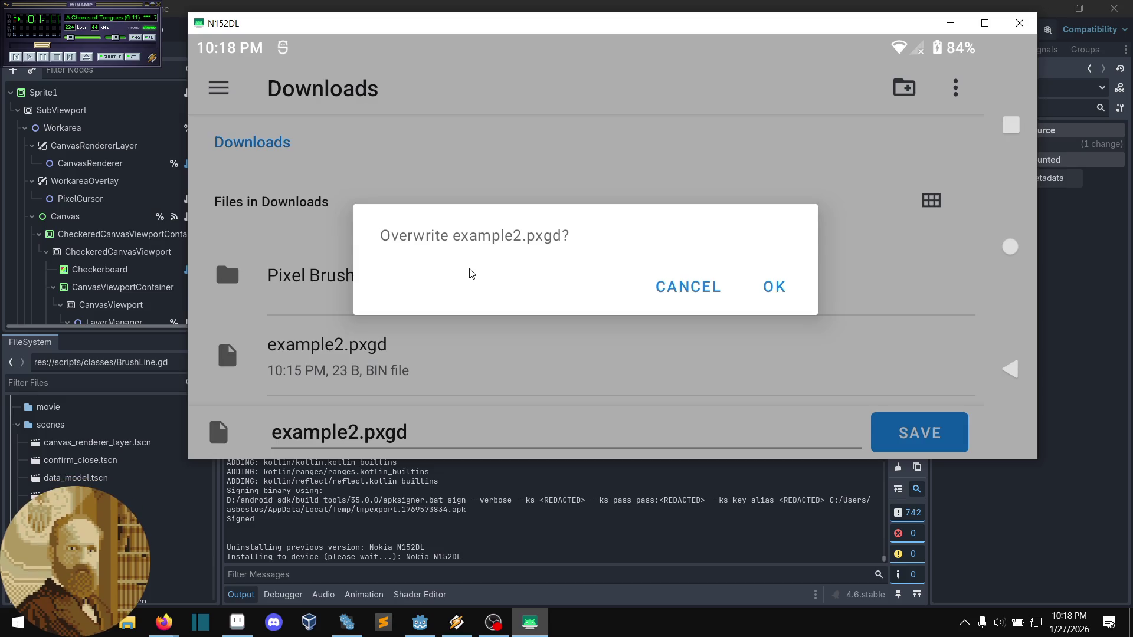
{"action": "key", "text": "Return"}
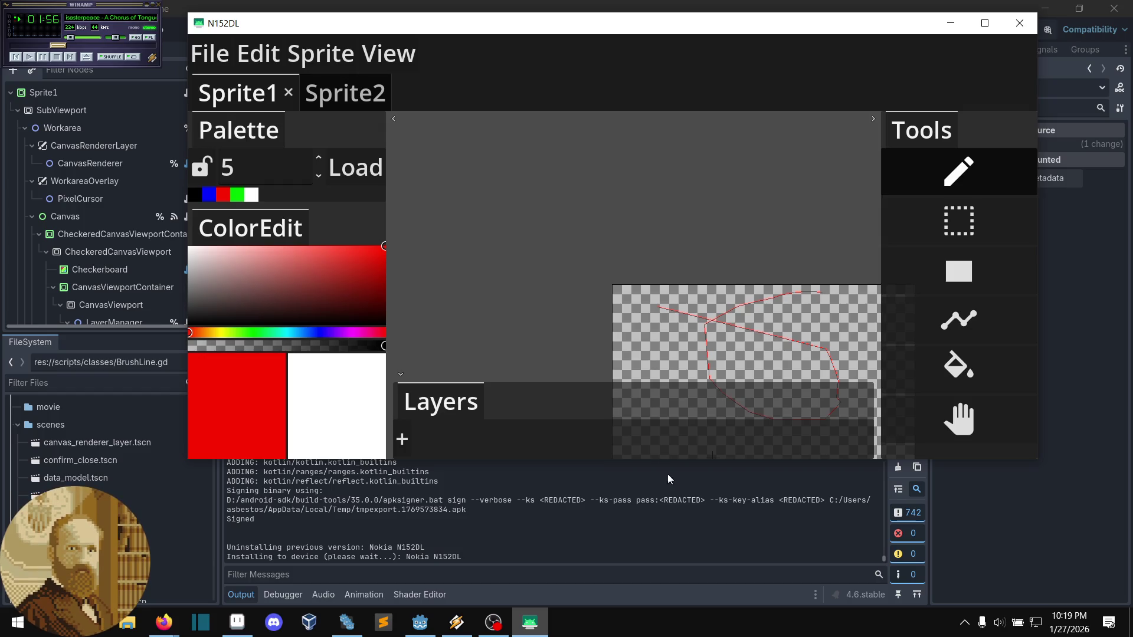
- Close the N152DL mirror window and return to the Godot script editor
{"action": "left_click", "coordinate": [1021, 30]}
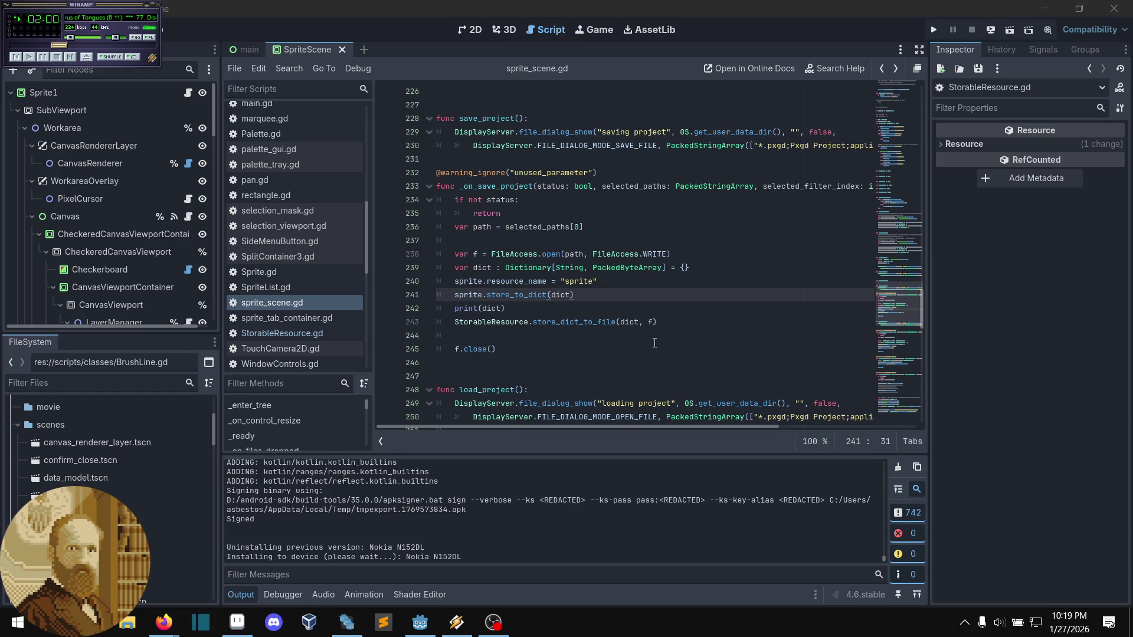
{"action": "left_click", "coordinate": [512, 506]}
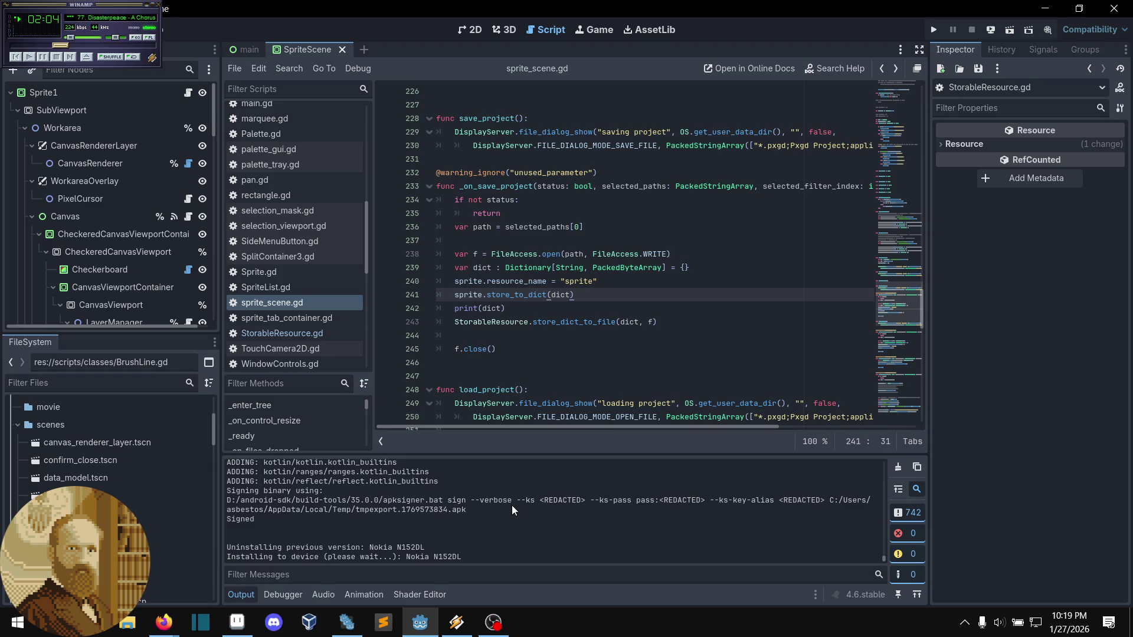
{"action": "scroll", "coordinate": [554, 281], "scroll_direction": "down", "scroll_amount": 2}
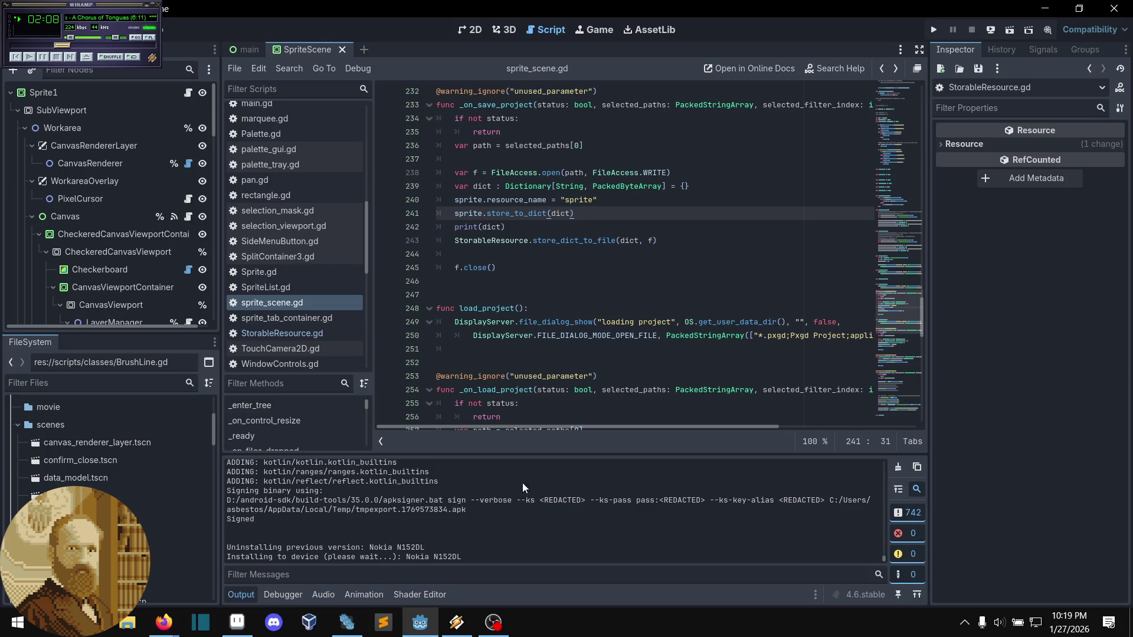
{"action": "scroll", "coordinate": [556, 276], "scroll_direction": "up", "scroll_amount": 1}
- Ctrl+click store_dict_to_file to open its definition in StorableResource.gd
{"action": "left_click", "coordinate": [555, 276]}
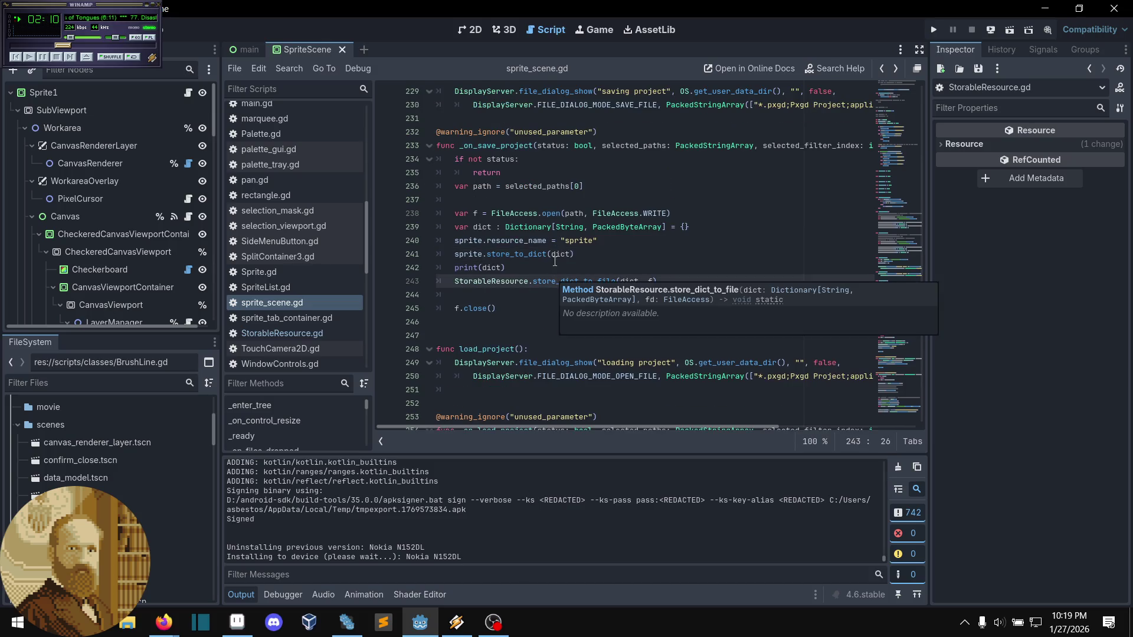
{"action": "left_click", "coordinate": [548, 266]}
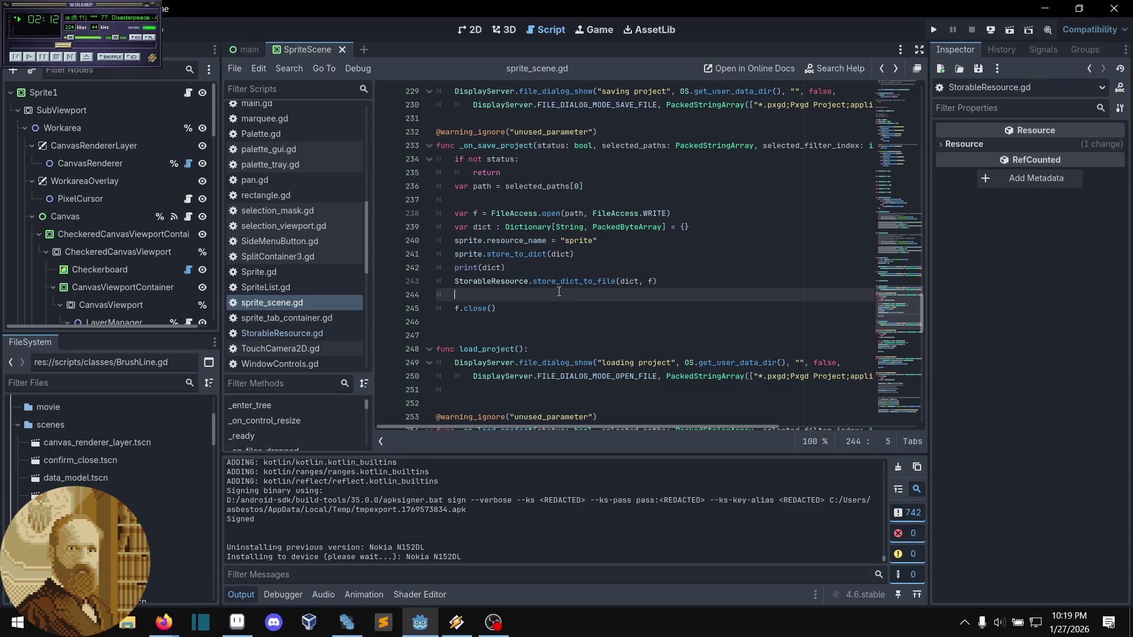
{"action": "left_click", "coordinate": [582, 282], "text": "ctrl"}
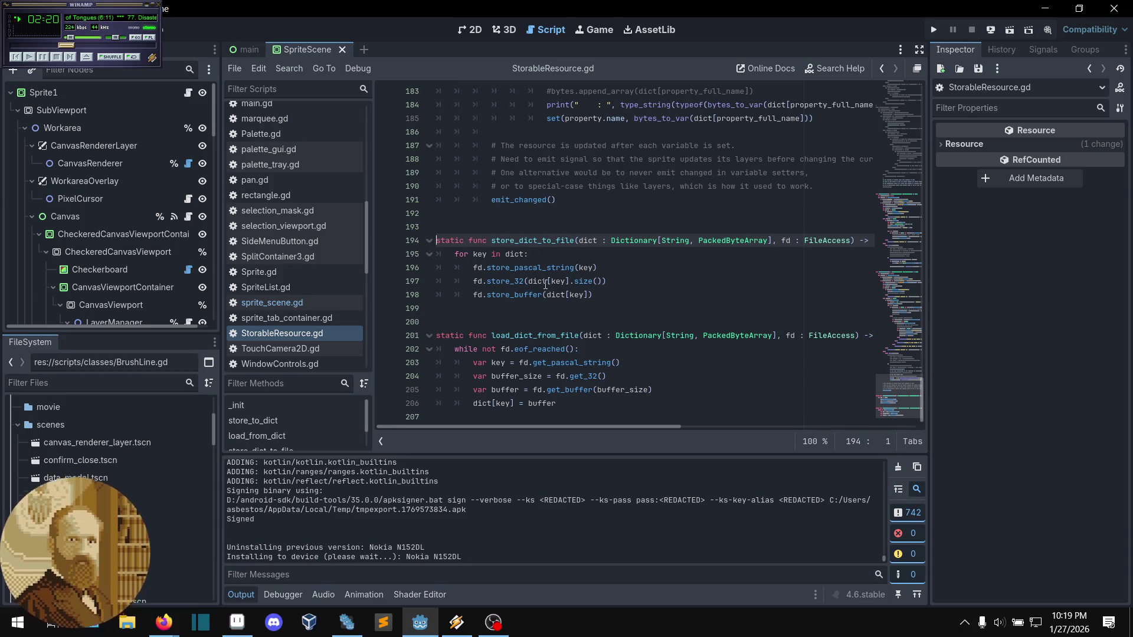
{"action": "mouse_move", "coordinate": [546, 283]}
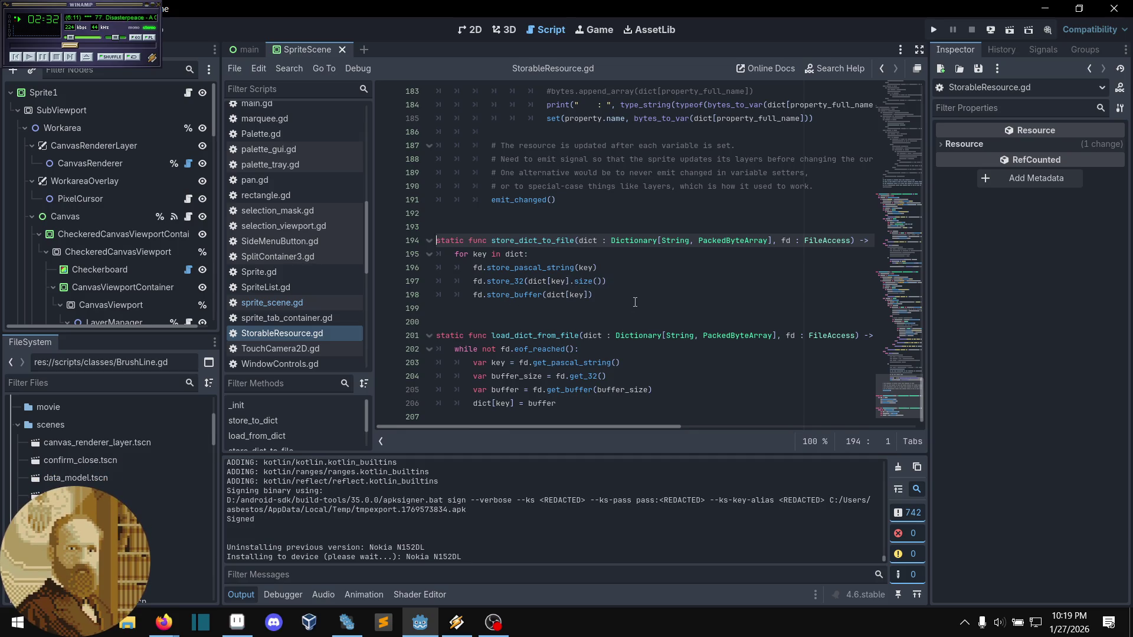
{"action": "left_click", "coordinate": [635, 300]}
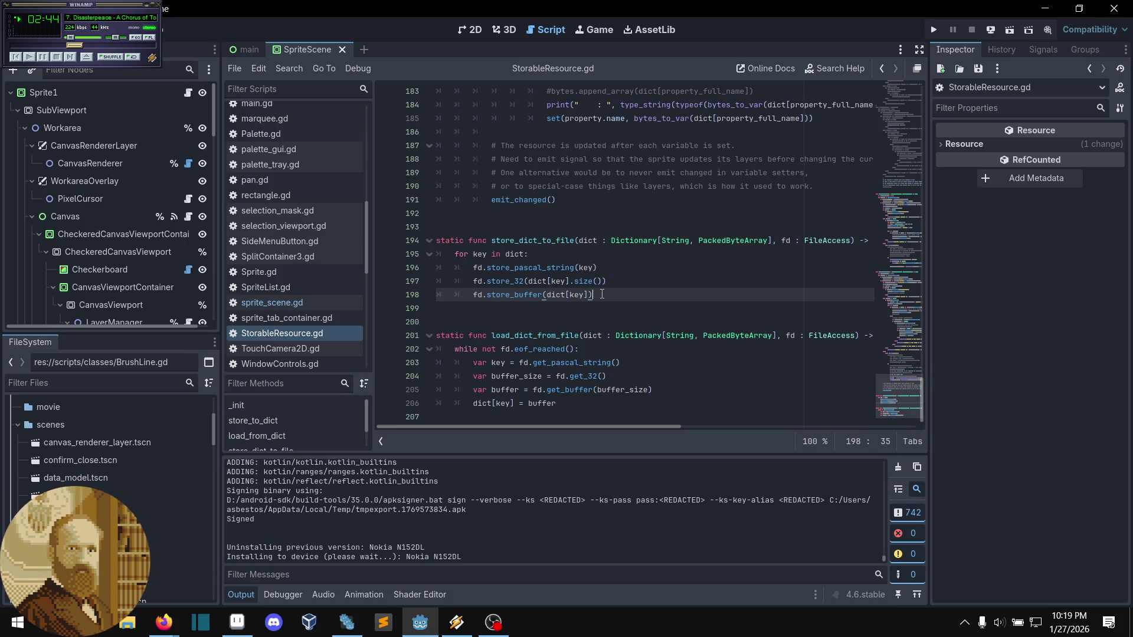
- Replace print(dict) with name = str(dict), keeping the StorableResource.store_dict_to_file(dict, f) call
{"action": "left_click", "coordinate": [339, 303]}
{"action": "left_click", "coordinate": [650, 296]}
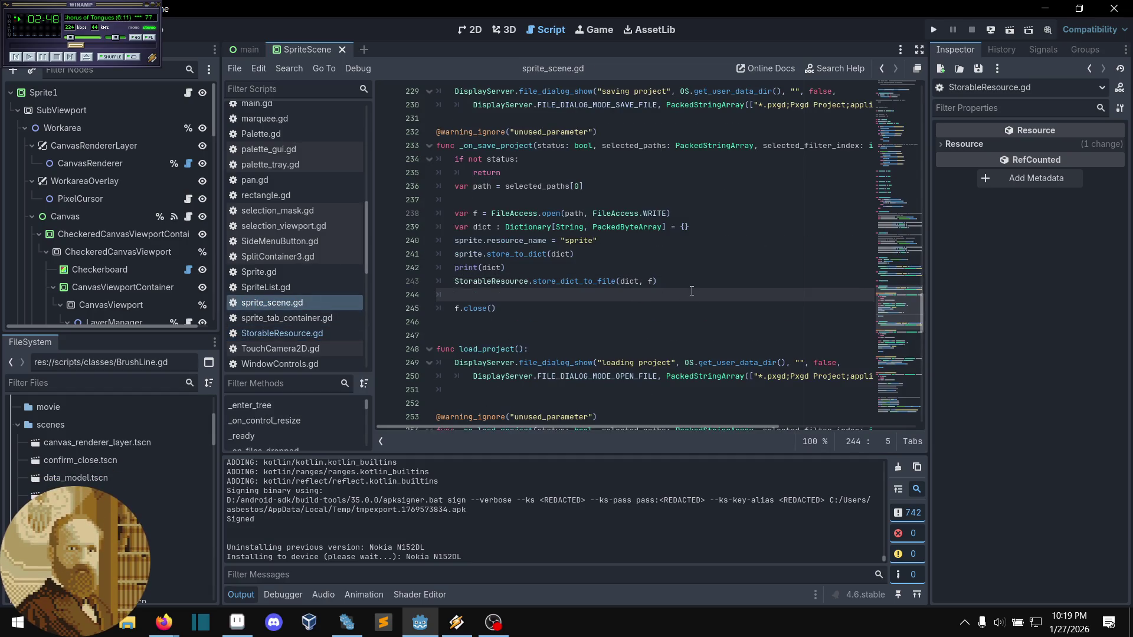
{"action": "left_click", "coordinate": [685, 282]}
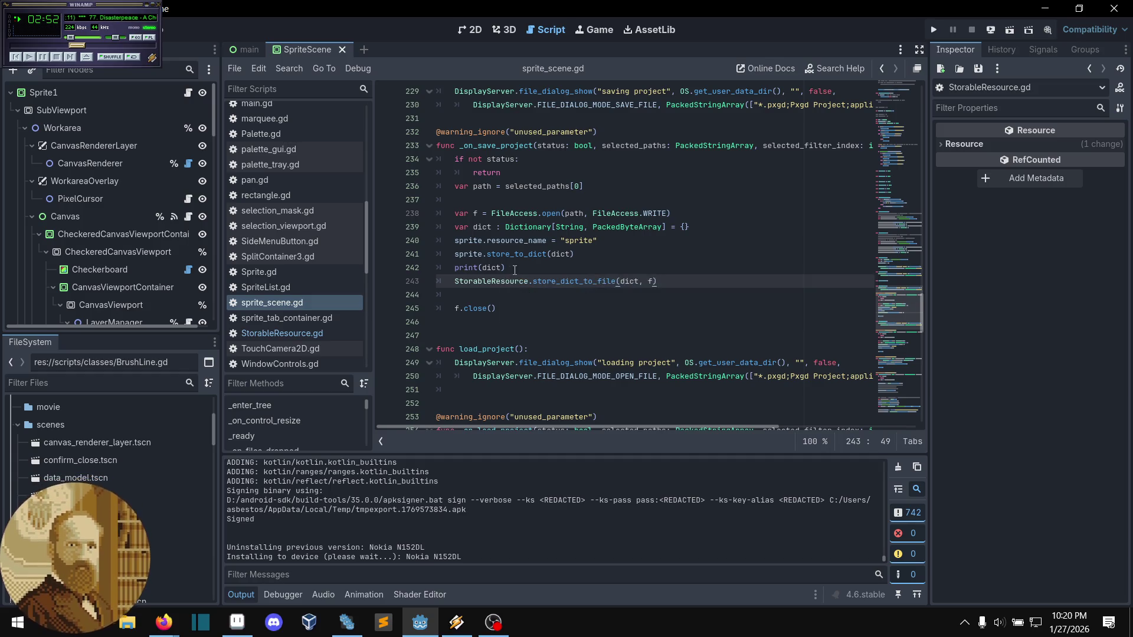
{"action": "left_click_drag", "start_coordinate": [508, 268], "coordinate": [455, 268]}
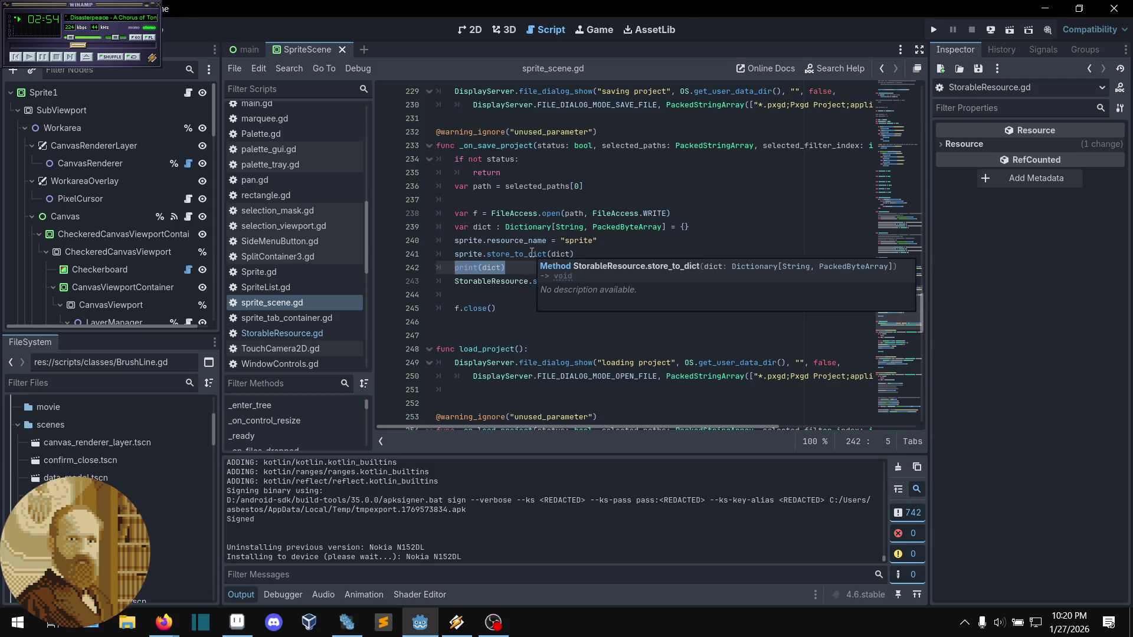
{"action": "type", "text": "name"}
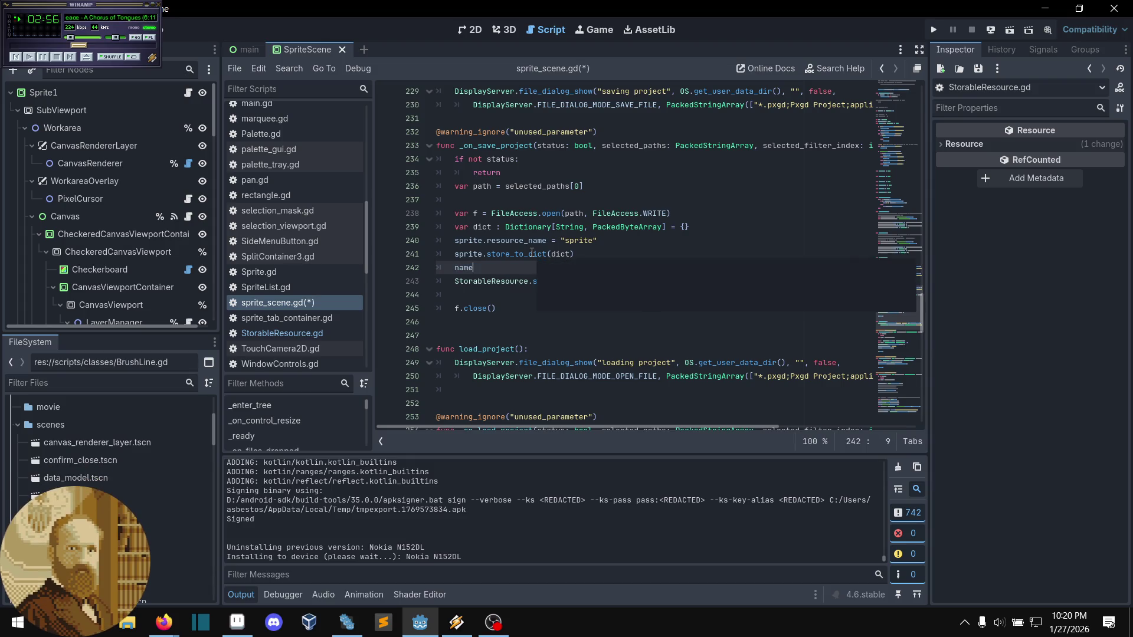
{"action": "type", "text": " = str"}
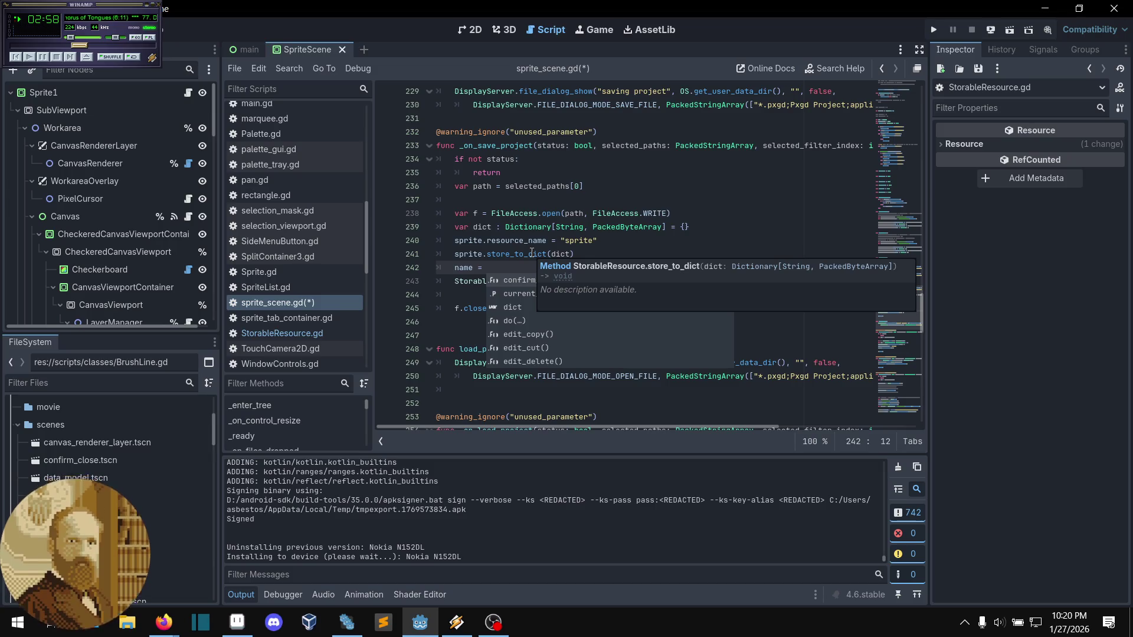
{"action": "key", "text": "Return"}
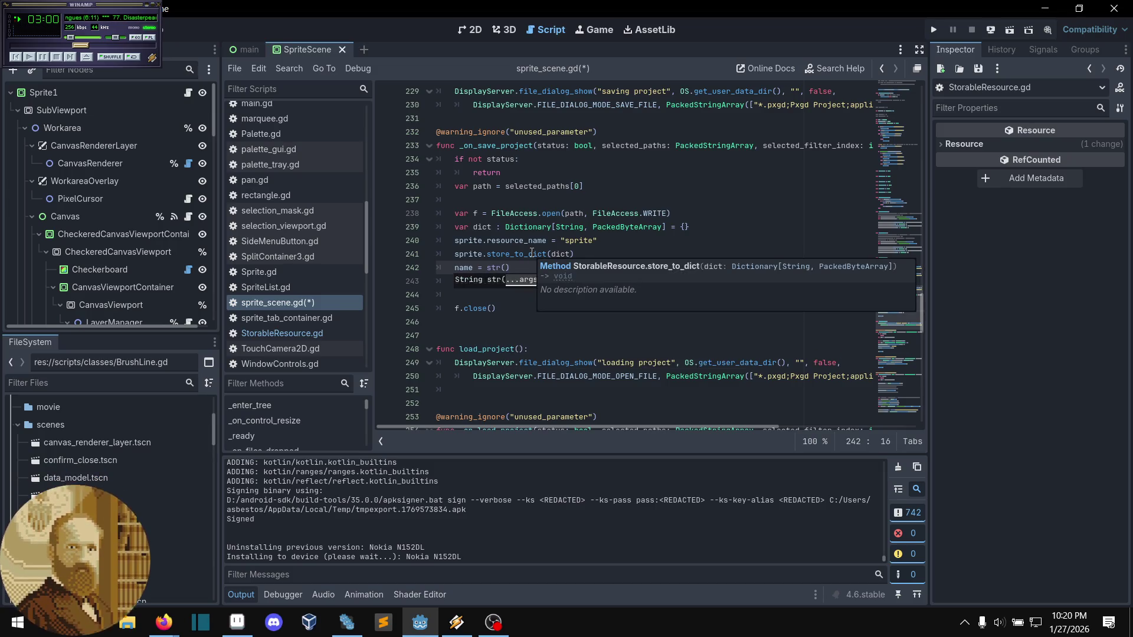
{"action": "type", "text": "dict"}
{"action": "key", "text": "End"}
{"action": "key", "text": "Return"}
{"action": "type", "text": "StorableResource.store_dict_to_file(dict, f"}
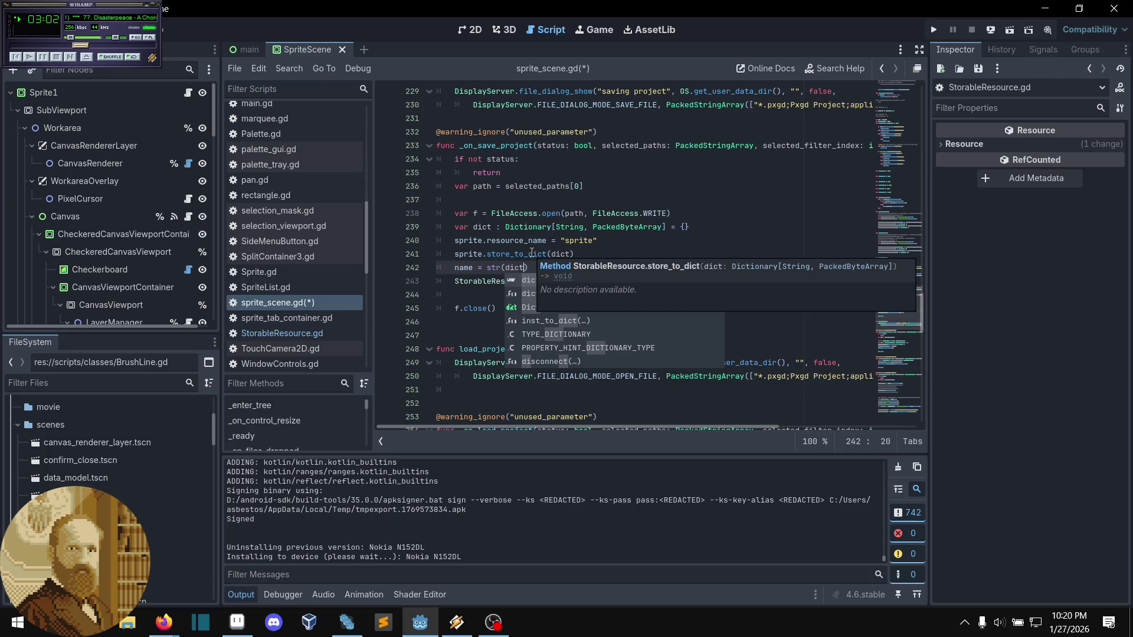
- Look up the store_to_dict definition, then return to sprite_scene.gd
{"action": "left_click", "coordinate": [624, 234]}
{"action": "left_click", "coordinate": [608, 252]}
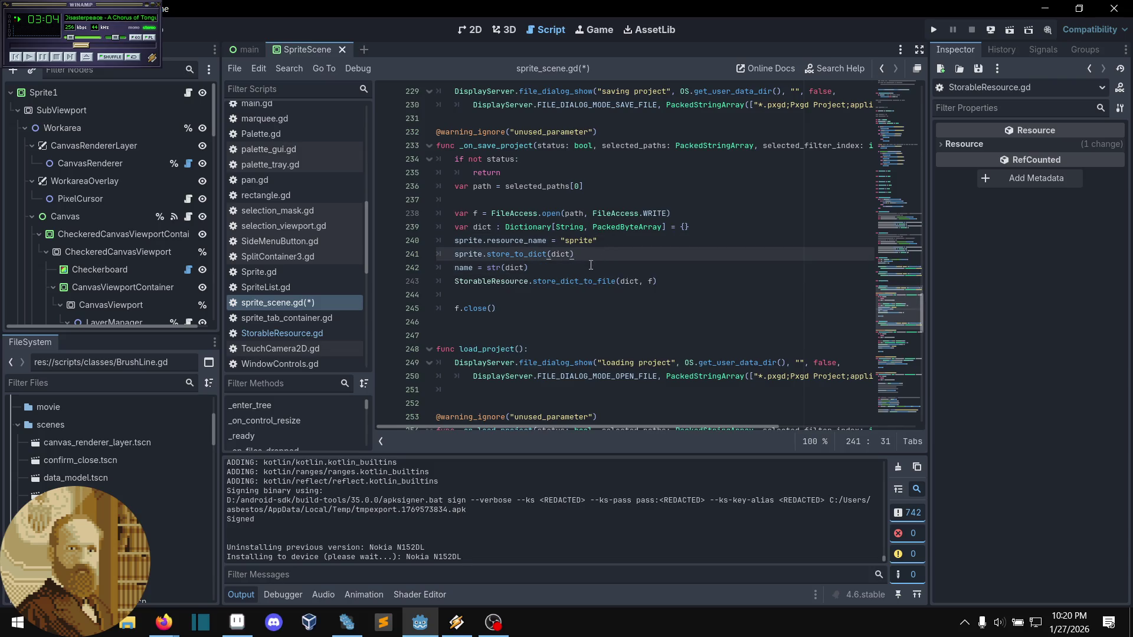
{"action": "left_click", "coordinate": [587, 269]}
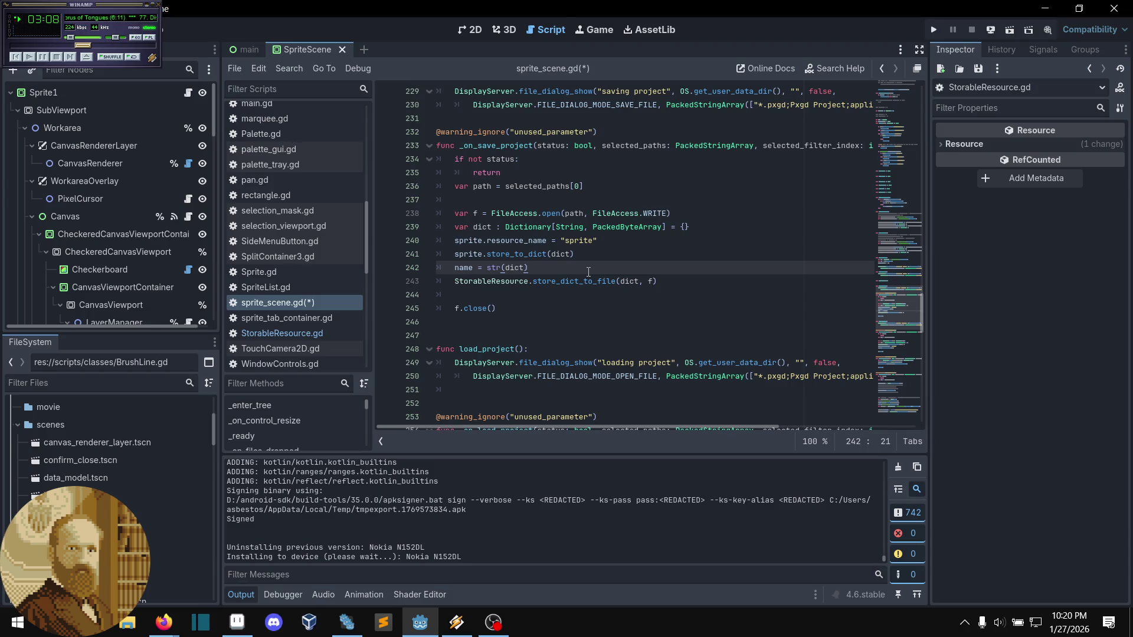
{"action": "left_click", "coordinate": [534, 255], "text": "ctrl"}
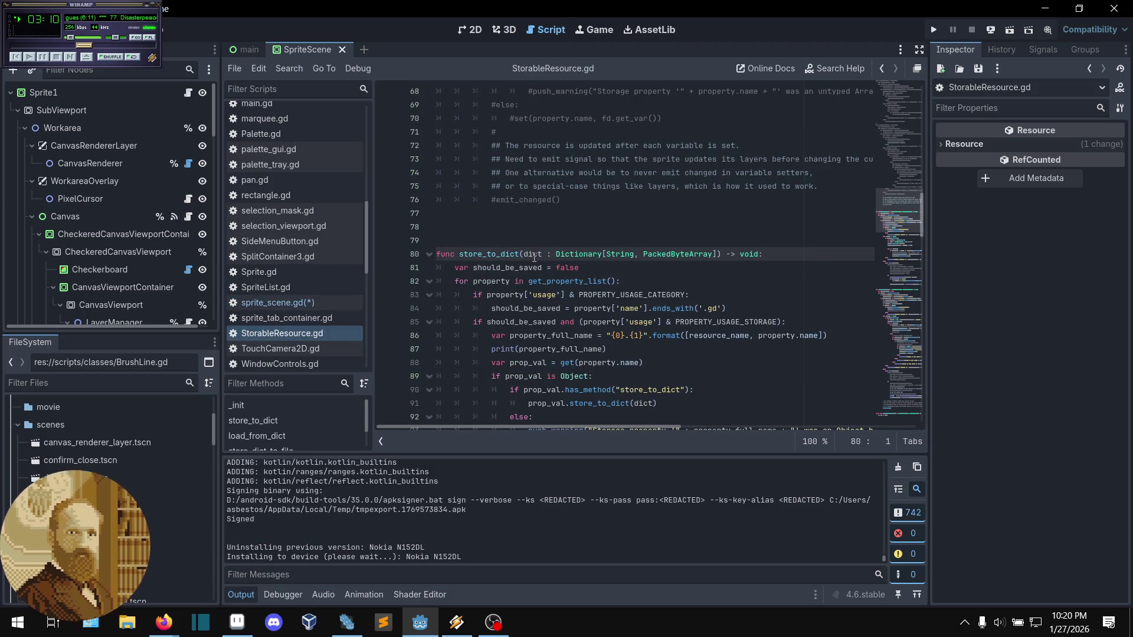
{"action": "scroll", "coordinate": [535, 258], "scroll_direction": "down", "scroll_amount": 1}
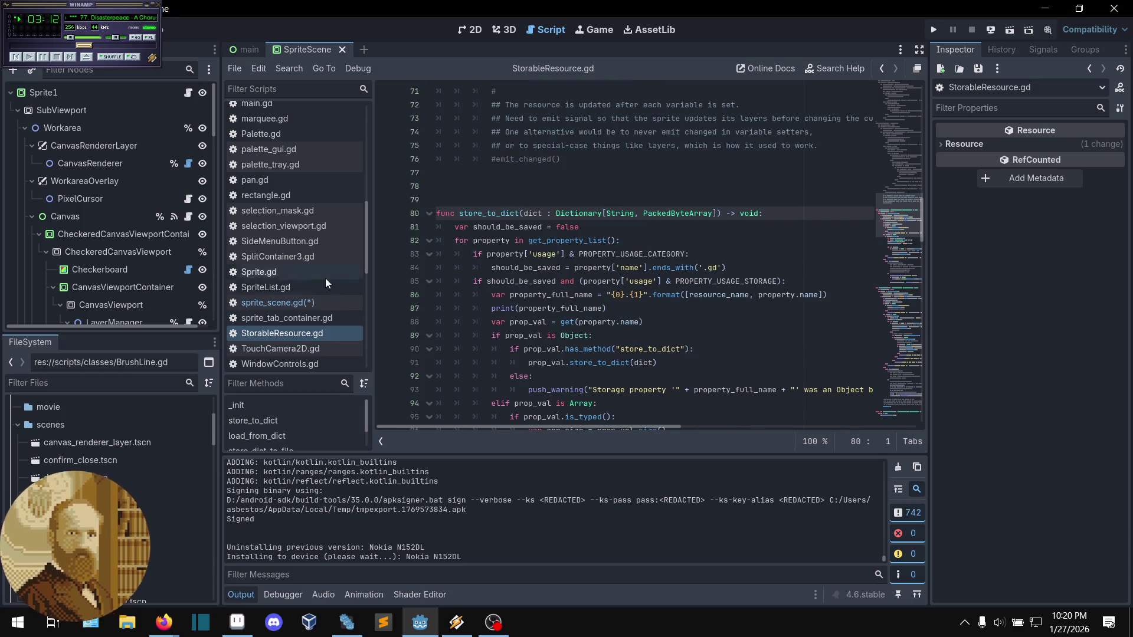
{"action": "left_click", "coordinate": [278, 302]}
{"action": "left_click", "coordinate": [576, 269]}
- Save sprite_scene.gd and remote-deploy it to the Nokia N152DL
{"action": "key", "text": "ctrl+s"}
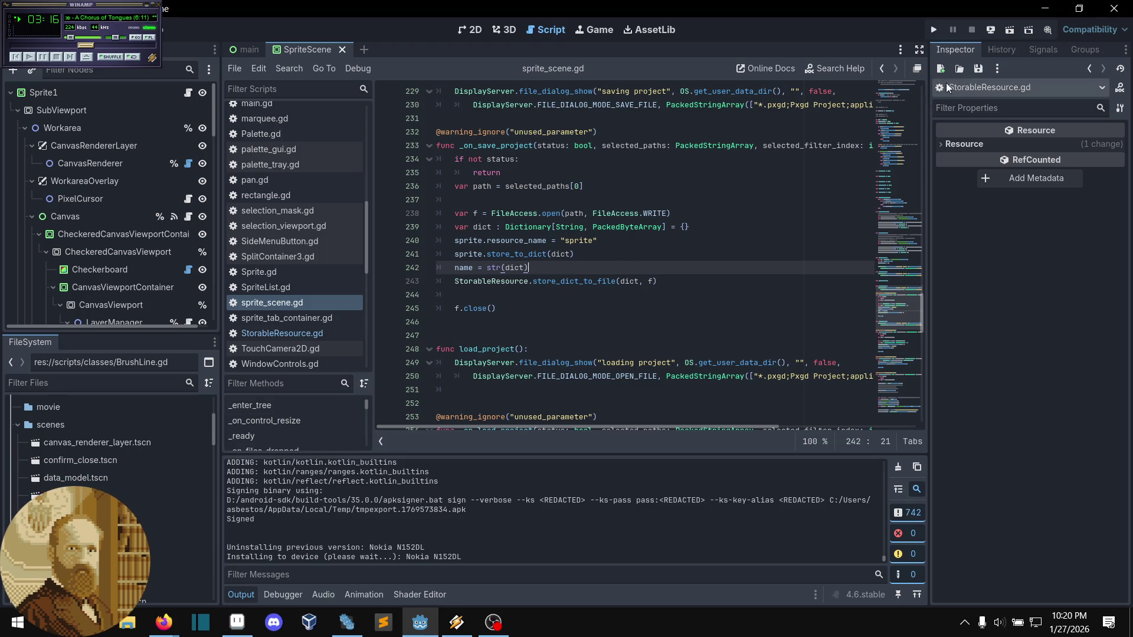
{"action": "left_click", "coordinate": [992, 30]}
{"action": "left_click", "coordinate": [1006, 78]}
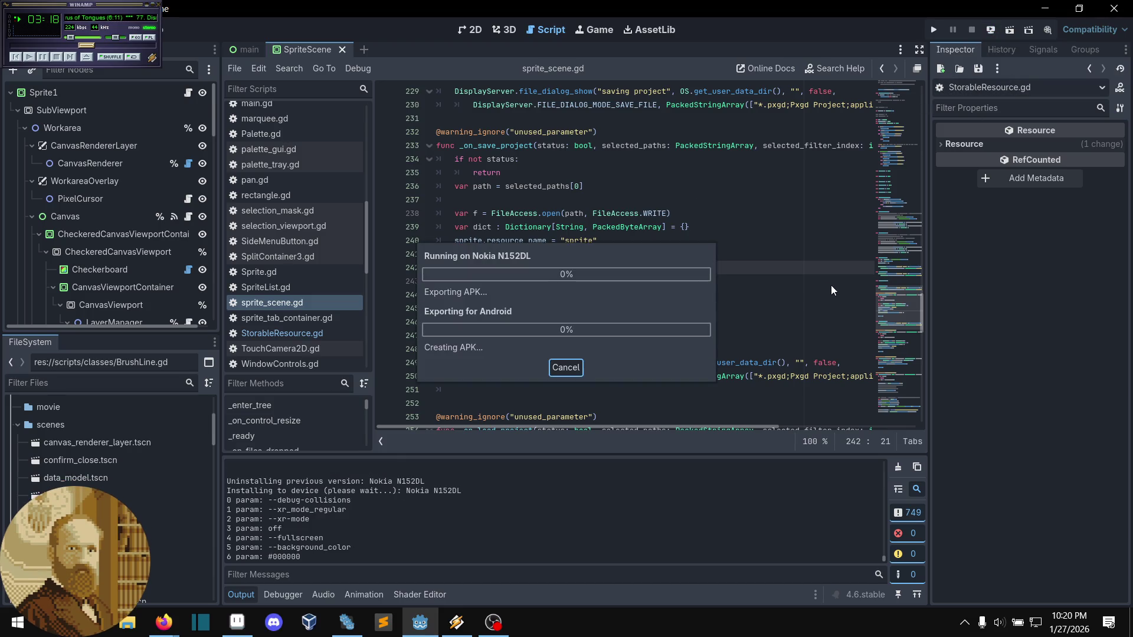
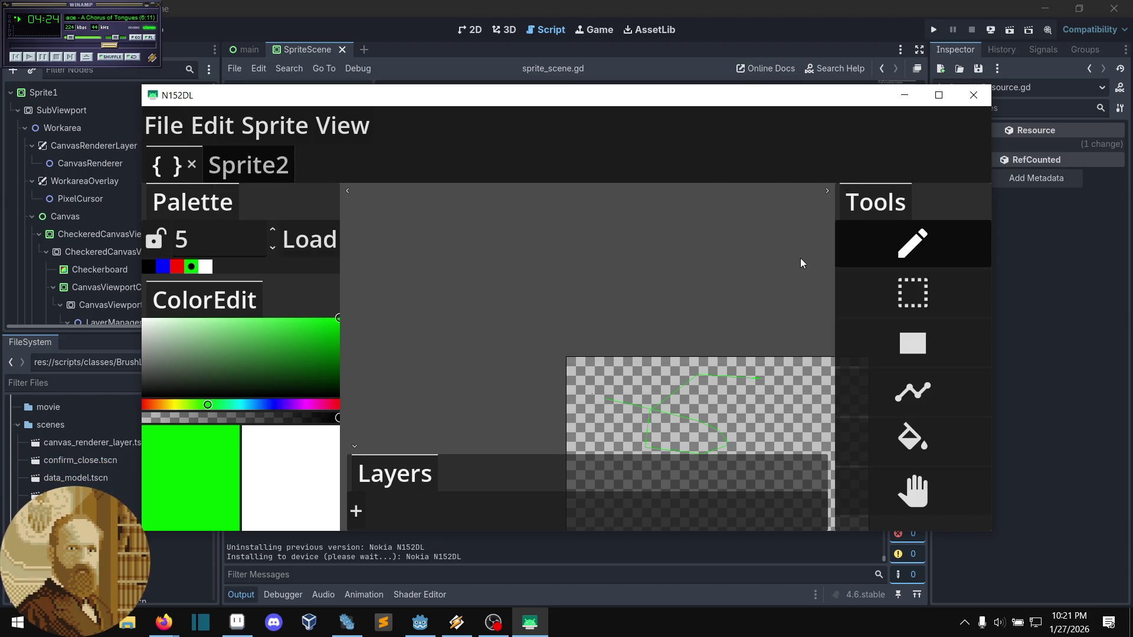
- Close the N152DL app window and run the Pxgd project locally
{"action": "left_click", "coordinate": [974, 96]}
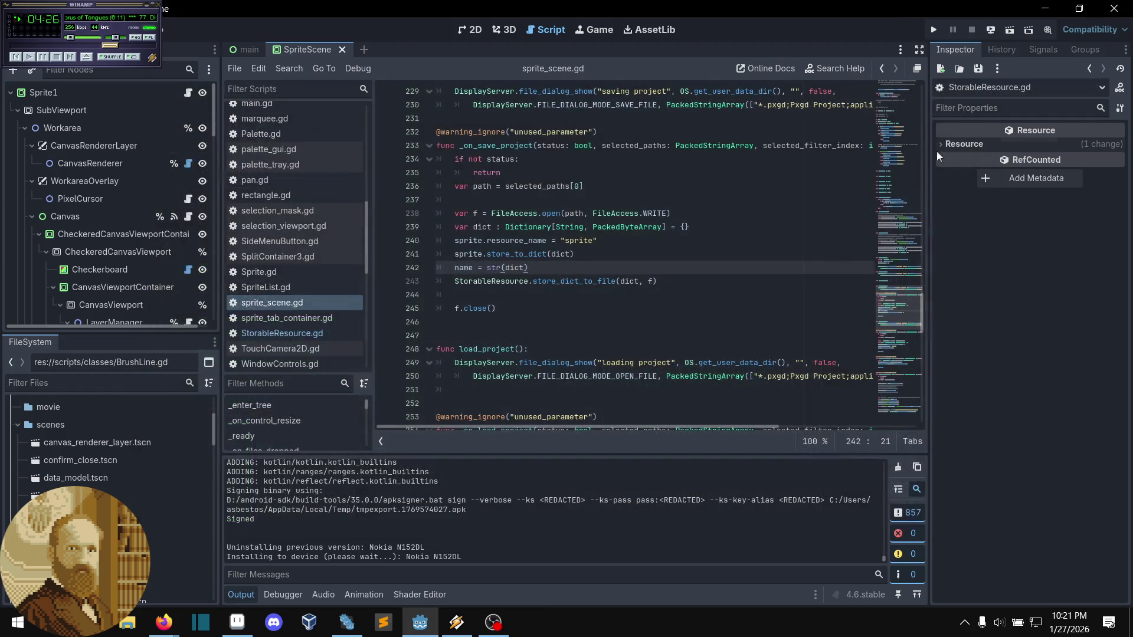
{"action": "left_click", "coordinate": [745, 314]}
{"action": "left_click", "coordinate": [930, 28]}
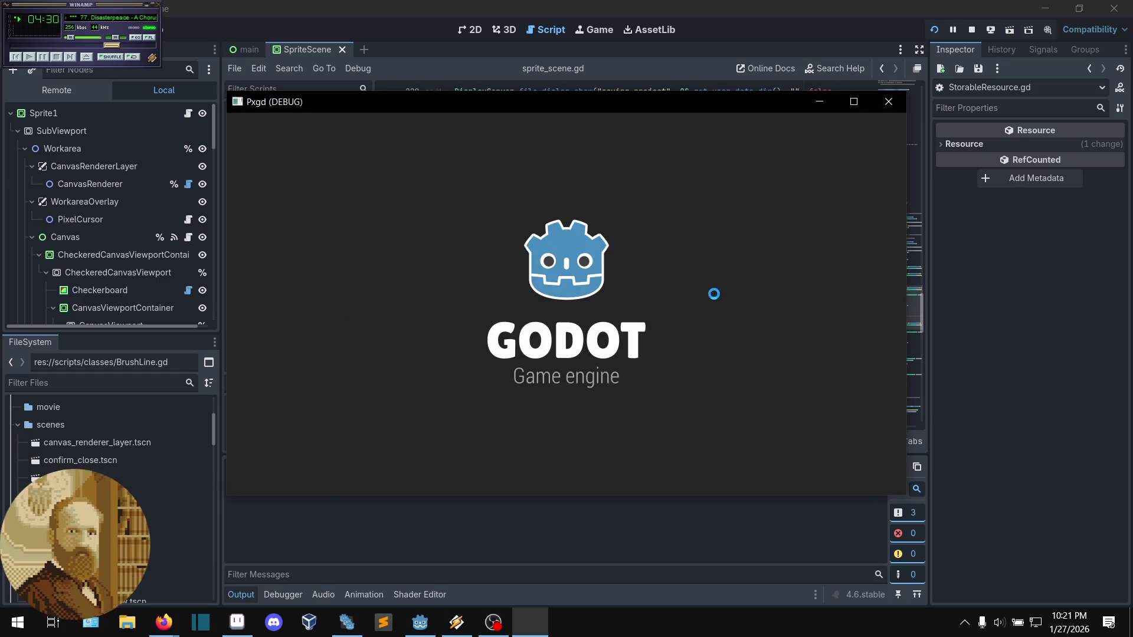
- Pan the sprite canvas and draw a green freehand loop across it
{"action": "mouse_move", "coordinate": [654, 383]}
{"action": "left_mouse_down"}
{"action": "mouse_move", "coordinate": [575, 357]}
{"action": "mouse_move", "coordinate": [529, 271]}
{"action": "mouse_move", "coordinate": [463, 242]}
{"action": "mouse_move", "coordinate": [496, 236]}
{"action": "mouse_move", "coordinate": [474, 229]}
{"action": "mouse_move", "coordinate": [649, 378]}
{"action": "mouse_move", "coordinate": [561, 283]}
{"action": "left_mouse_up"}
{"action": "left_click", "coordinate": [276, 198]}
{"action": "left_click_drag", "start_coordinate": [652, 272], "coordinate": [727, 363]}
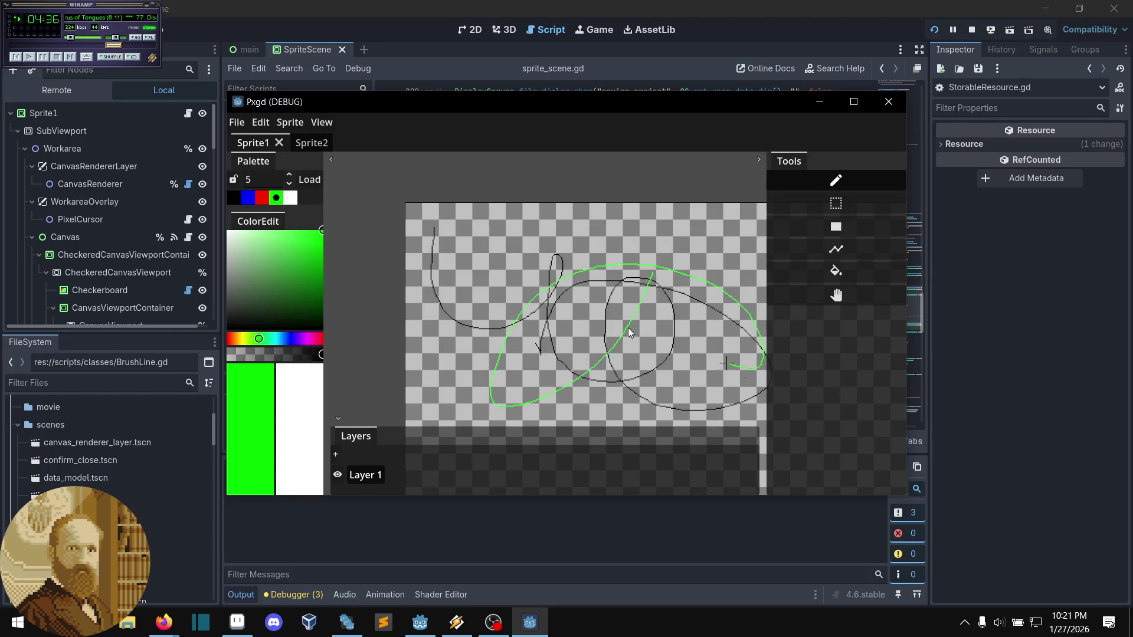
- Save the project over example.pxgd, confirming replacement of the existing file
{"action": "left_click", "coordinate": [236, 122]}
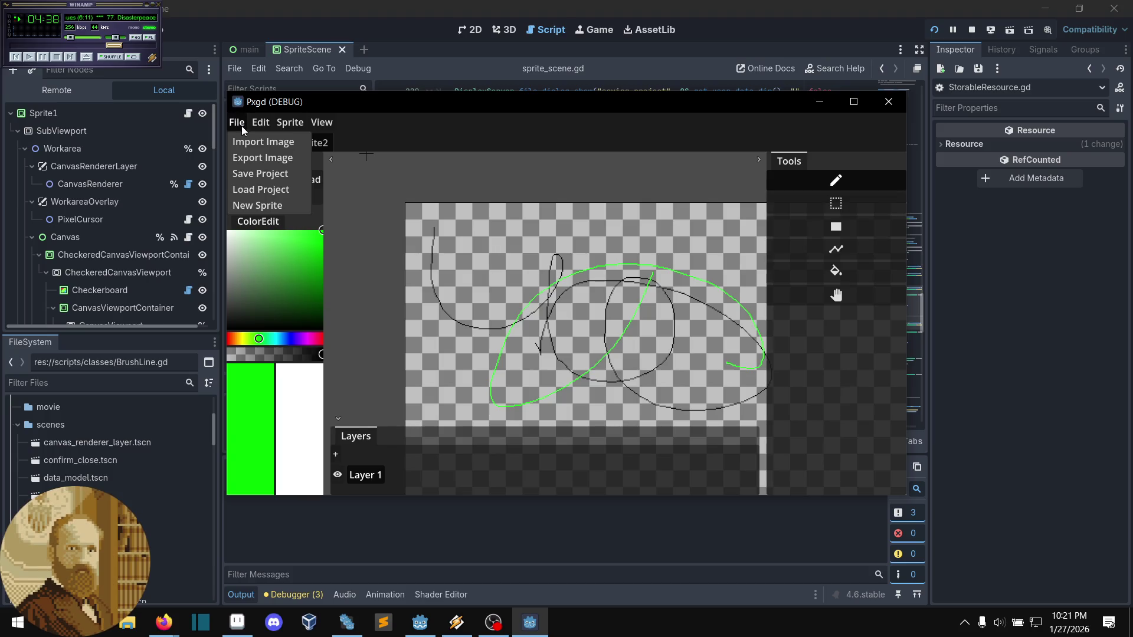
{"action": "left_click", "coordinate": [263, 173]}
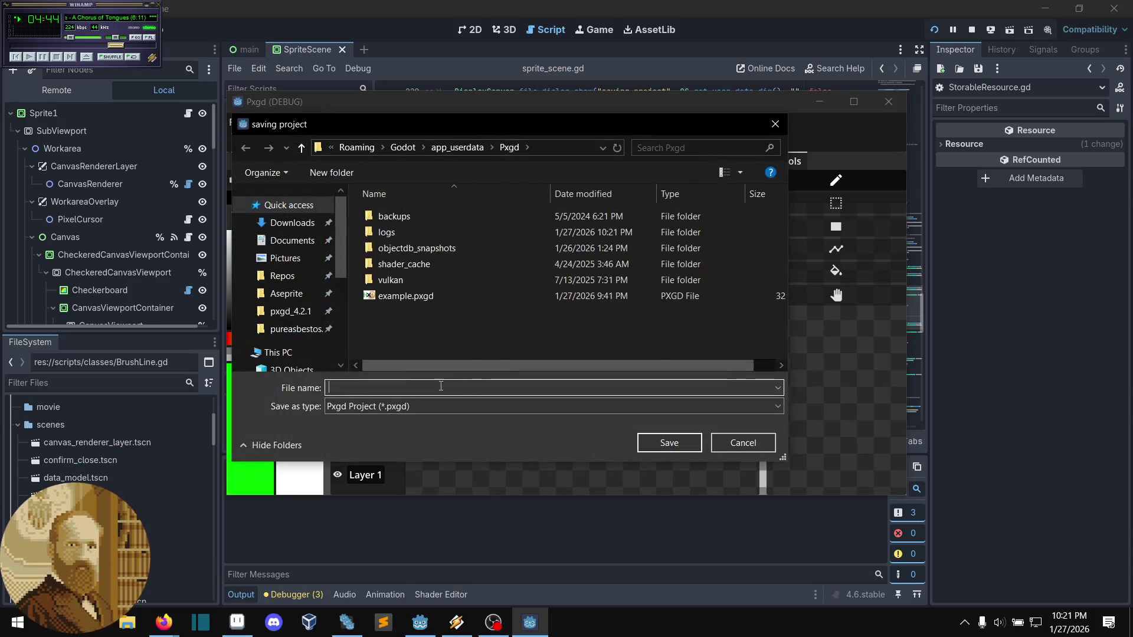
{"action": "left_click", "coordinate": [437, 296]}
{"action": "left_click", "coordinate": [673, 446]}
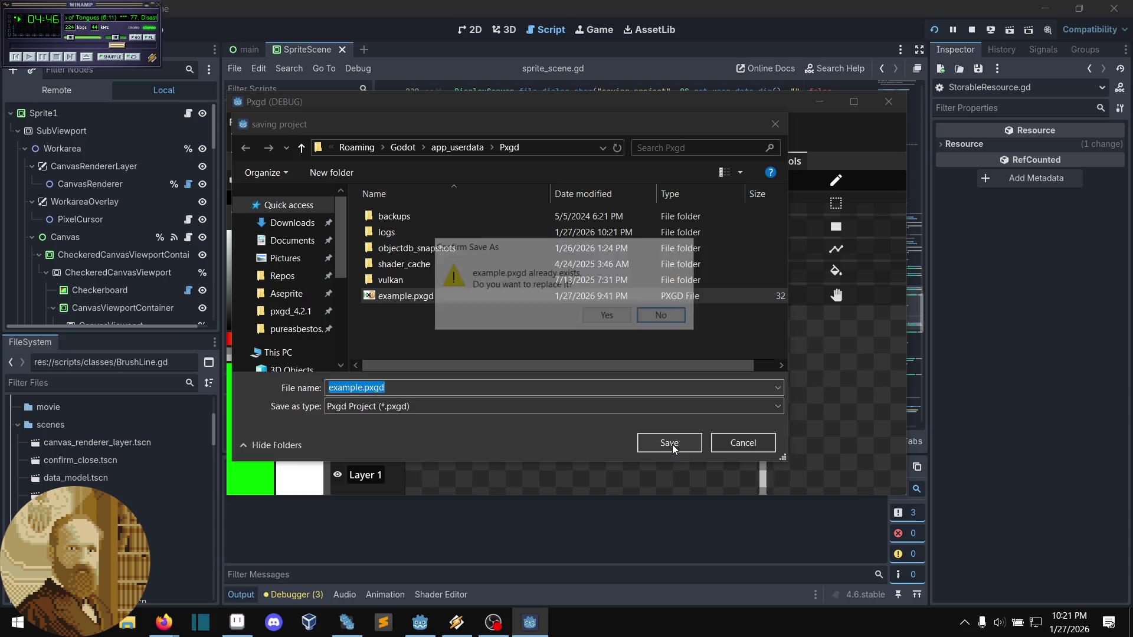
{"action": "left_click", "coordinate": [616, 322]}
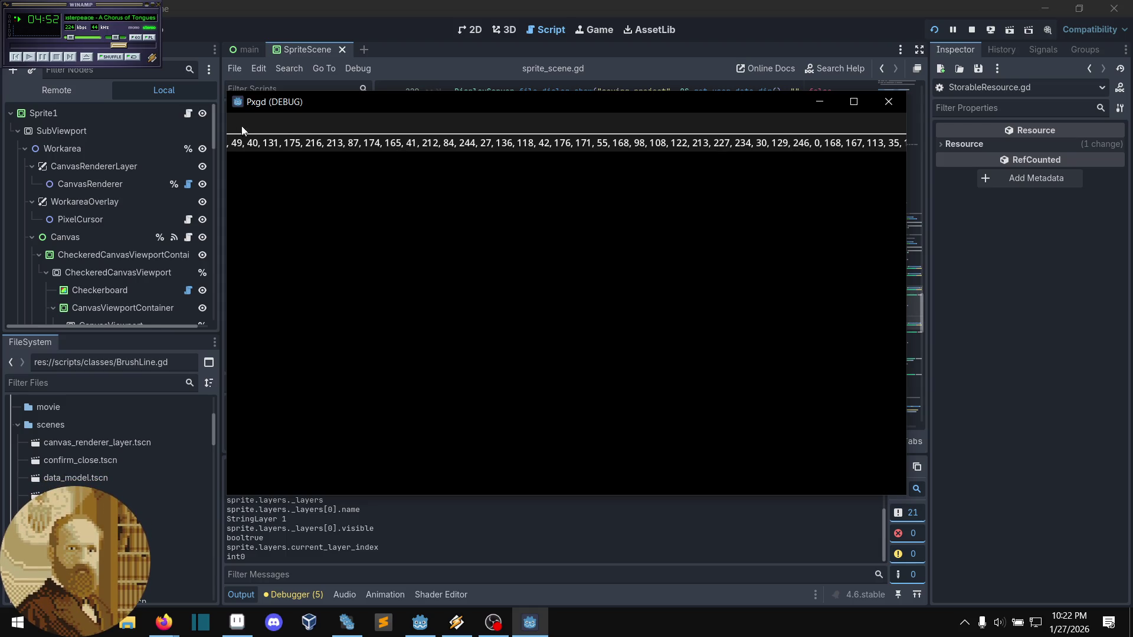
- Close the game window, undo line 244 back to print(dict), and save sprite_scene.gd
{"action": "double_click", "coordinate": [416, 112]}
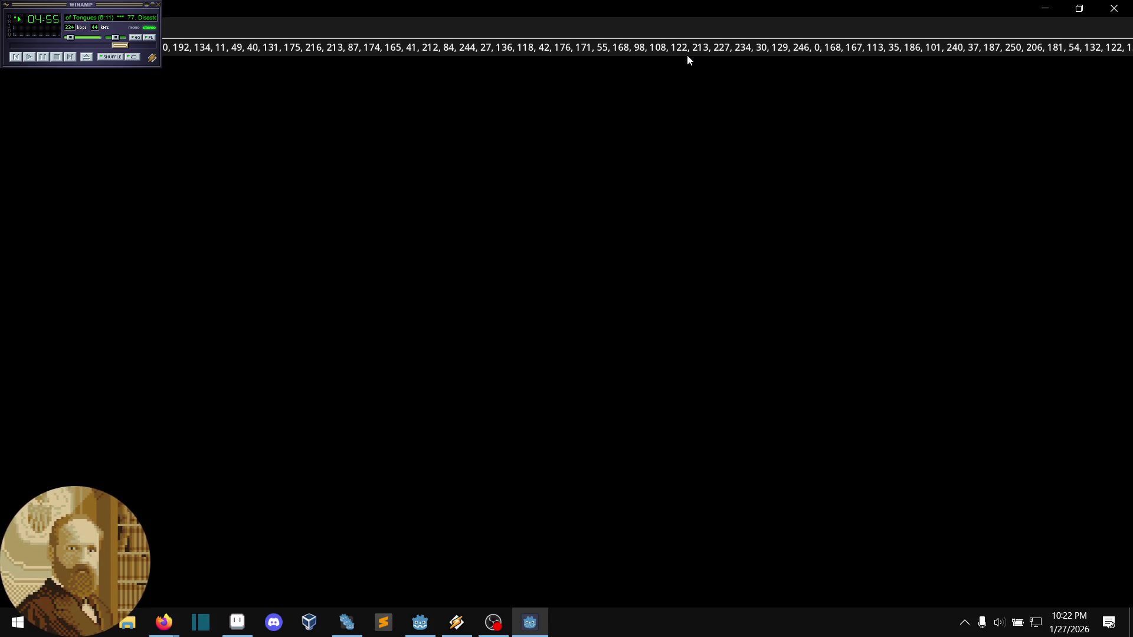
{"action": "left_click", "coordinate": [1117, 9]}
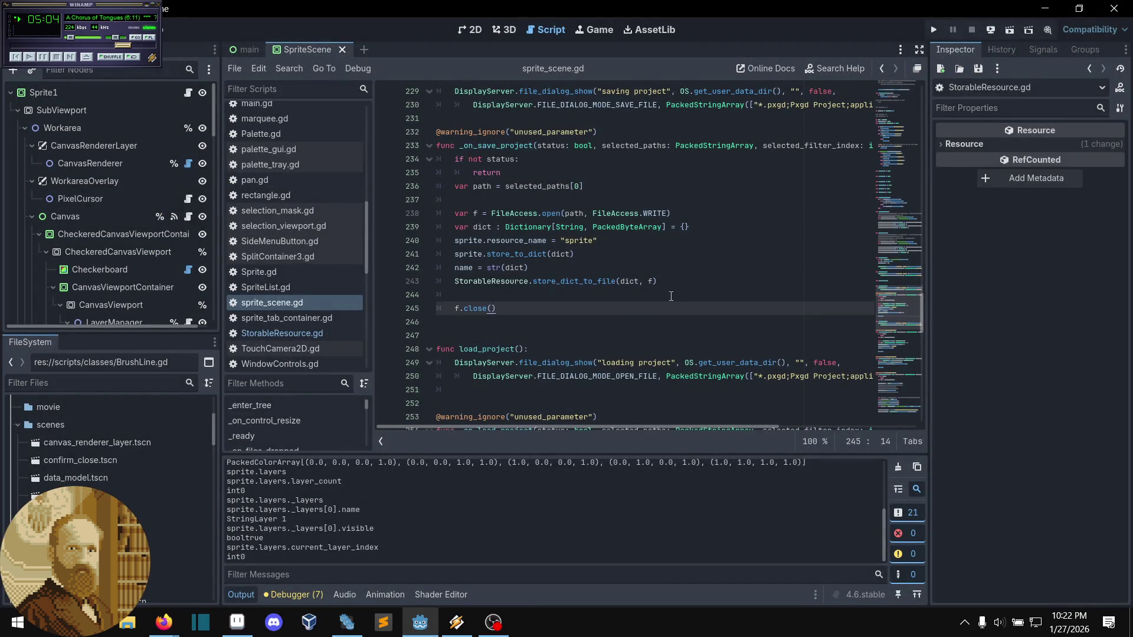
{"action": "left_click", "coordinate": [671, 296]}
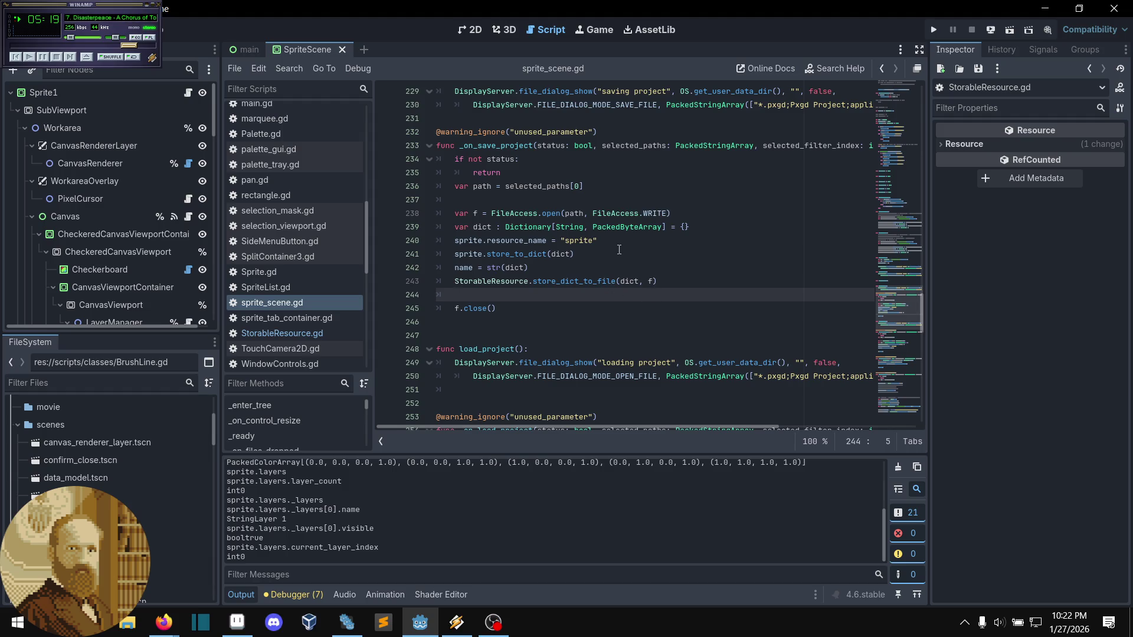
{"action": "key", "text": "ctrl+z"}
{"action": "key", "text": "ctrl+z"}
{"action": "key", "text": "ctrl+z"}
{"action": "key", "text": "ctrl+z"}
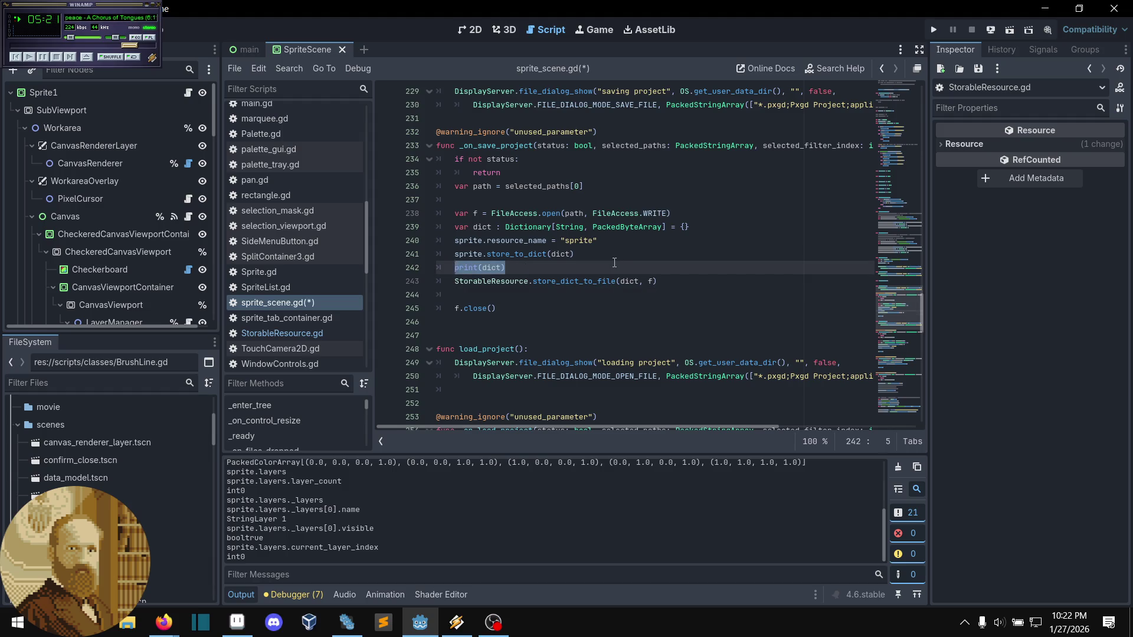
{"action": "key", "text": "ctrl+s"}
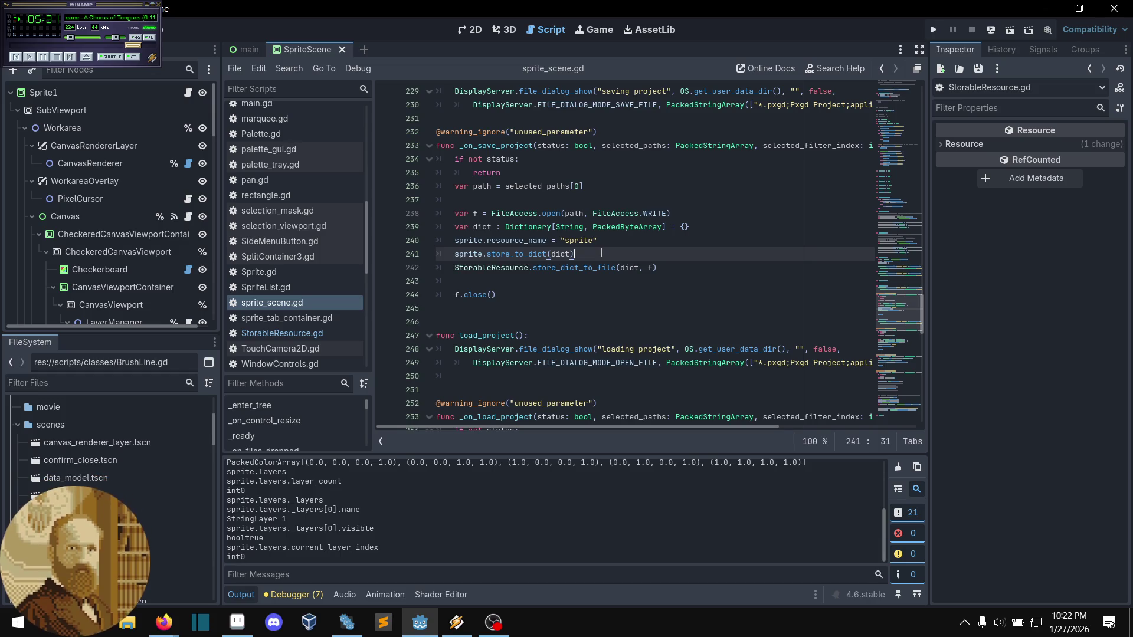
{"action": "left_click", "coordinate": [503, 254], "text": "ctrl"}
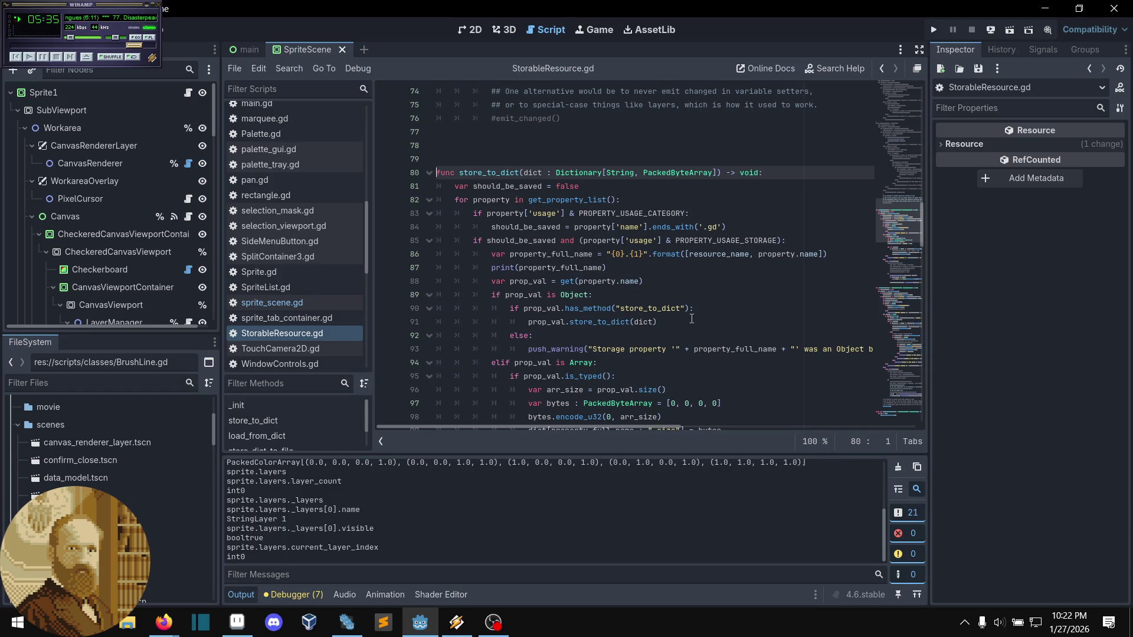
- Scroll through store_to_dict to see how typed array elements get property_full_name plus index
{"action": "scroll", "coordinate": [624, 276], "scroll_direction": "down", "scroll_amount": 1}
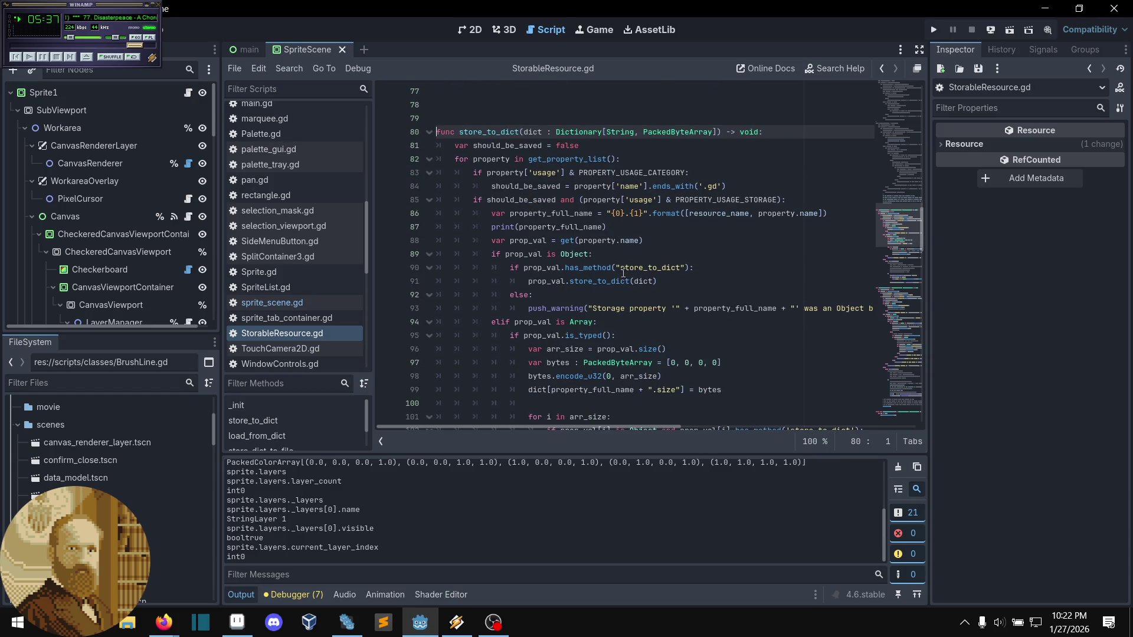
{"action": "scroll", "coordinate": [628, 266], "scroll_direction": "down", "scroll_amount": 1}
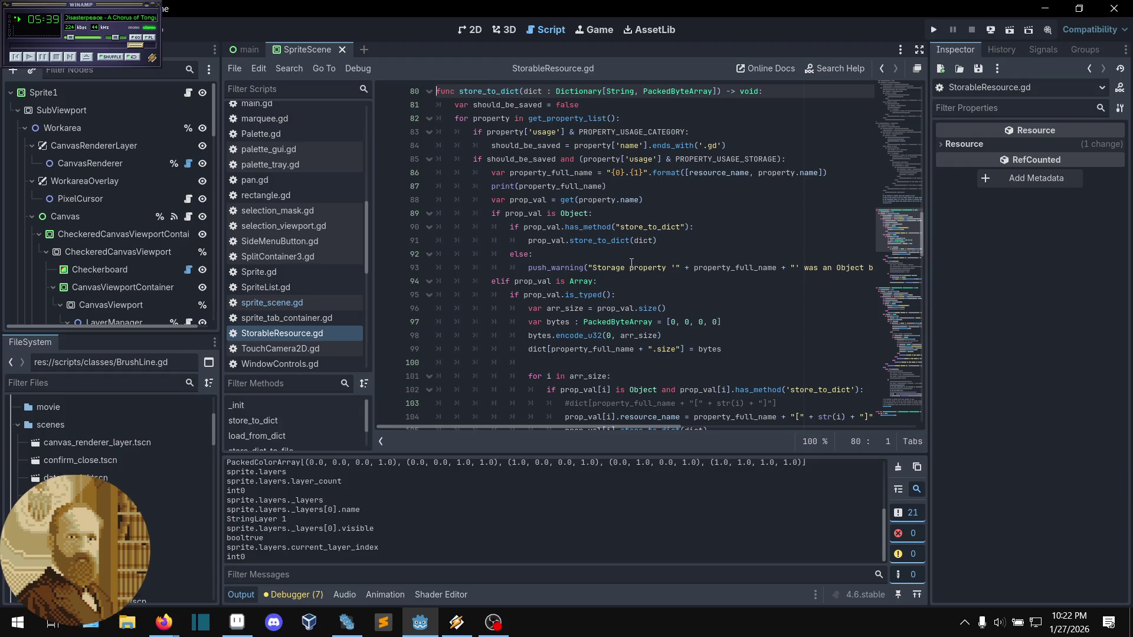
{"action": "scroll", "coordinate": [647, 263], "scroll_direction": "down", "scroll_amount": 1}
{"action": "scroll", "coordinate": [648, 262], "scroll_direction": "down", "scroll_amount": 1}
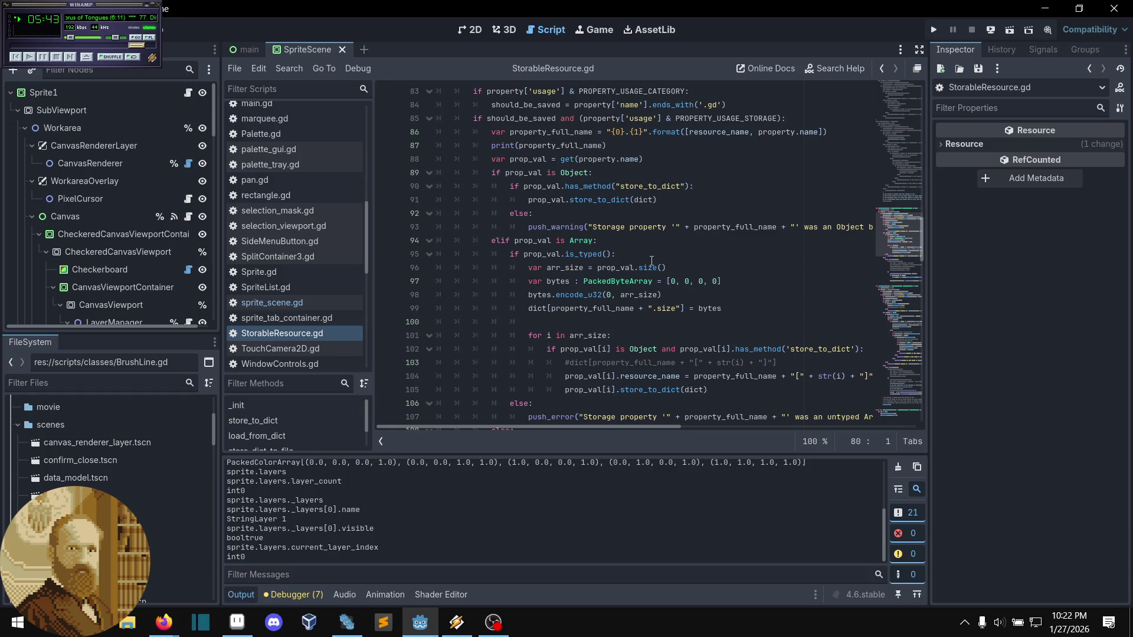
{"action": "scroll", "coordinate": [642, 254], "scroll_direction": "down", "scroll_amount": 1}
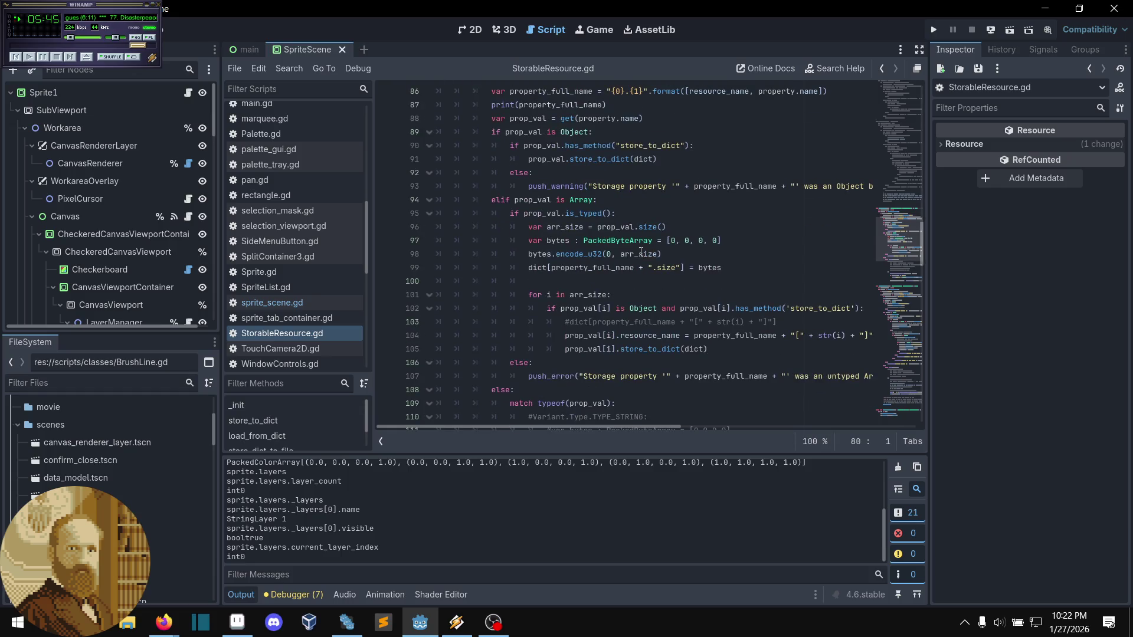
{"action": "scroll", "coordinate": [642, 253], "scroll_direction": "down", "scroll_amount": 2}
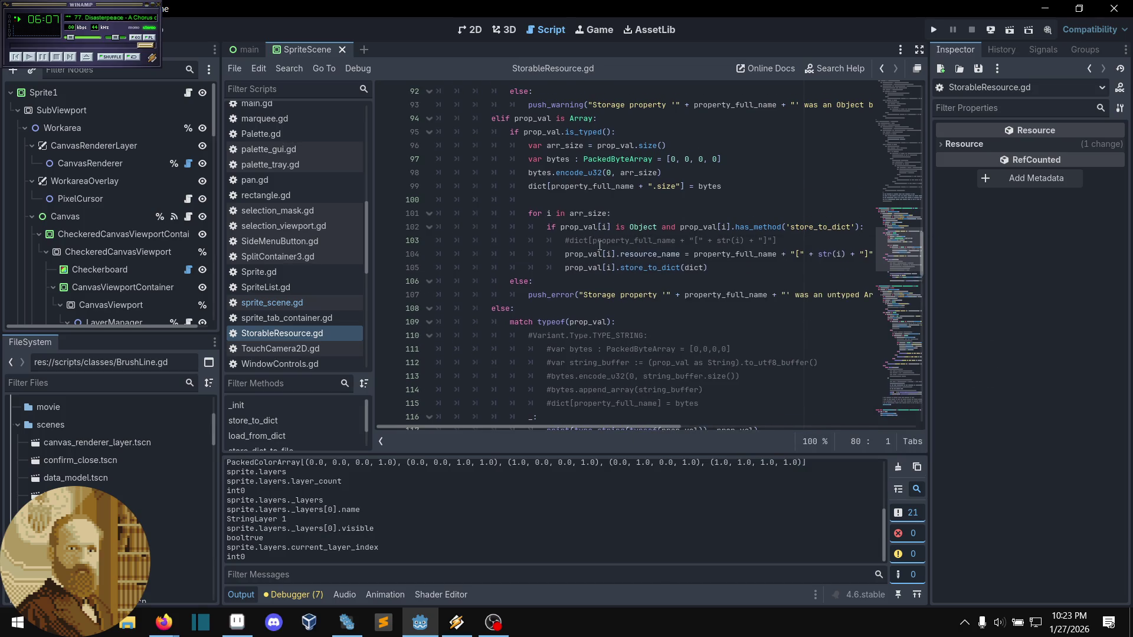
{"action": "scroll", "coordinate": [600, 242], "scroll_direction": "down", "scroll_amount": 1}
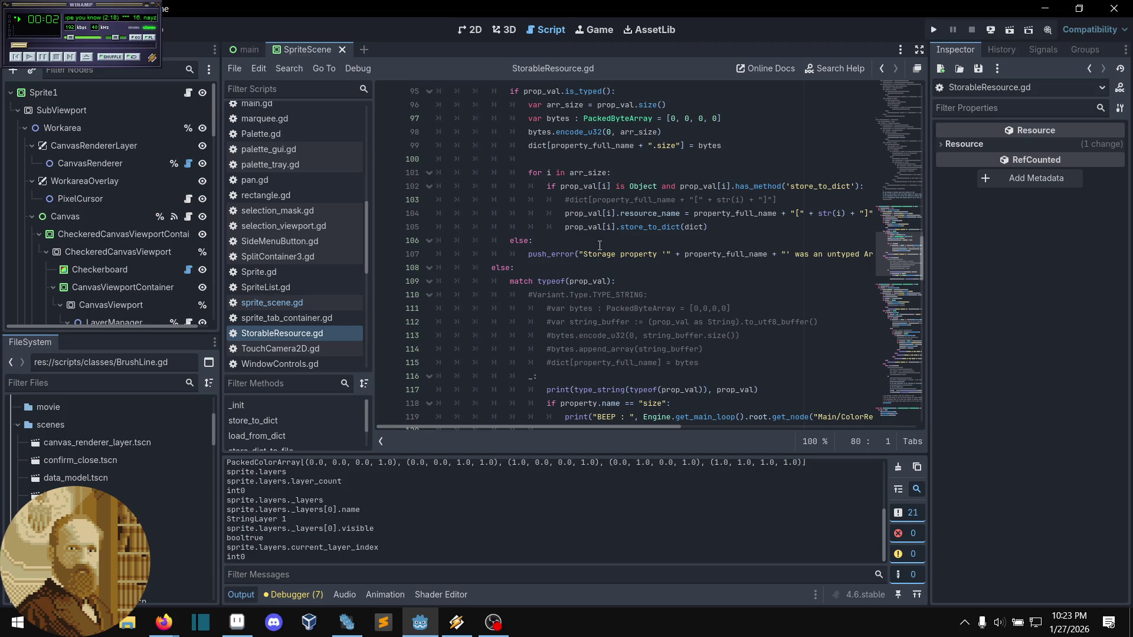
{"action": "scroll", "coordinate": [599, 245], "scroll_direction": "up", "scroll_amount": 1}
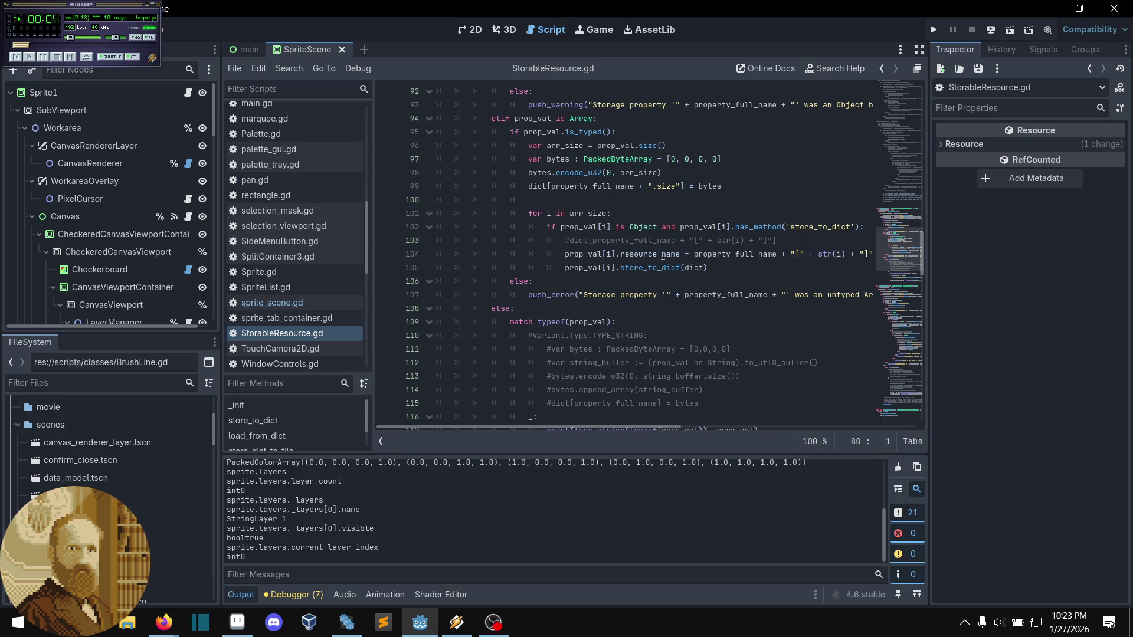
{"action": "scroll", "coordinate": [663, 264], "scroll_direction": "down", "scroll_amount": 1}
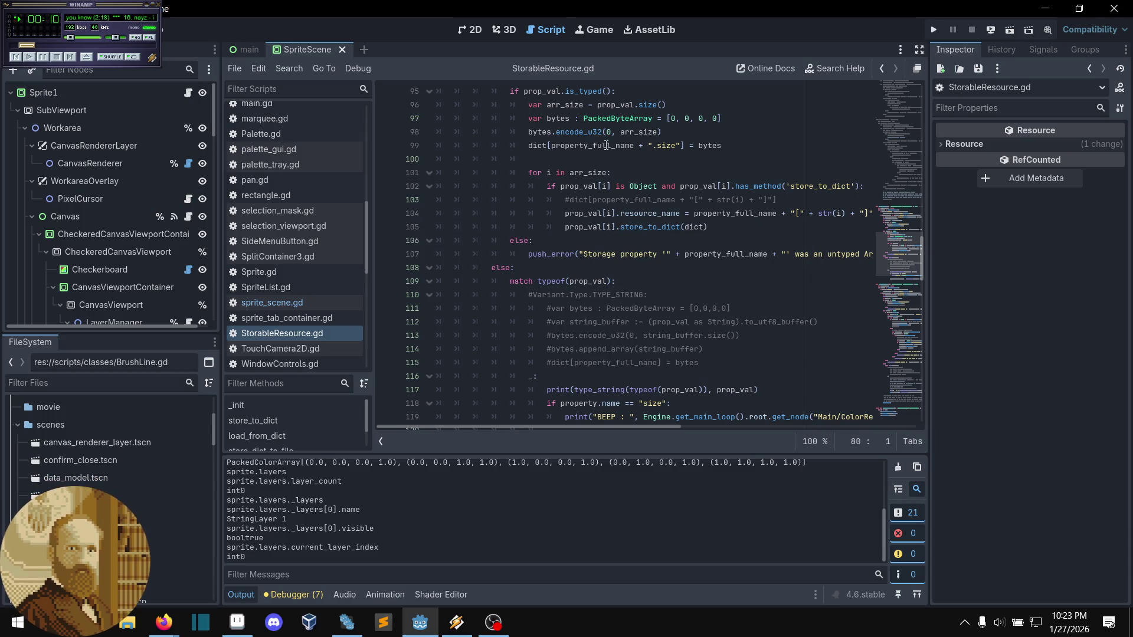
{"action": "scroll", "coordinate": [619, 177], "scroll_direction": "down", "scroll_amount": 1}
{"action": "scroll", "coordinate": [625, 186], "scroll_direction": "up", "scroll_amount": 1}
{"action": "mouse_move", "coordinate": [602, 180]}
{"action": "mouse_move", "coordinate": [592, 134]}
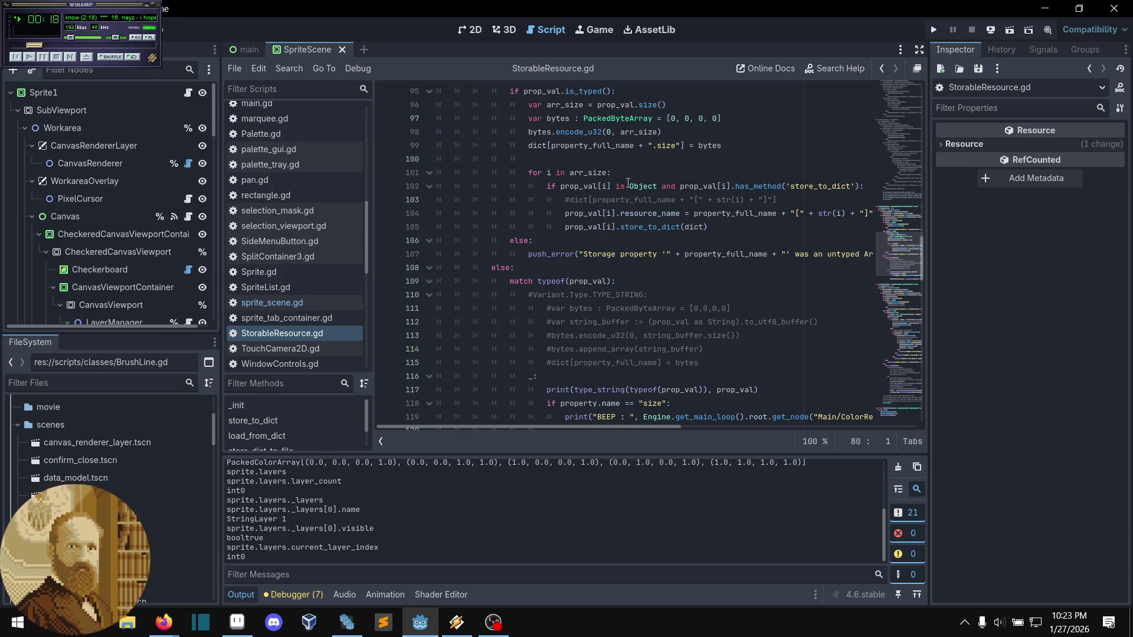
{"action": "scroll", "coordinate": [618, 159], "scroll_direction": "up", "scroll_amount": 1}
{"action": "scroll", "coordinate": [625, 212], "scroll_direction": "down", "scroll_amount": 1}
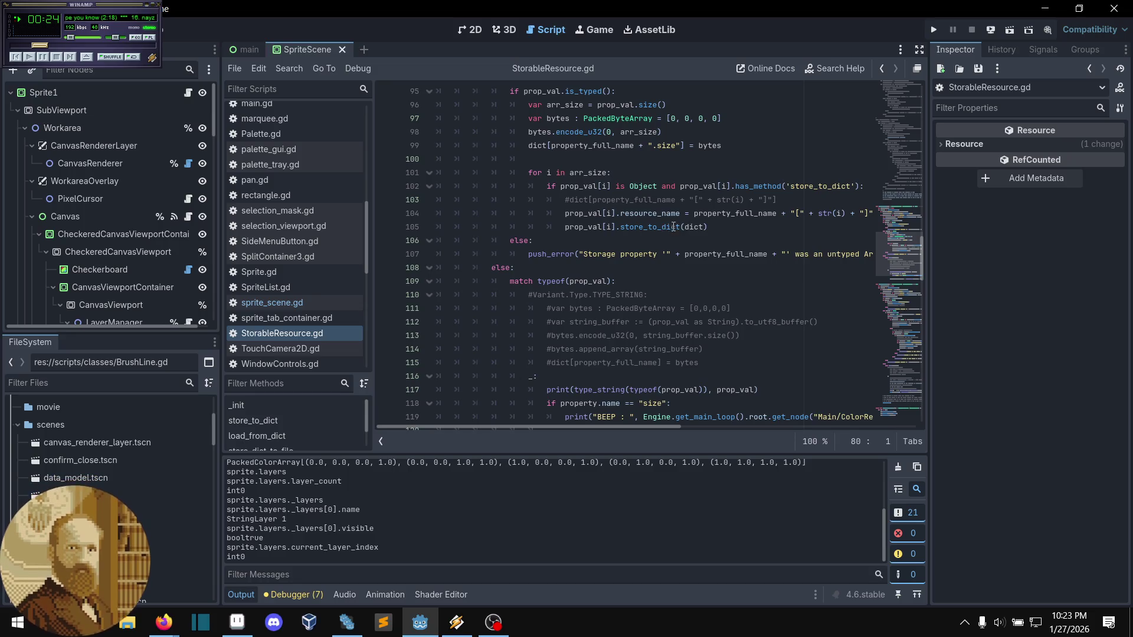
{"action": "mouse_move", "coordinate": [622, 425]}
{"action": "left_mouse_down"}
{"action": "mouse_move", "coordinate": [685, 431]}
{"action": "mouse_move", "coordinate": [643, 434]}
{"action": "left_mouse_up"}
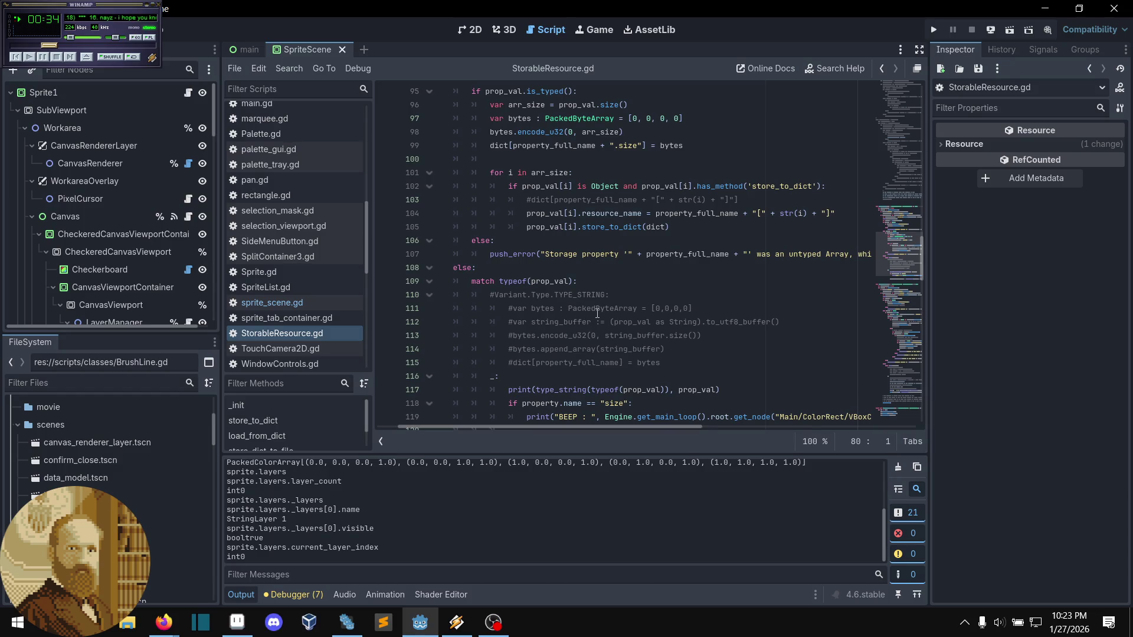
{"action": "mouse_move", "coordinate": [598, 313]}
{"action": "scroll", "coordinate": [525, 241], "scroll_direction": "down", "scroll_amount": 2}
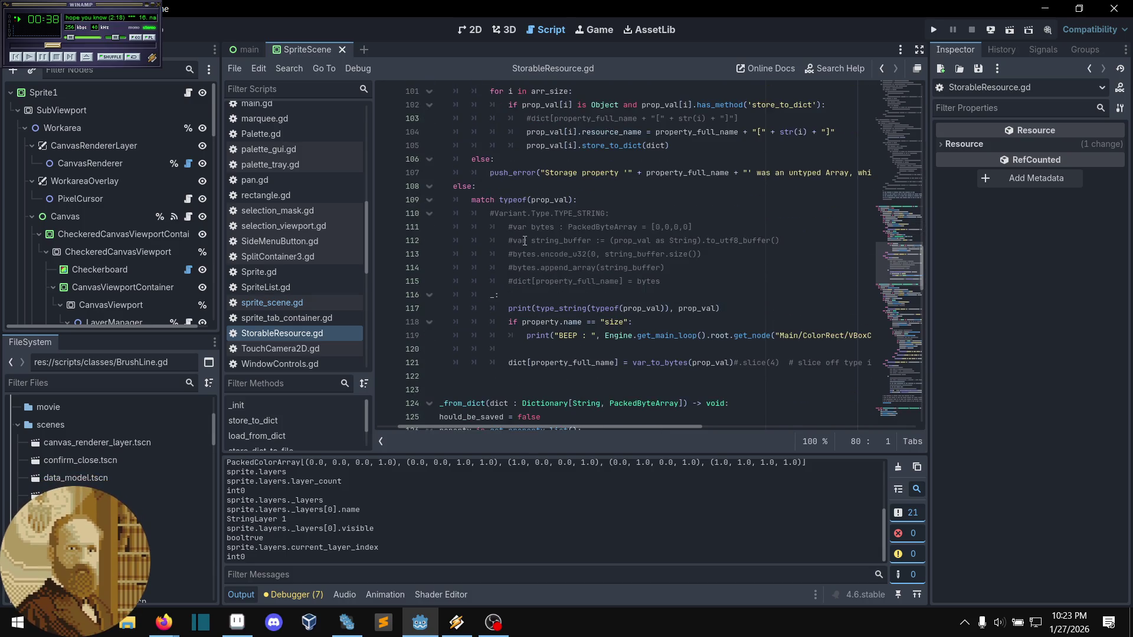
{"action": "scroll", "coordinate": [525, 241], "scroll_direction": "down", "scroll_amount": 1}
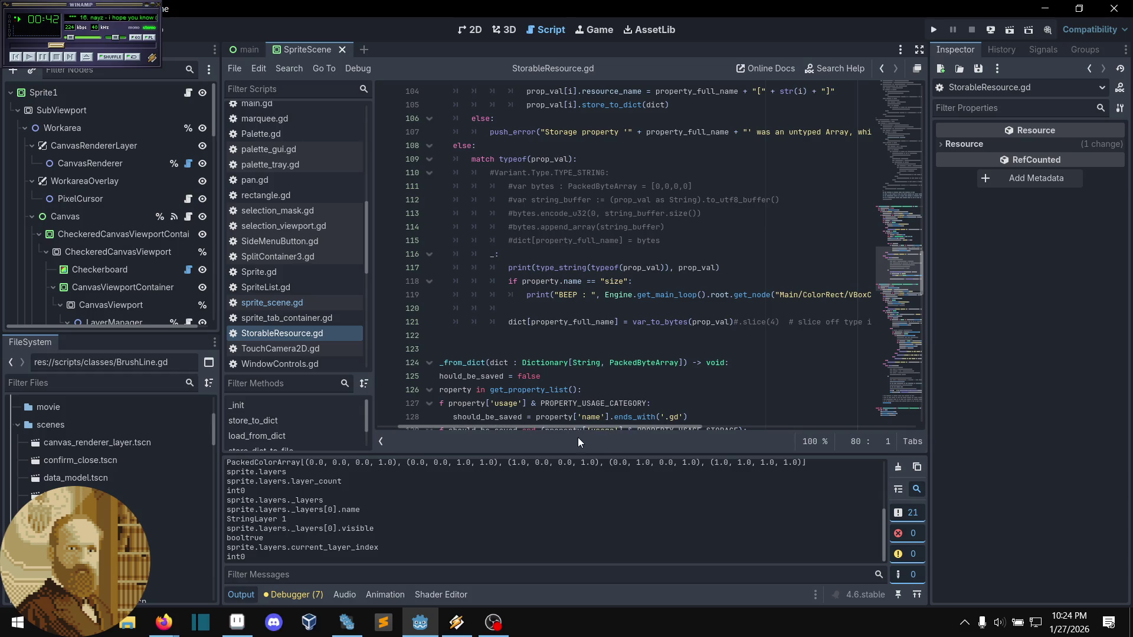
{"action": "left_click_drag", "start_coordinate": [578, 426], "coordinate": [543, 426]}
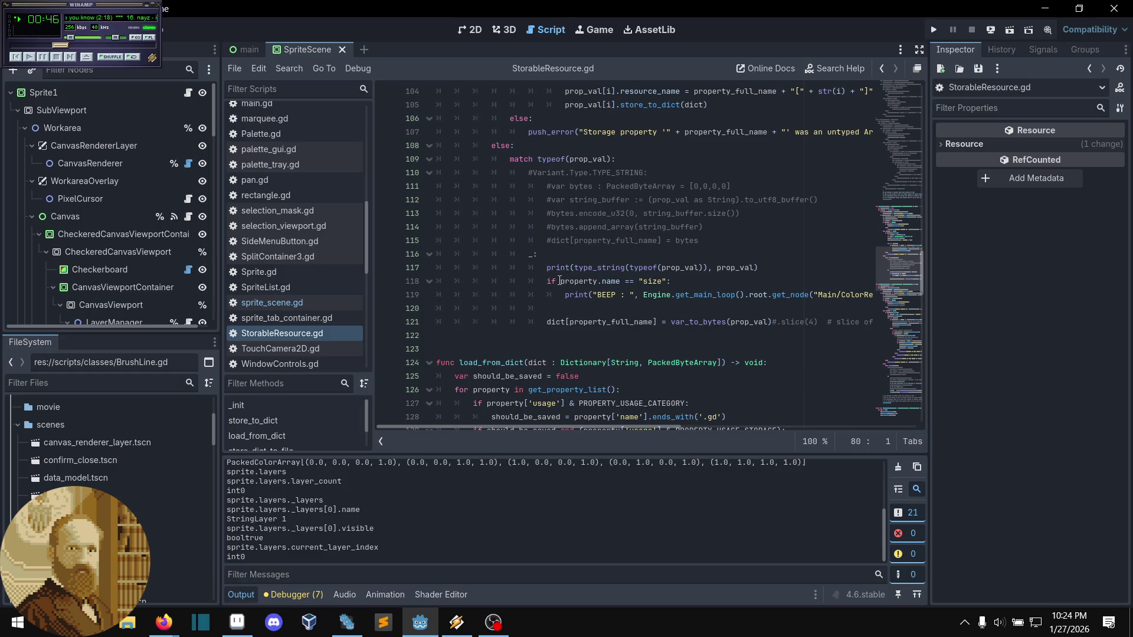
{"action": "scroll", "coordinate": [590, 277], "scroll_direction": "up", "scroll_amount": 1}
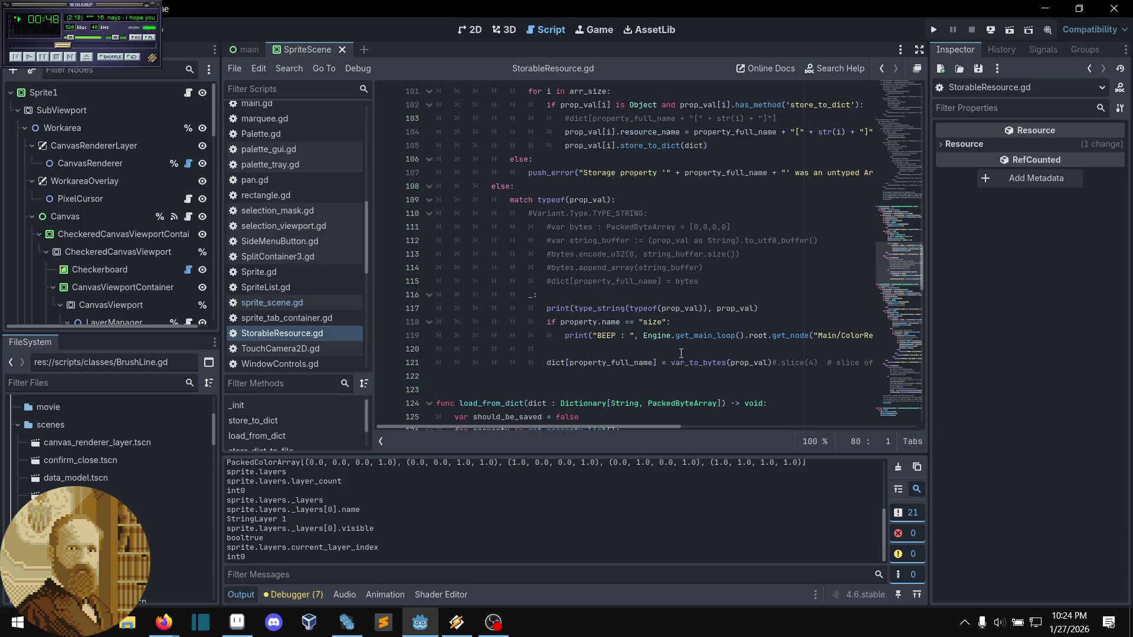
{"action": "scroll", "coordinate": [643, 319], "scroll_direction": "up", "scroll_amount": 1}
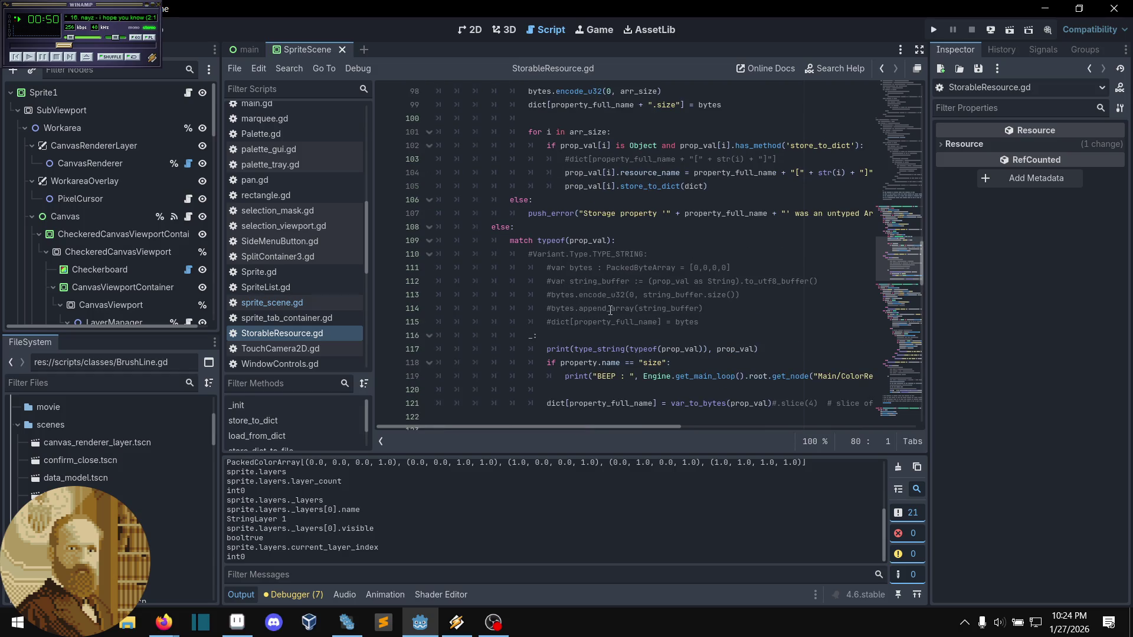
{"action": "scroll", "coordinate": [610, 316], "scroll_direction": "up", "scroll_amount": 4}
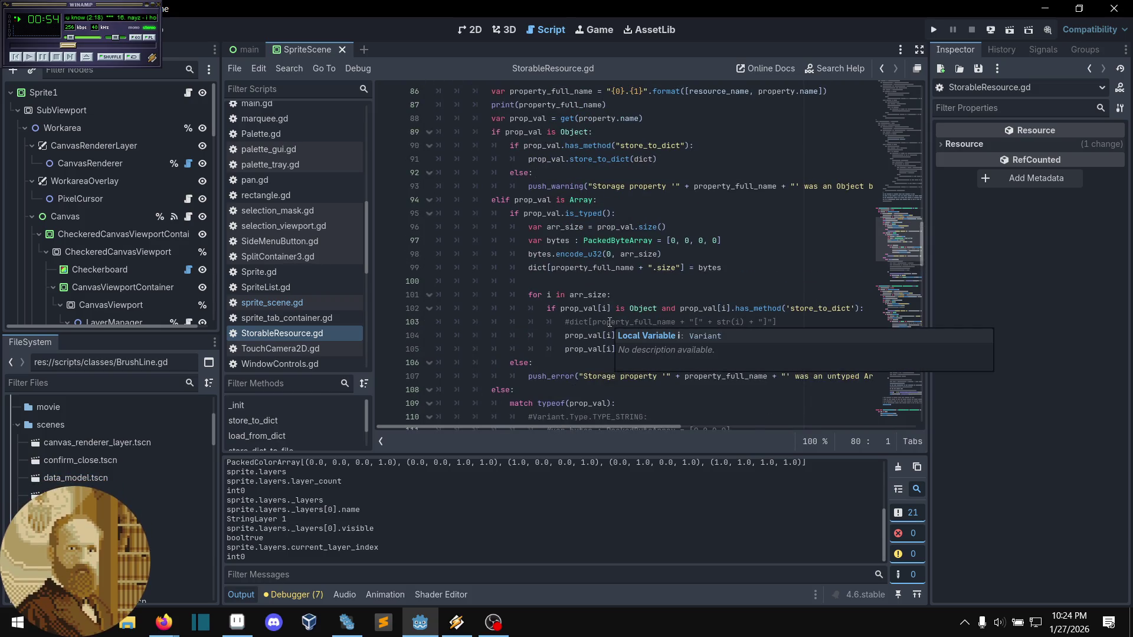
{"action": "scroll", "coordinate": [610, 324], "scroll_direction": "down", "scroll_amount": 3}
{"action": "scroll", "coordinate": [611, 331], "scroll_direction": "down", "scroll_amount": 2}
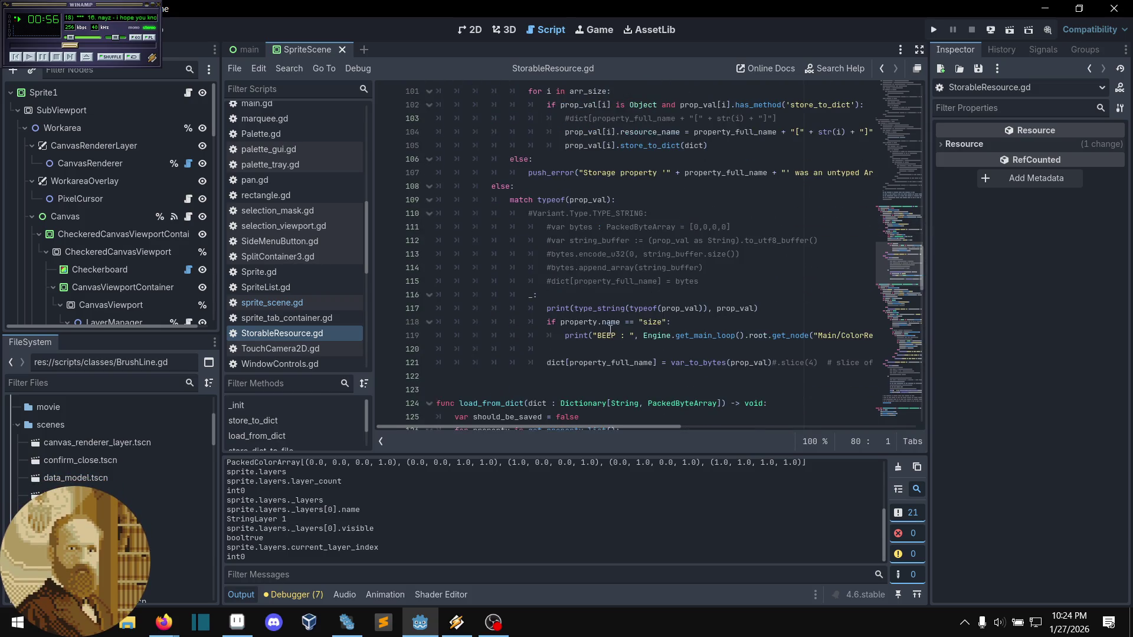
{"action": "scroll", "coordinate": [610, 329], "scroll_direction": "down", "scroll_amount": 1}
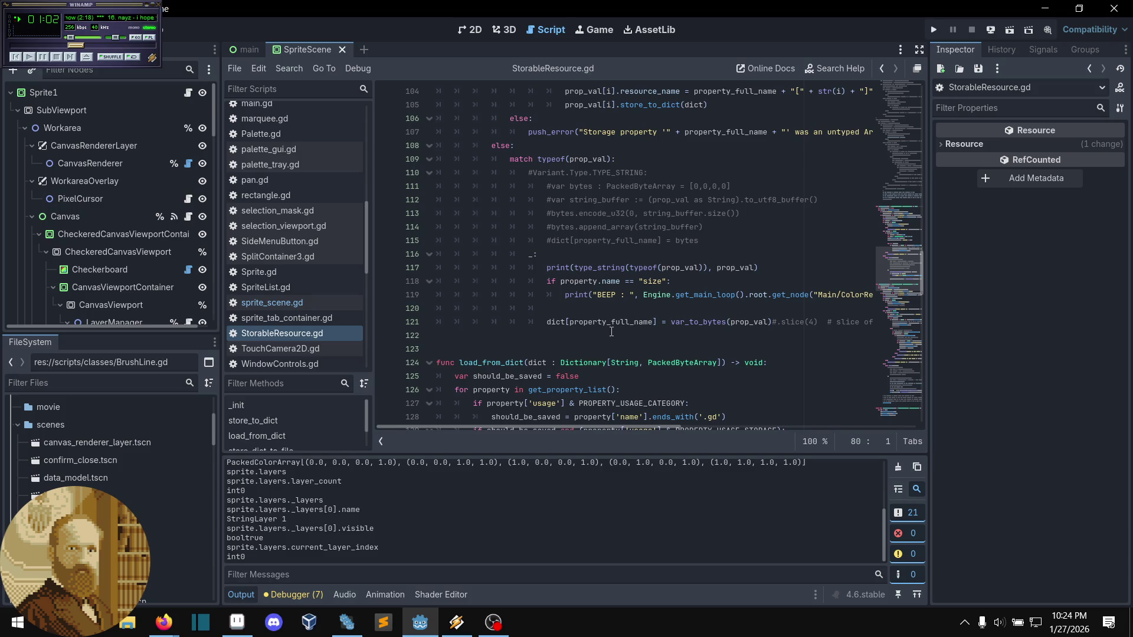
{"action": "scroll", "coordinate": [612, 330], "scroll_direction": "down", "scroll_amount": 4}
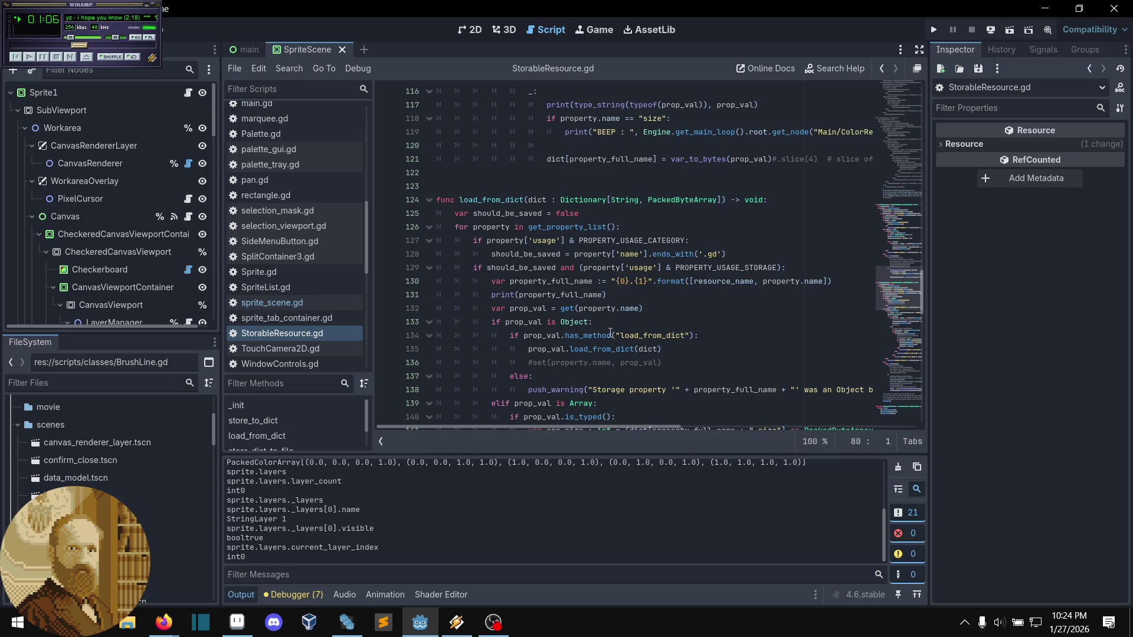
{"action": "scroll", "coordinate": [614, 339], "scroll_direction": "up", "scroll_amount": 6}
{"action": "mouse_move", "coordinate": [614, 334]}
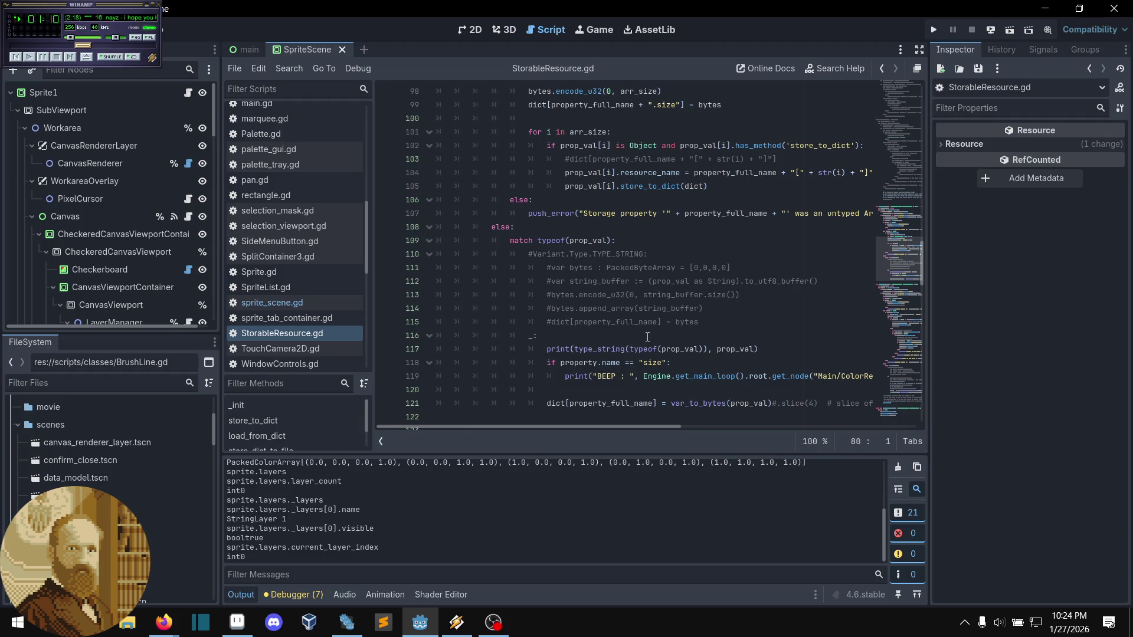
{"action": "scroll", "coordinate": [648, 337], "scroll_direction": "up", "scroll_amount": 8}
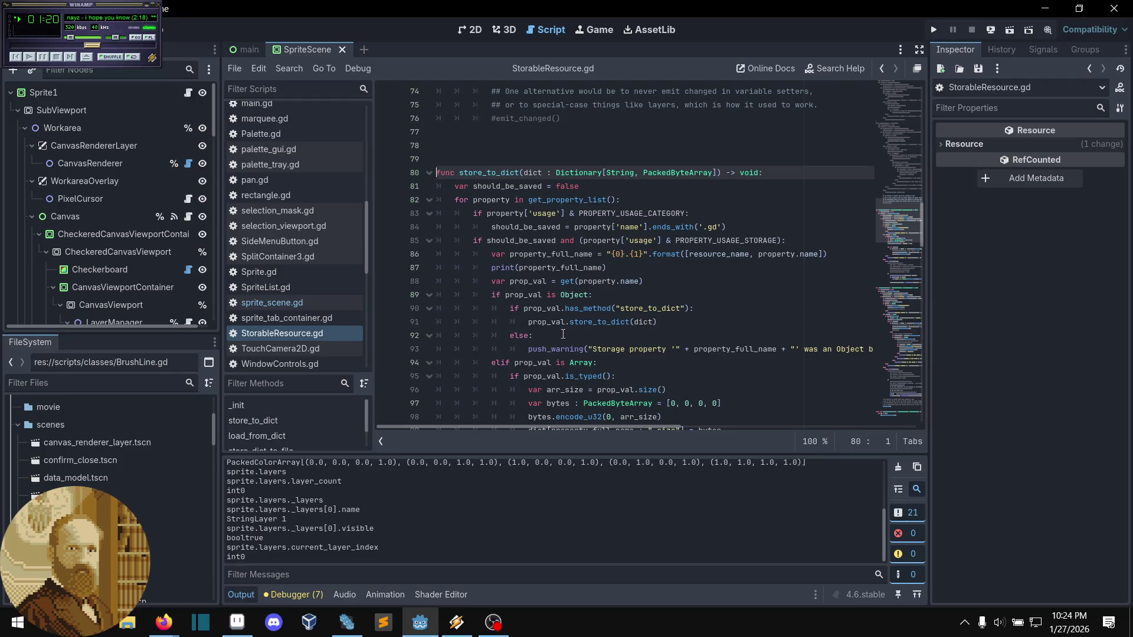
{"action": "scroll", "coordinate": [564, 335], "scroll_direction": "down", "scroll_amount": 1}
{"action": "mouse_move", "coordinate": [563, 338]}
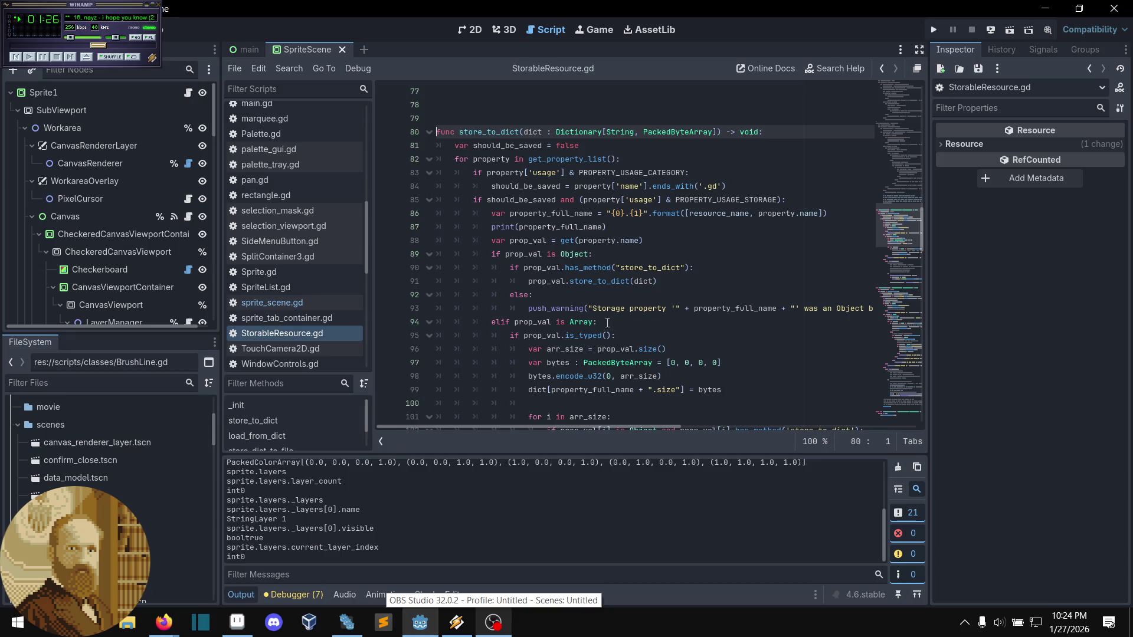
{"action": "left_click", "coordinate": [607, 298]}
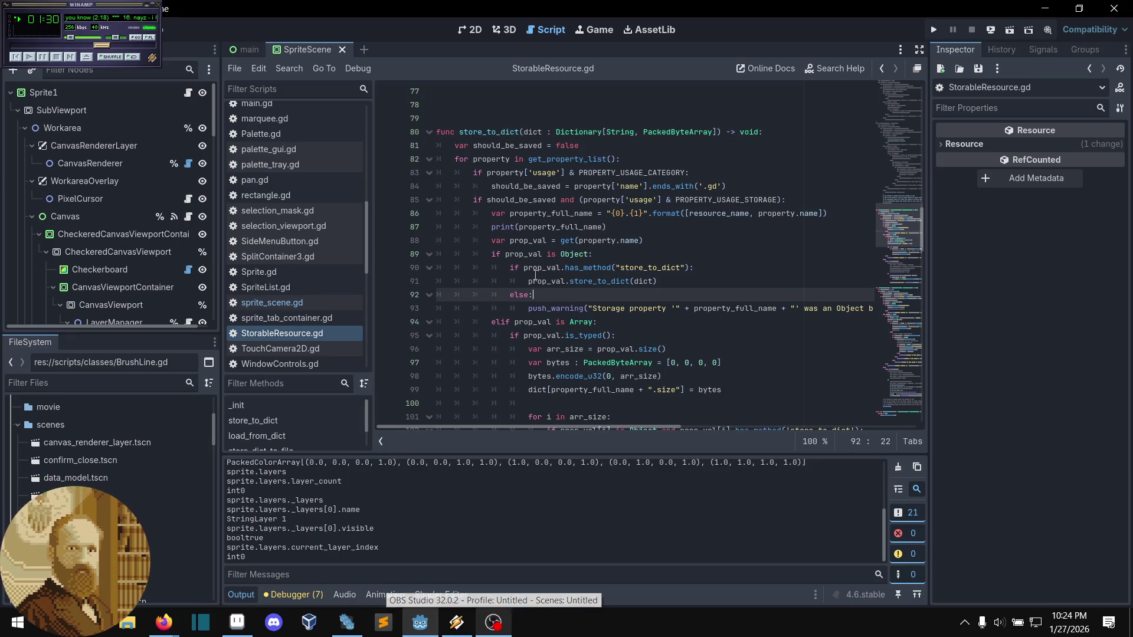
- Select the prop_val.store_to_dict(dict) call on line 91 in the Object branch
{"action": "left_click", "coordinate": [584, 307]}
{"action": "left_click", "coordinate": [604, 295]}
{"action": "left_click", "coordinate": [580, 282]}
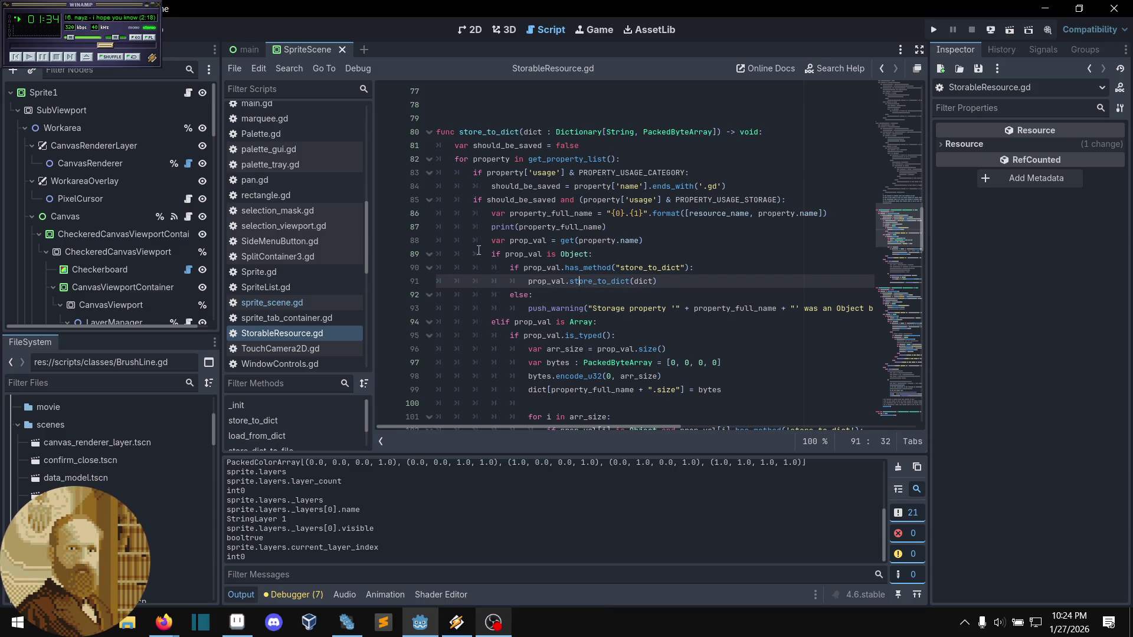
{"action": "scroll", "coordinate": [578, 282], "scroll_direction": "down", "scroll_amount": 1}
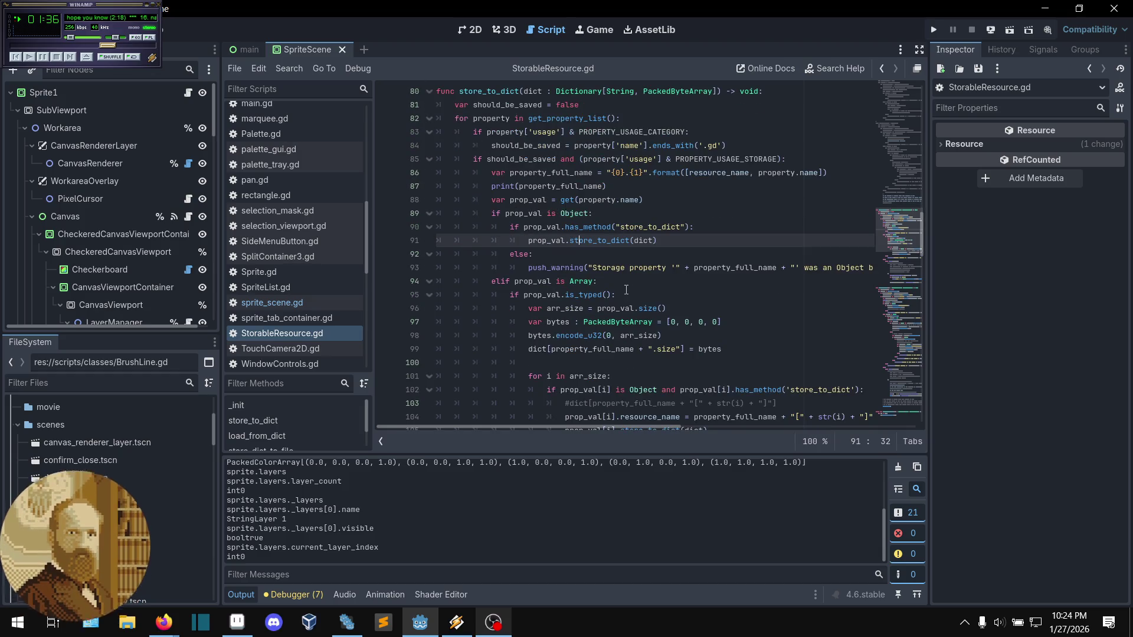
{"action": "left_click", "coordinate": [630, 240], "text": "shift"}
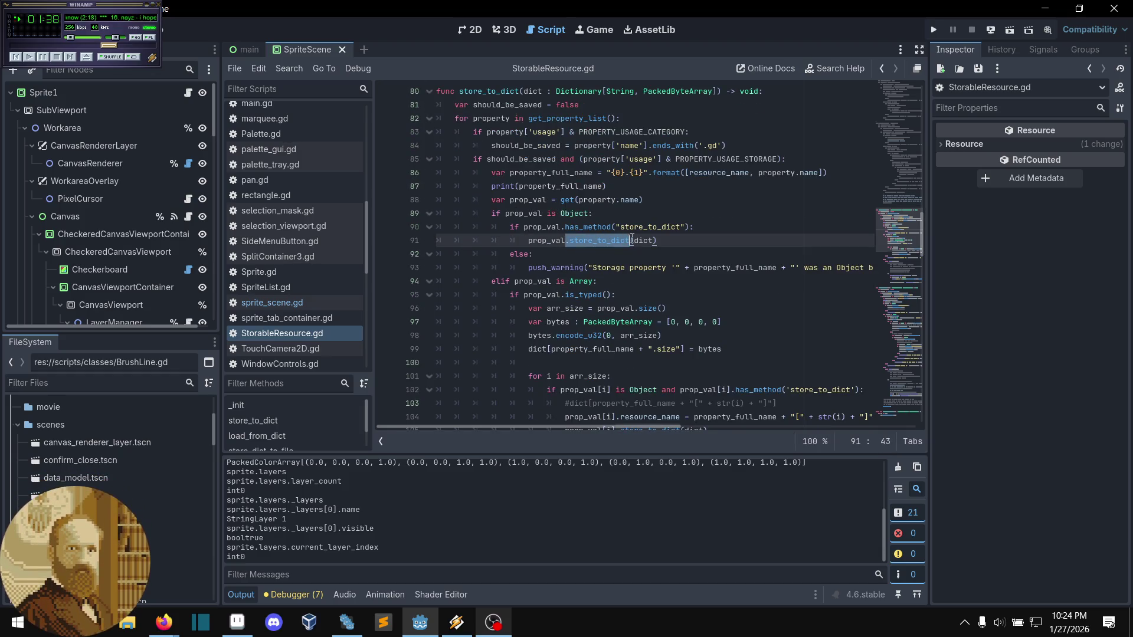
{"action": "mouse_move", "coordinate": [663, 237]}
{"action": "left_mouse_down"}
{"action": "mouse_move", "coordinate": [438, 241]}
{"action": "mouse_move", "coordinate": [561, 242]}
{"action": "mouse_move", "coordinate": [528, 245]}
{"action": "left_mouse_up"}
{"action": "scroll", "coordinate": [611, 294], "scroll_direction": "up", "scroll_amount": 1}
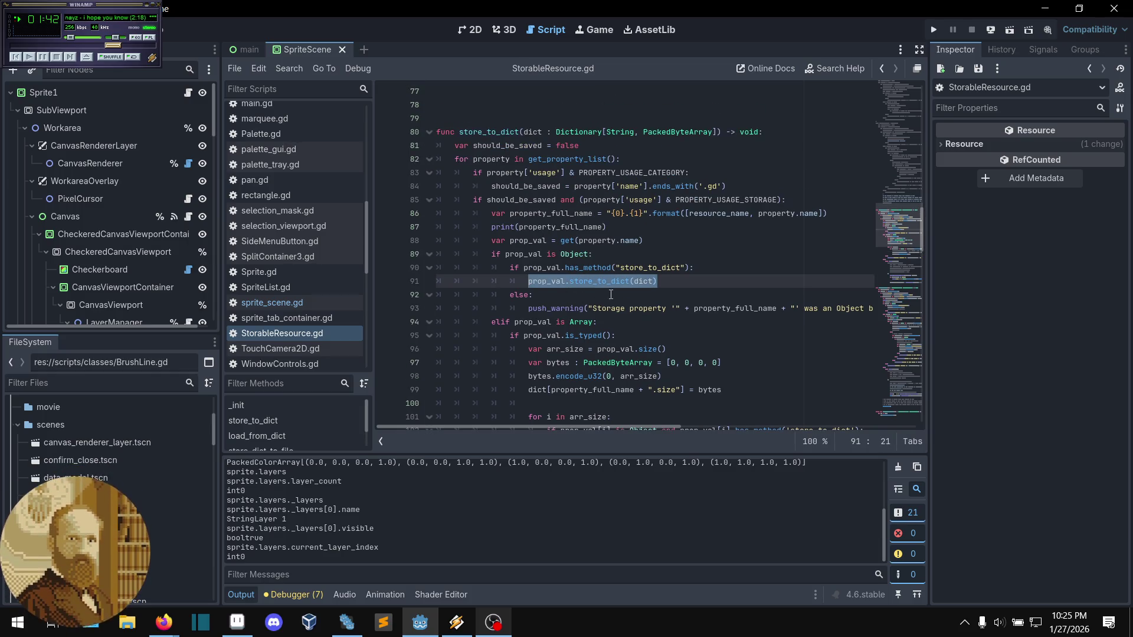
- Fold the has_method block on line 90 and the whole Object branch at line 89
{"action": "left_click", "coordinate": [428, 267]}
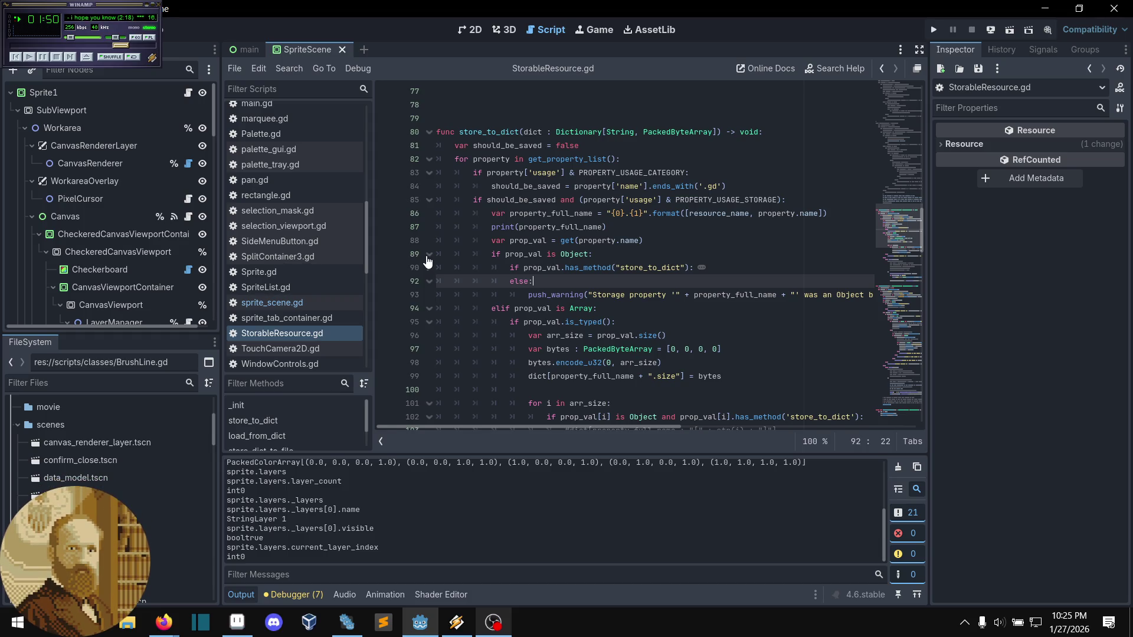
{"action": "left_click", "coordinate": [428, 258]}
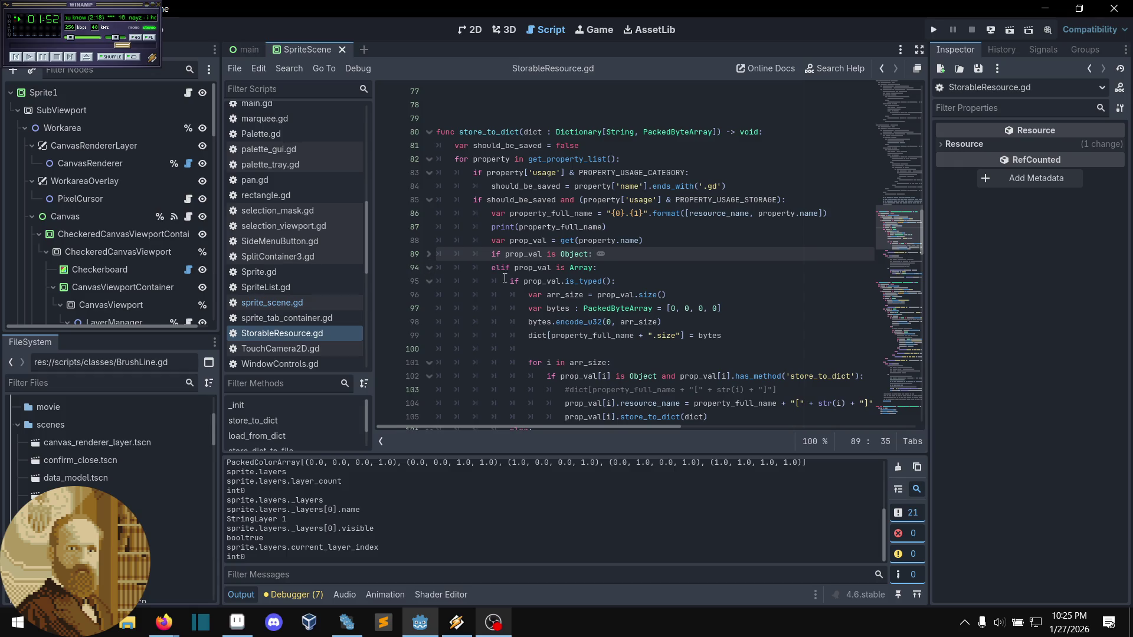
{"action": "scroll", "coordinate": [618, 306], "scroll_direction": "down", "scroll_amount": 1}
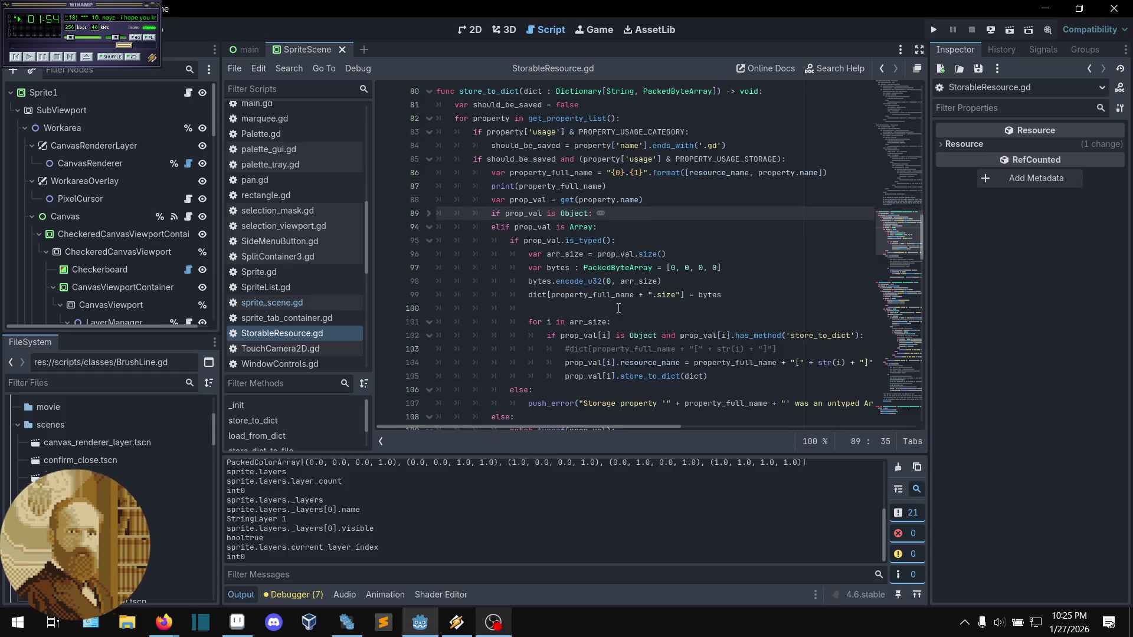
{"action": "scroll", "coordinate": [645, 242], "scroll_direction": "down", "scroll_amount": 1}
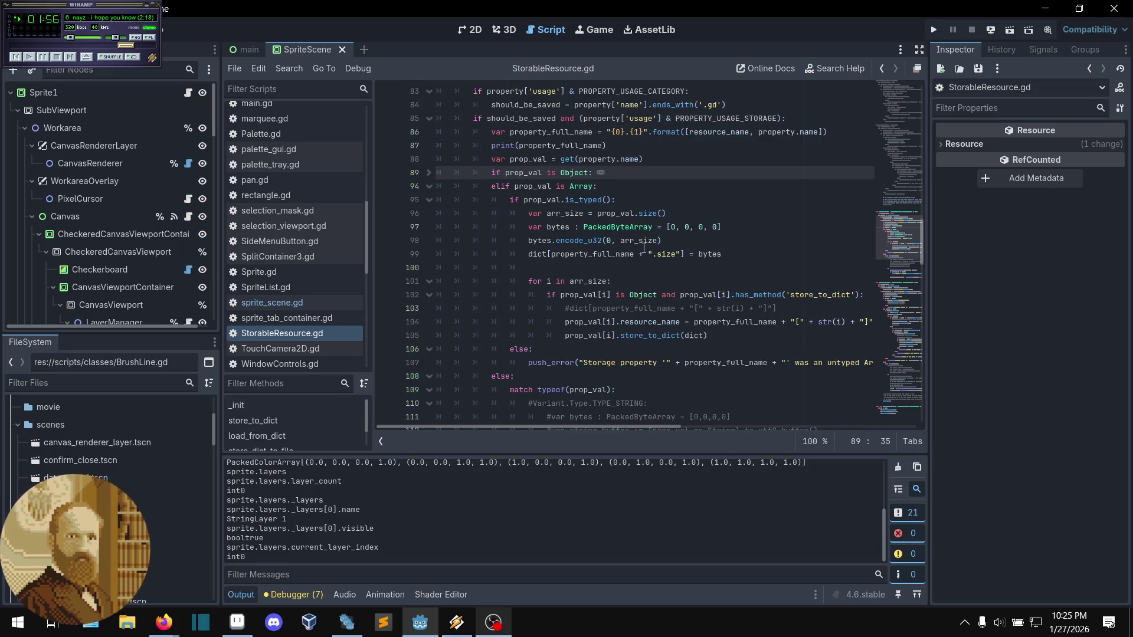
{"action": "scroll", "coordinate": [644, 249], "scroll_direction": "up", "scroll_amount": 1}
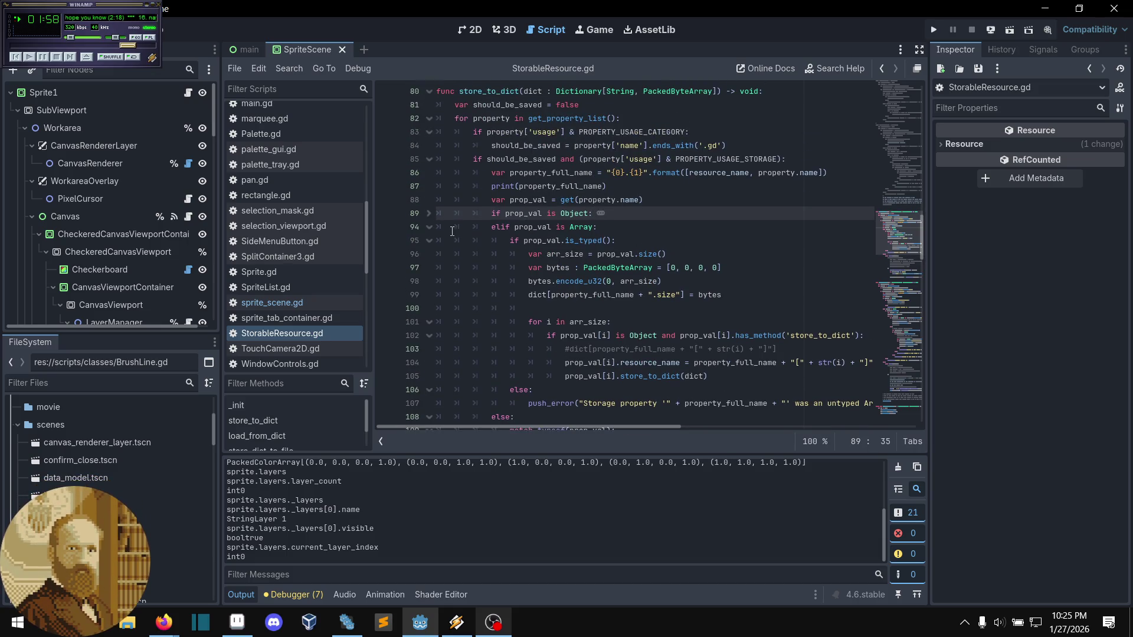
{"action": "scroll", "coordinate": [728, 299], "scroll_direction": "down", "scroll_amount": 1}
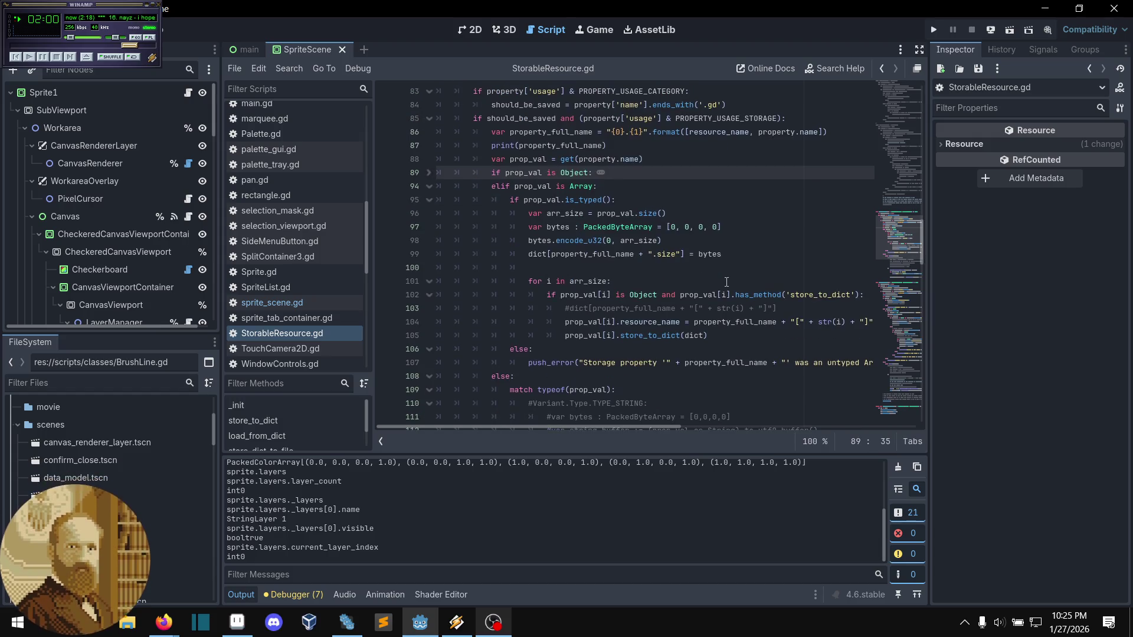
- Inspect the Array branch's PackedByteArray declaration and for loop on lines 97–101
{"action": "left_click", "coordinate": [595, 281]}
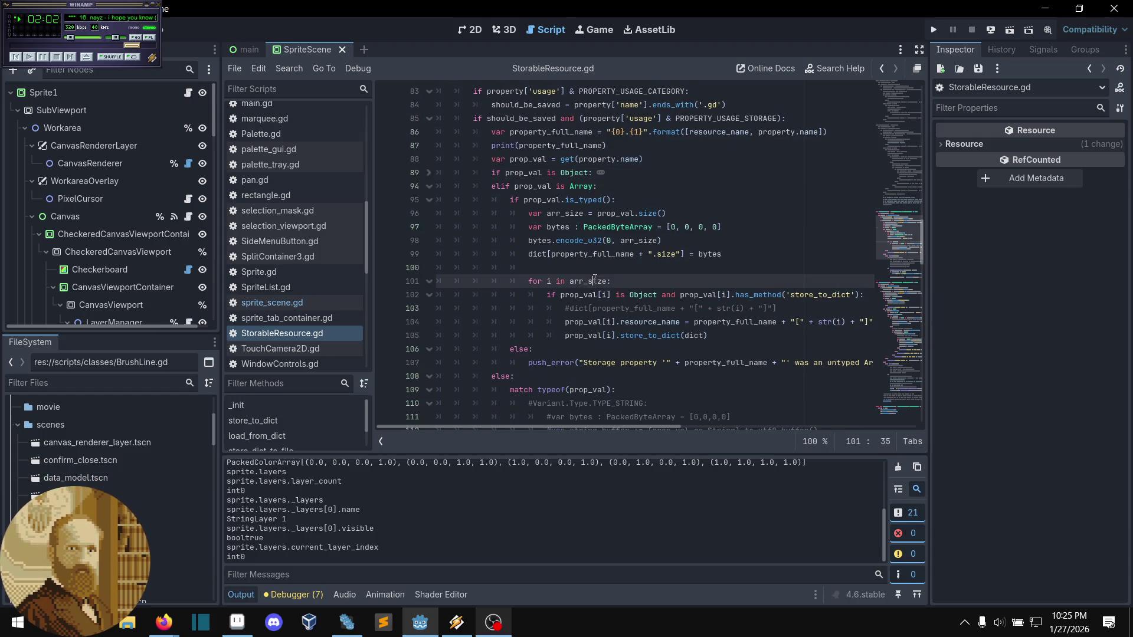
{"action": "left_click", "coordinate": [596, 271]}
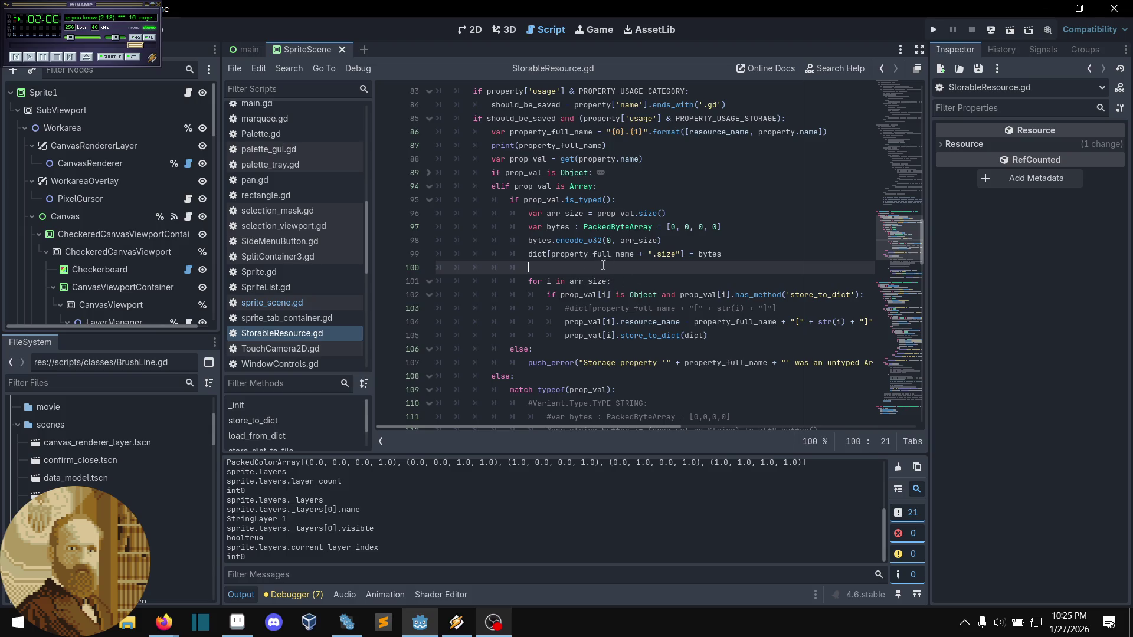
{"action": "scroll", "coordinate": [303, 271], "scroll_direction": "down", "scroll_amount": 3}
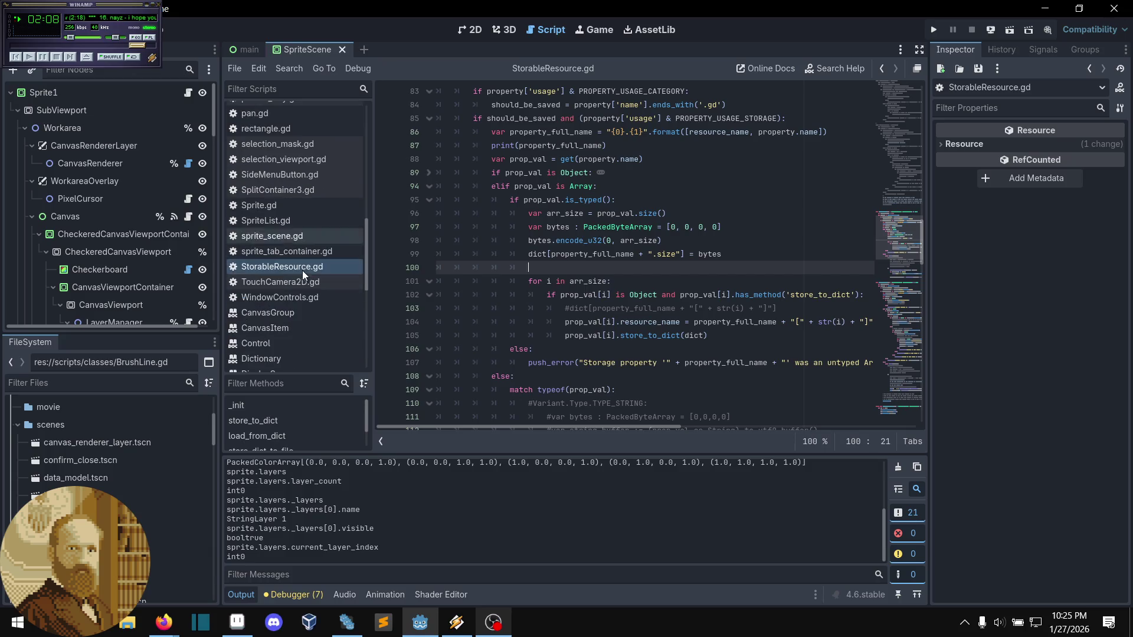
{"action": "scroll", "coordinate": [300, 264], "scroll_direction": "up", "scroll_amount": 3}
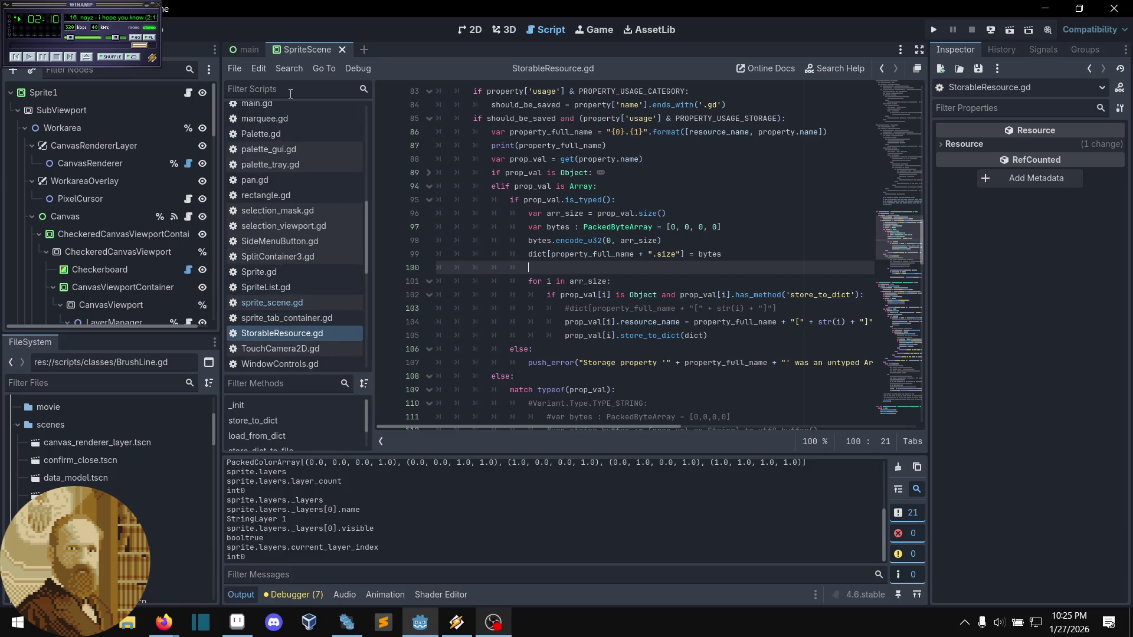
{"action": "left_click", "coordinate": [653, 227]}
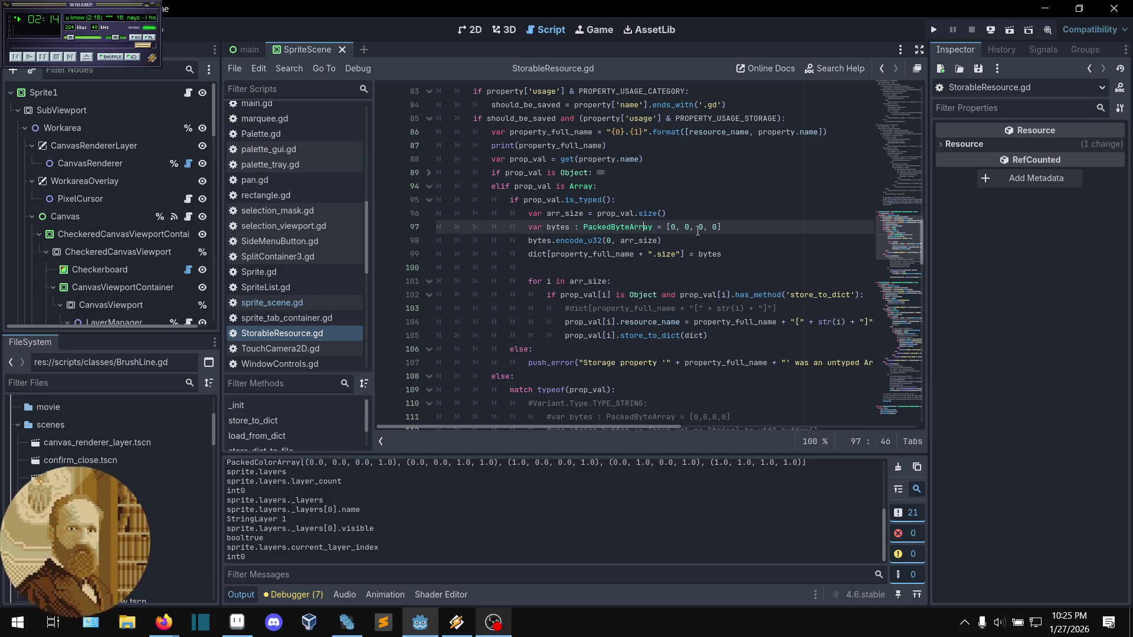
{"action": "left_click", "coordinate": [334, 66]}
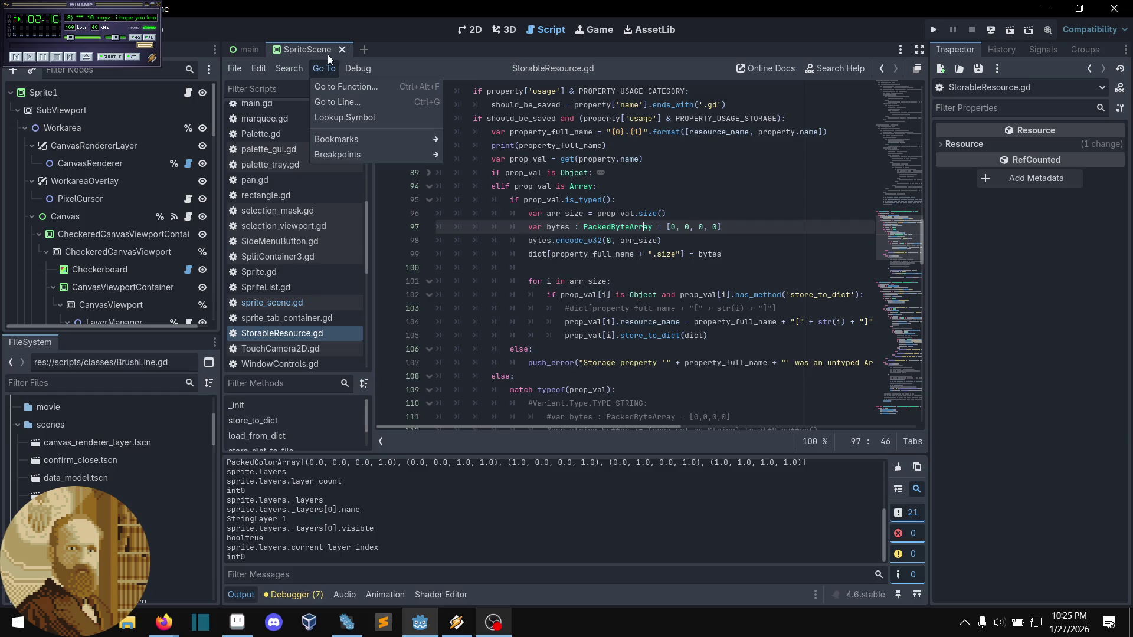
{"action": "left_click", "coordinate": [329, 59]}
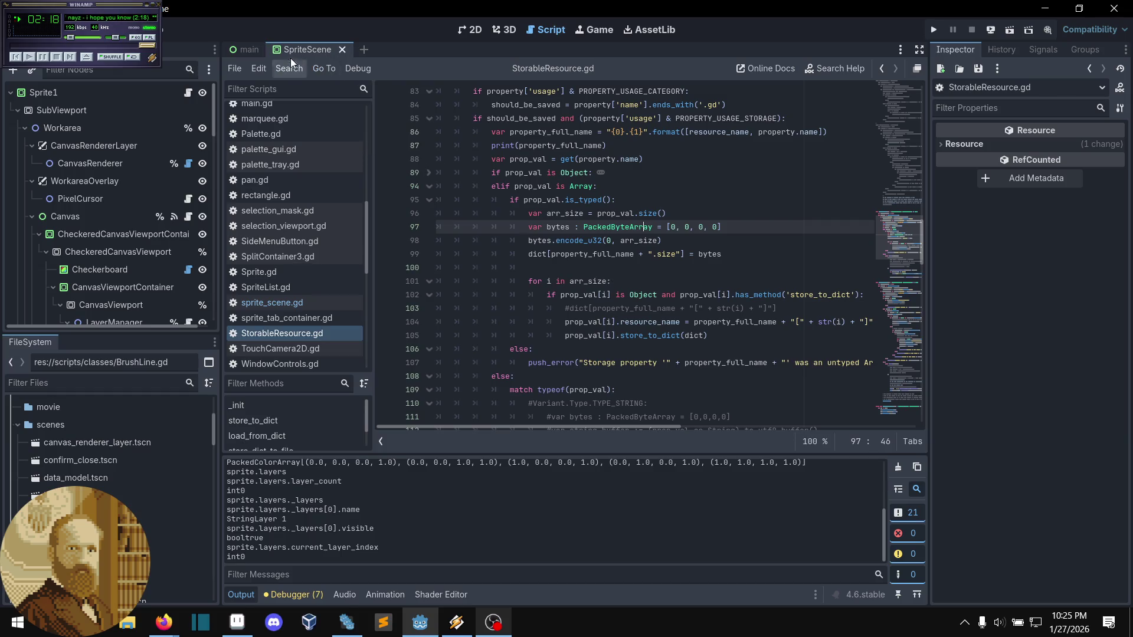
{"action": "left_click", "coordinate": [52, 30]}
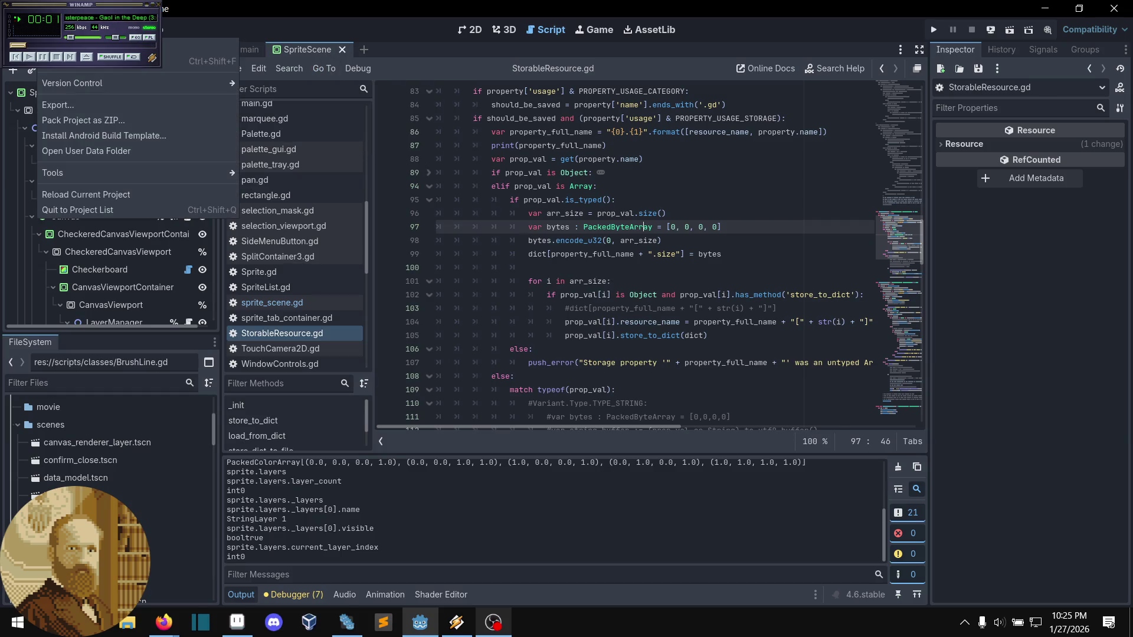
- Search all project scripts for 'android'
{"action": "left_click", "coordinate": [177, 61]}
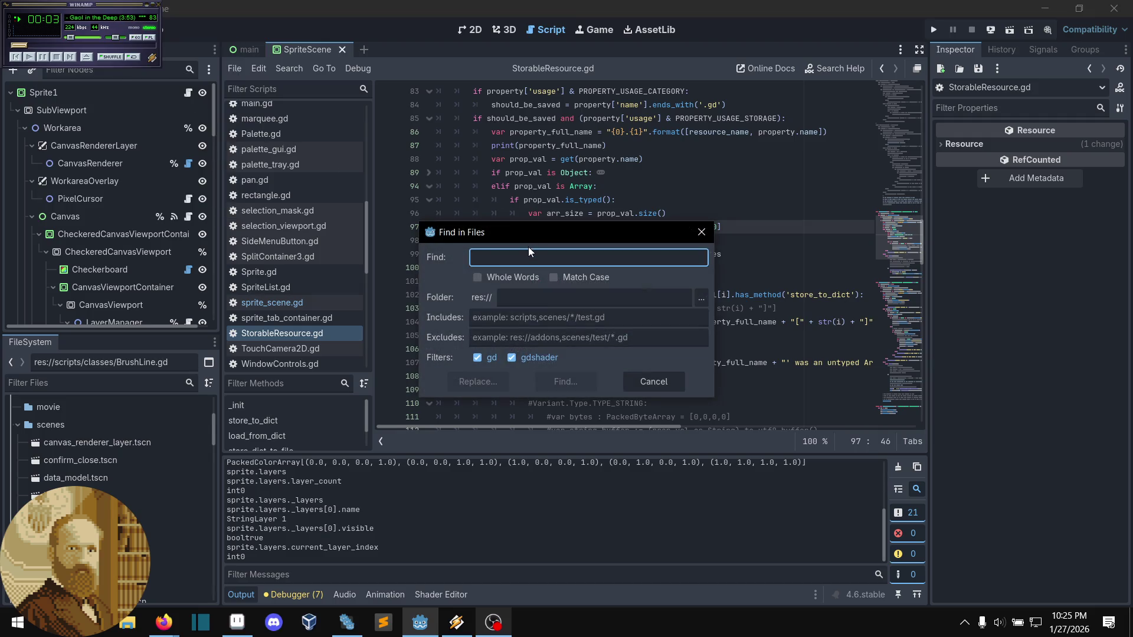
{"action": "type", "text": "android"}
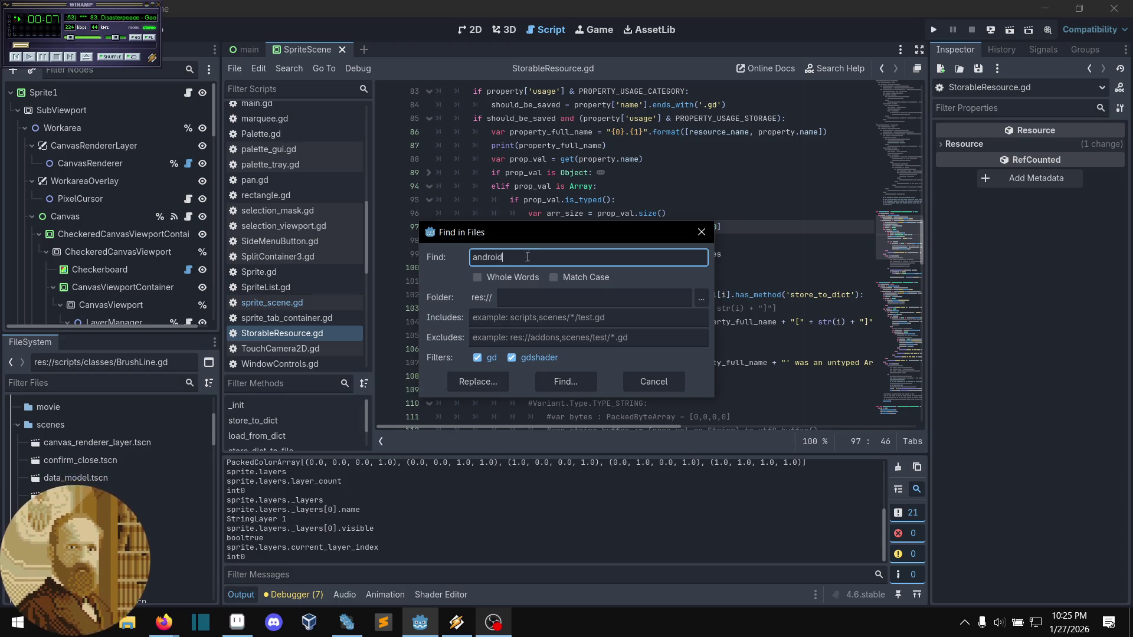
{"action": "left_click", "coordinate": [565, 382]}
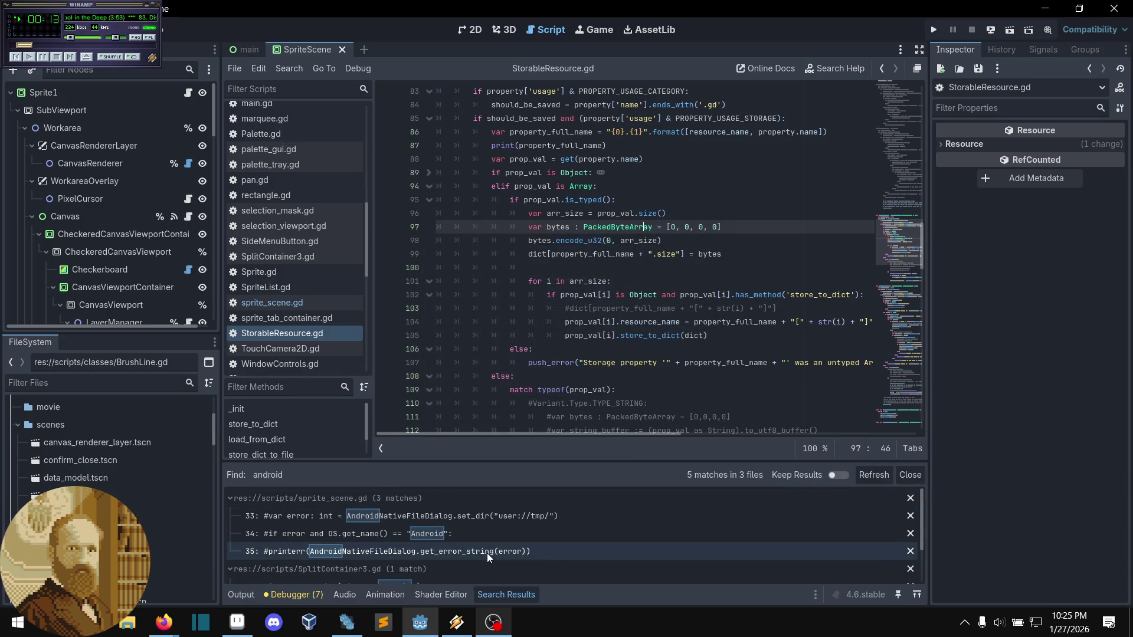
- Step through the android matches and open main.gd's platform check at line 23
{"action": "left_click", "coordinate": [473, 517]}
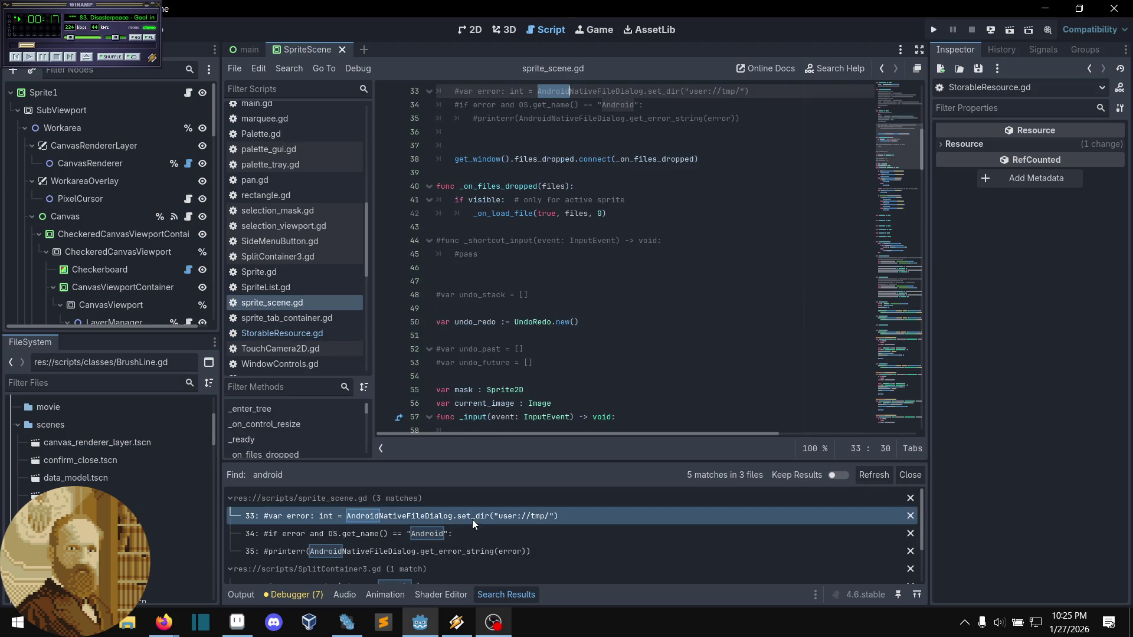
{"action": "left_click", "coordinate": [452, 535]}
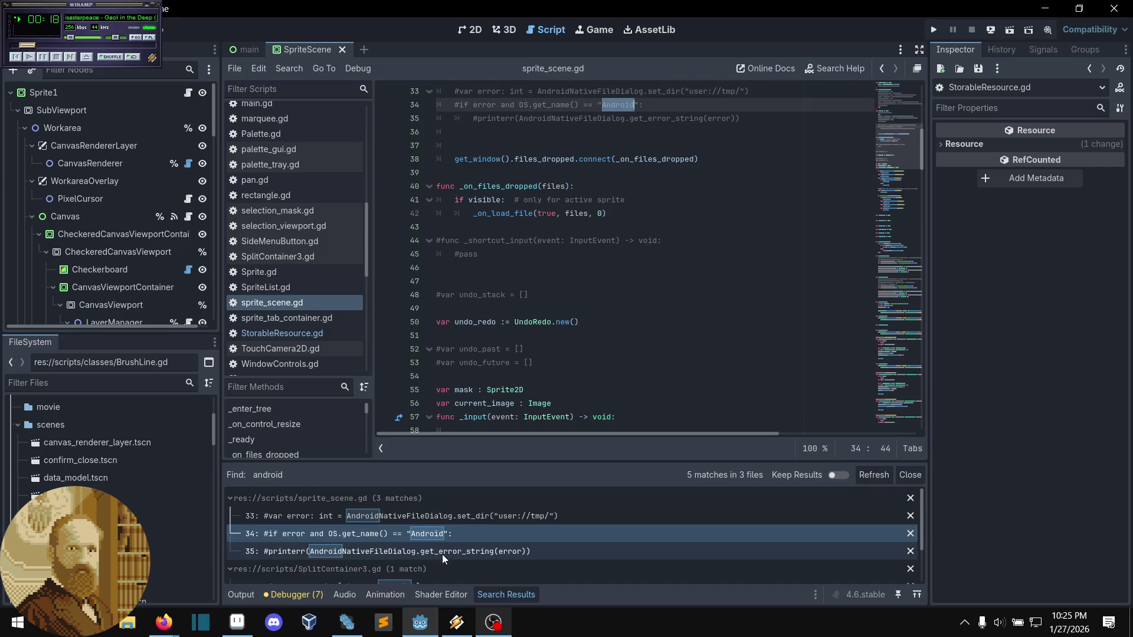
{"action": "left_click", "coordinate": [442, 557]}
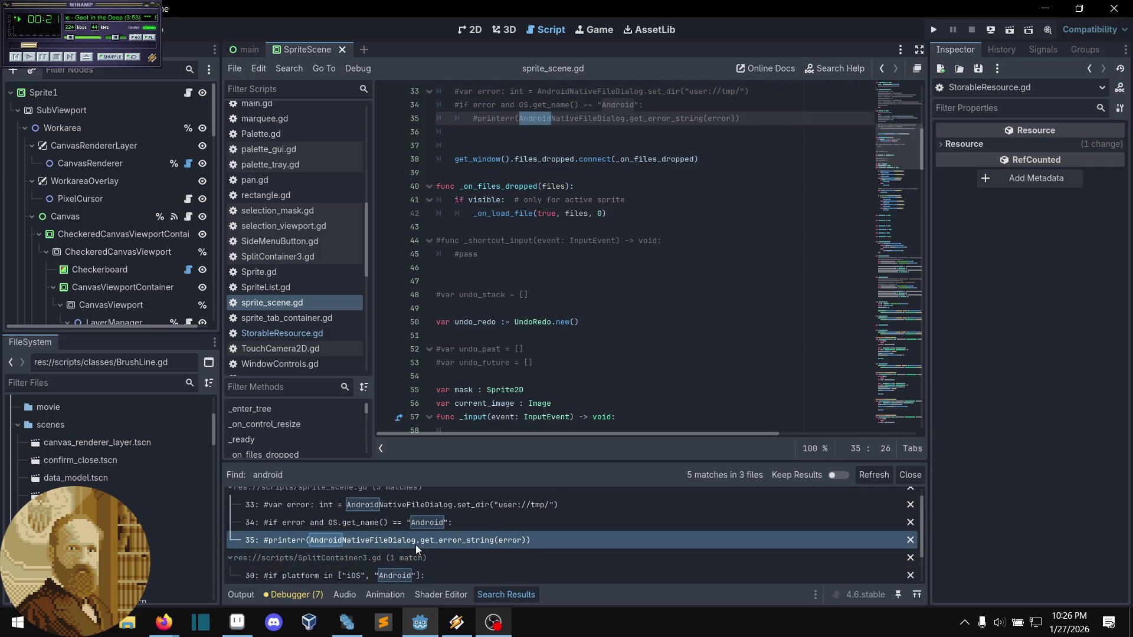
{"action": "left_click", "coordinate": [421, 564]}
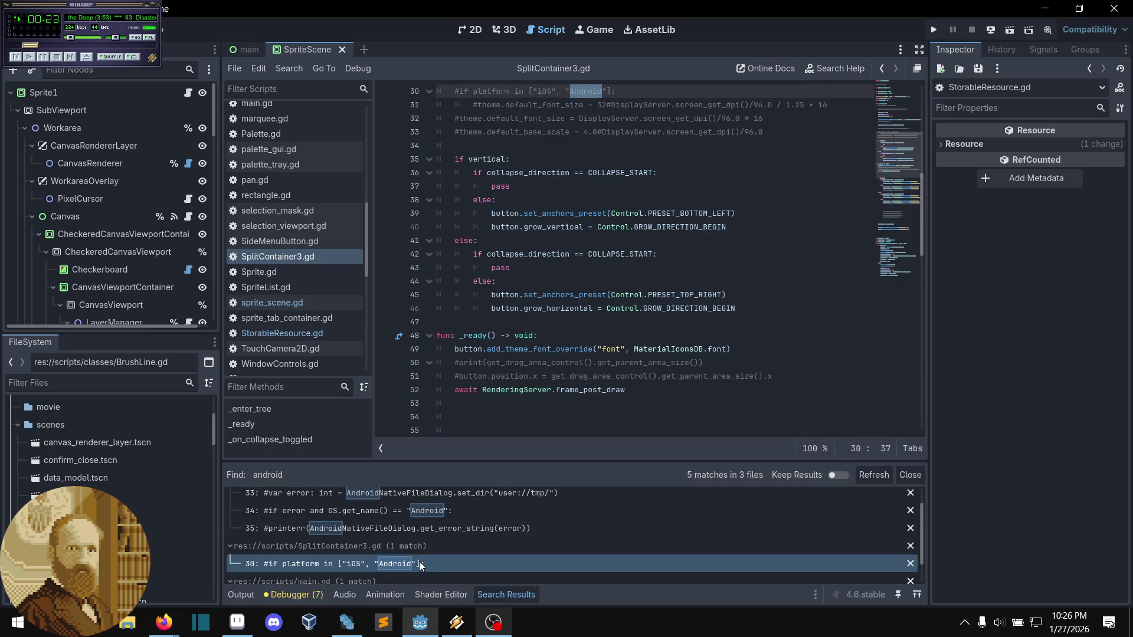
{"action": "scroll", "coordinate": [427, 555], "scroll_direction": "down", "scroll_amount": 2}
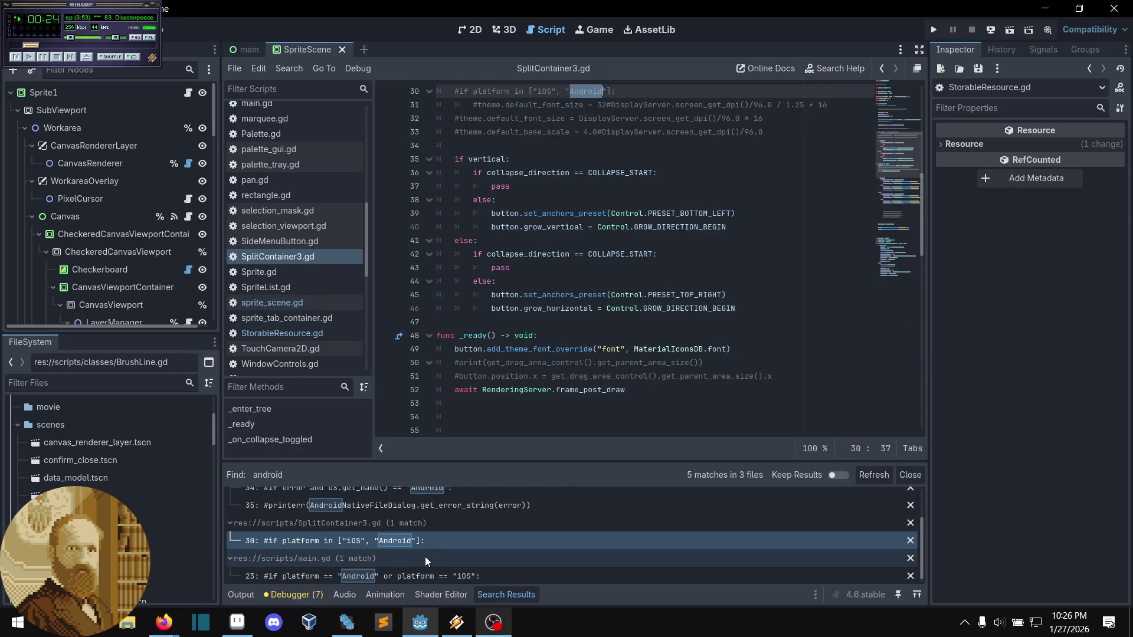
{"action": "left_click", "coordinate": [398, 577]}
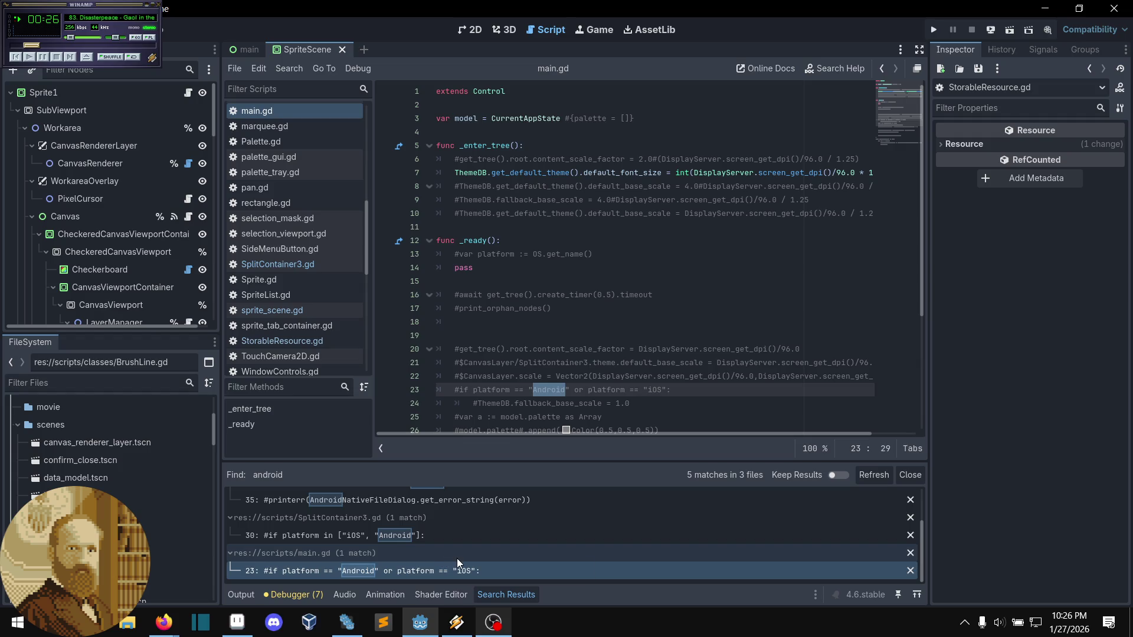
{"action": "scroll", "coordinate": [431, 558], "scroll_direction": "up", "scroll_amount": 3}
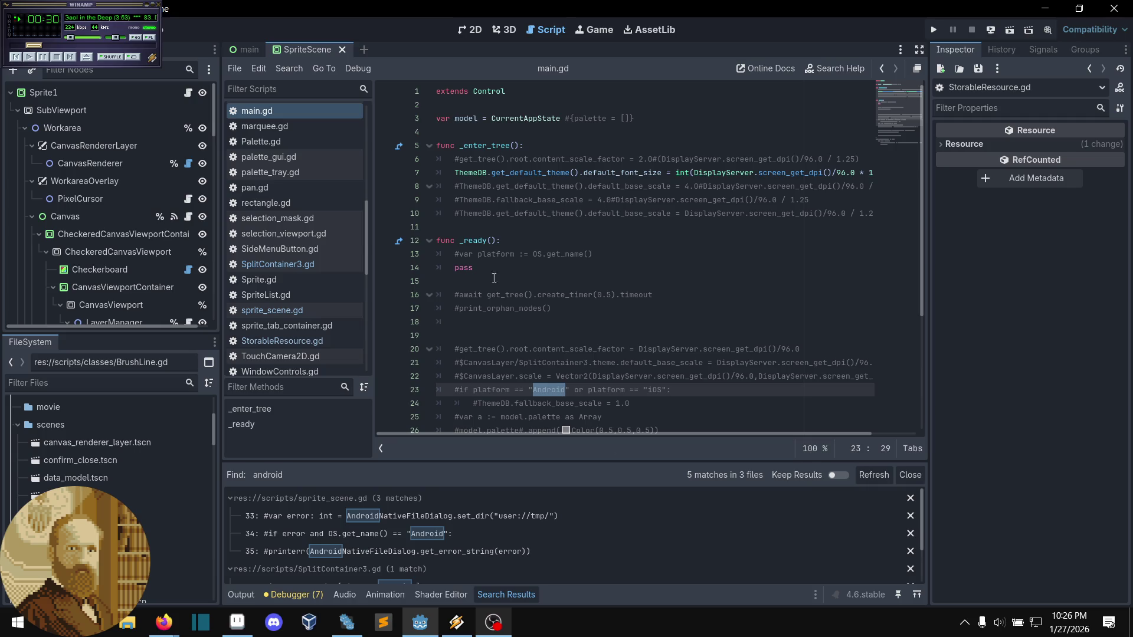
- Open Project Settings from the Project menu and close it again
{"action": "left_click", "coordinate": [56, 30]}
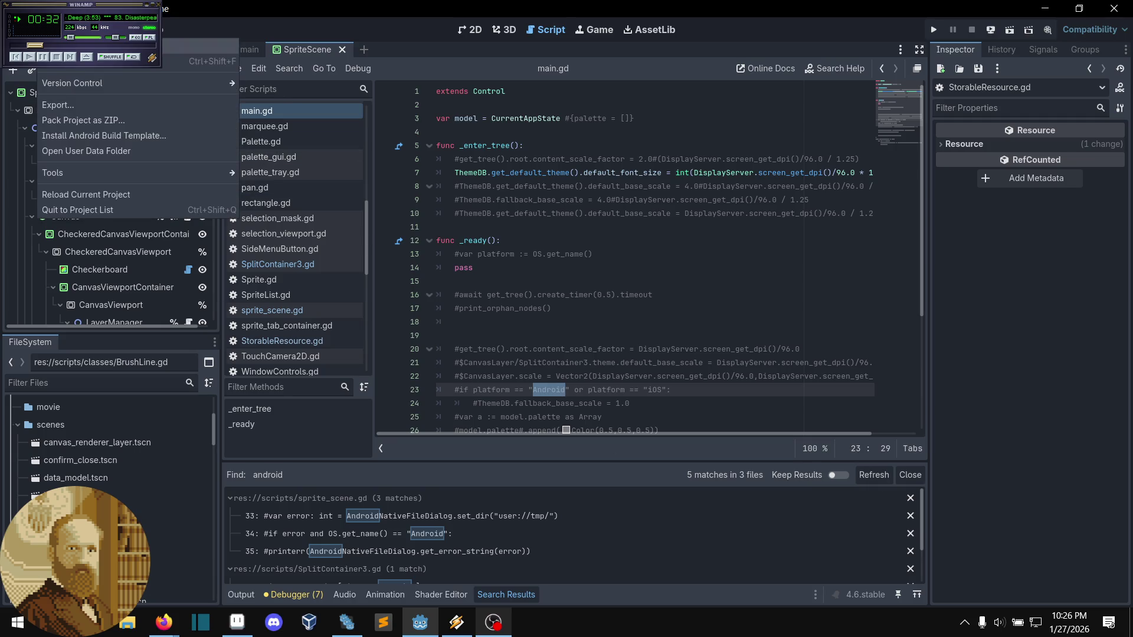
{"action": "left_click", "coordinate": [195, 46]}
{"action": "left_click", "coordinate": [710, 65]}
{"action": "left_click", "coordinate": [56, 29]}
- Search all scripts for 'mobile', then close the Search Results panel to view main.gd
{"action": "key", "text": "ctrl+shift+f"}
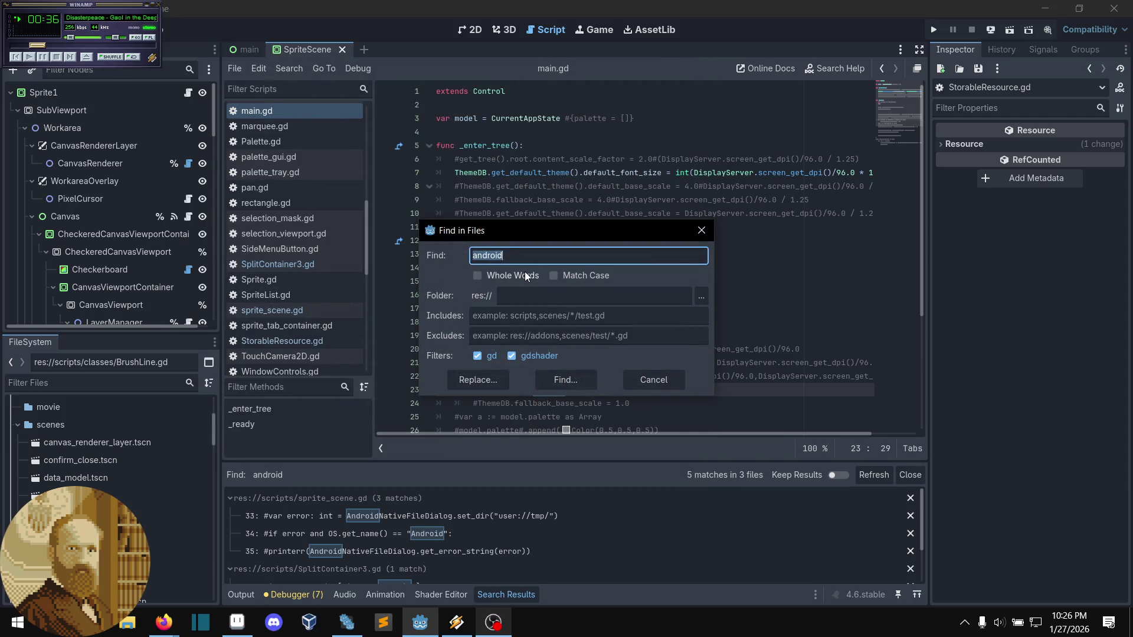
{"action": "type", "text": "mobile"}
{"action": "key", "text": "Return"}
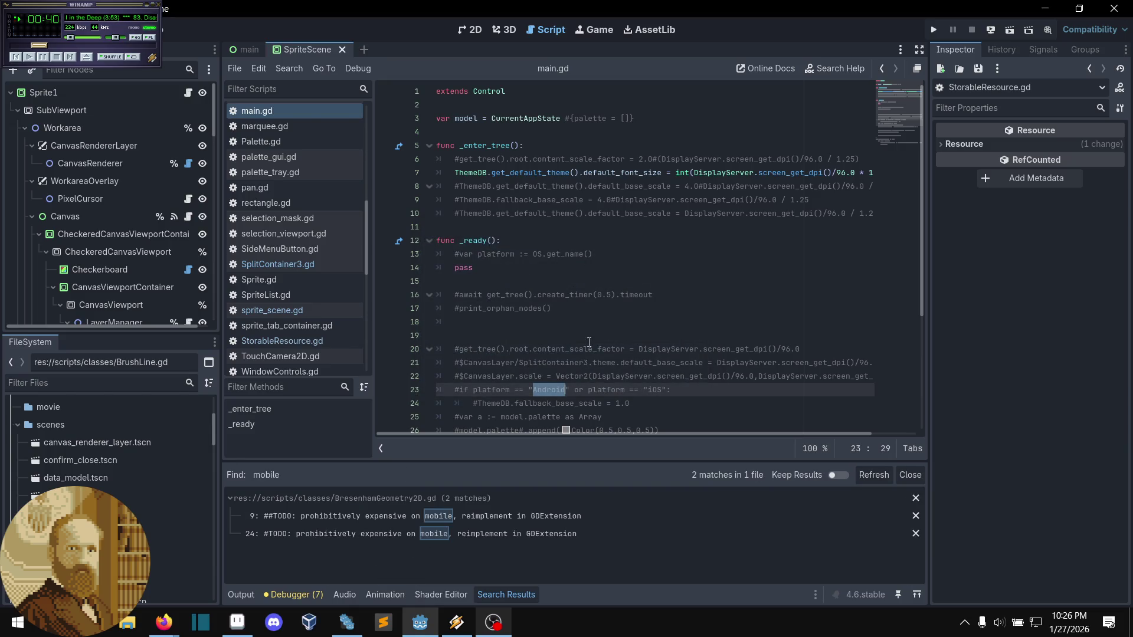
{"action": "left_click", "coordinate": [897, 475]}
{"action": "left_click", "coordinate": [622, 329]}
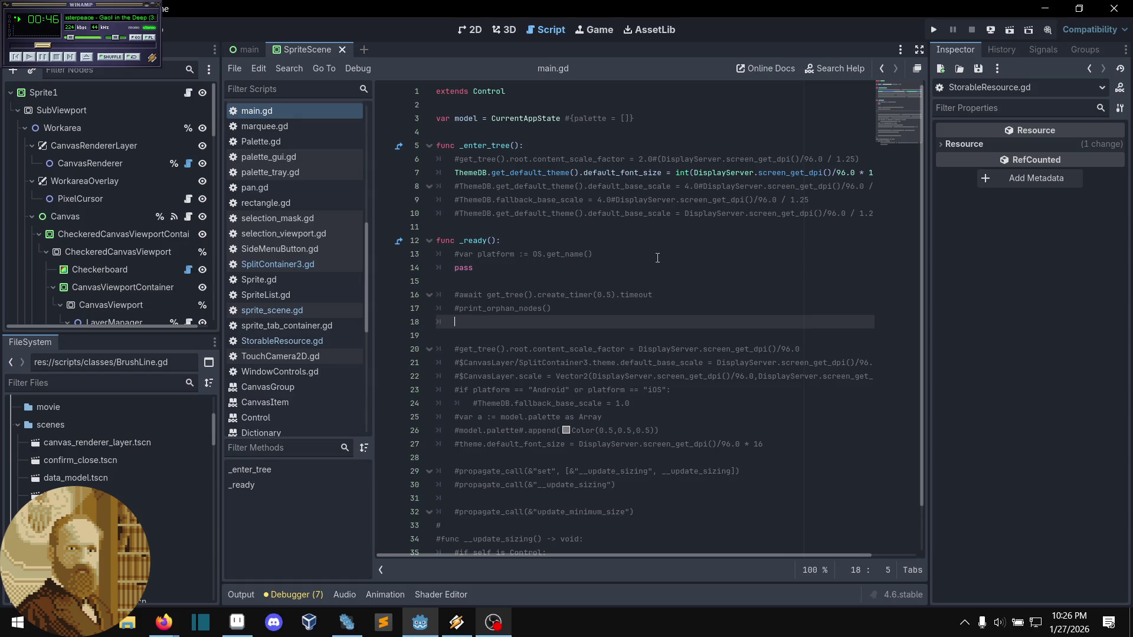
{"action": "scroll", "coordinate": [645, 353], "scroll_direction": "down", "scroll_amount": 1}
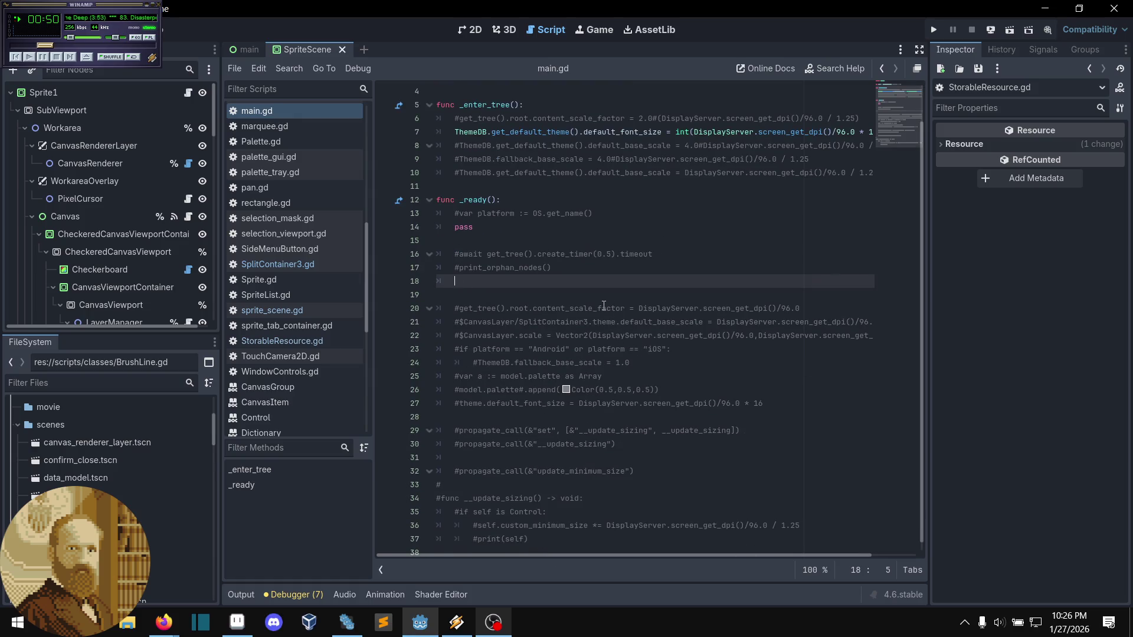
{"action": "scroll", "coordinate": [339, 232], "scroll_direction": "up", "scroll_amount": 10}
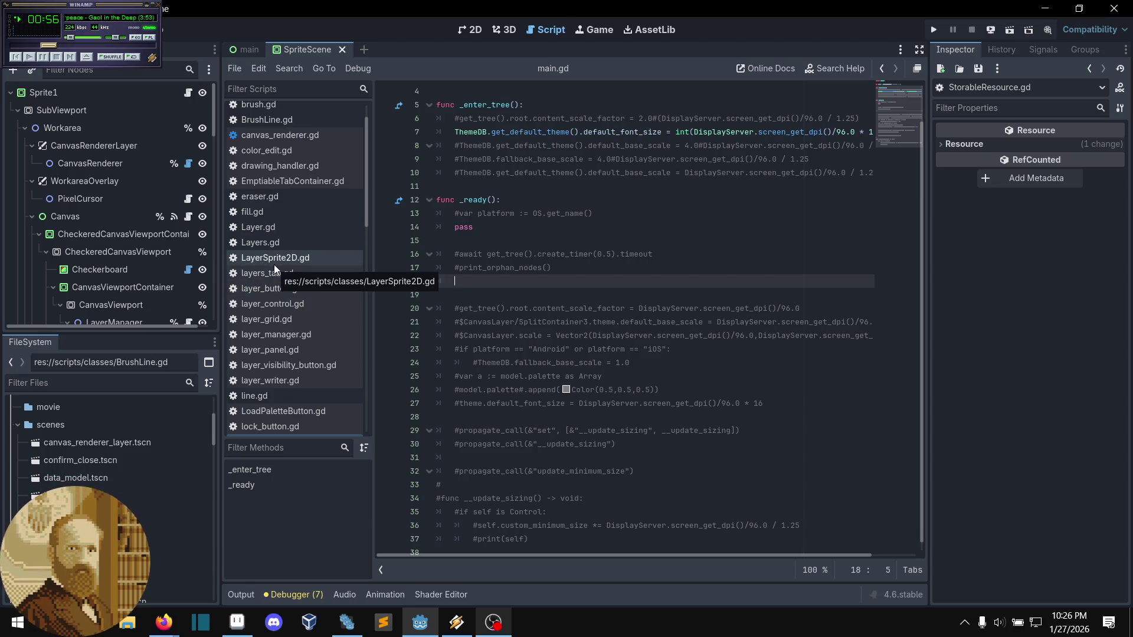
- Browse Layers.gd, then Ctrl+click the Layer type on line 11 to open Layer.gd
{"action": "left_click", "coordinate": [267, 244]}
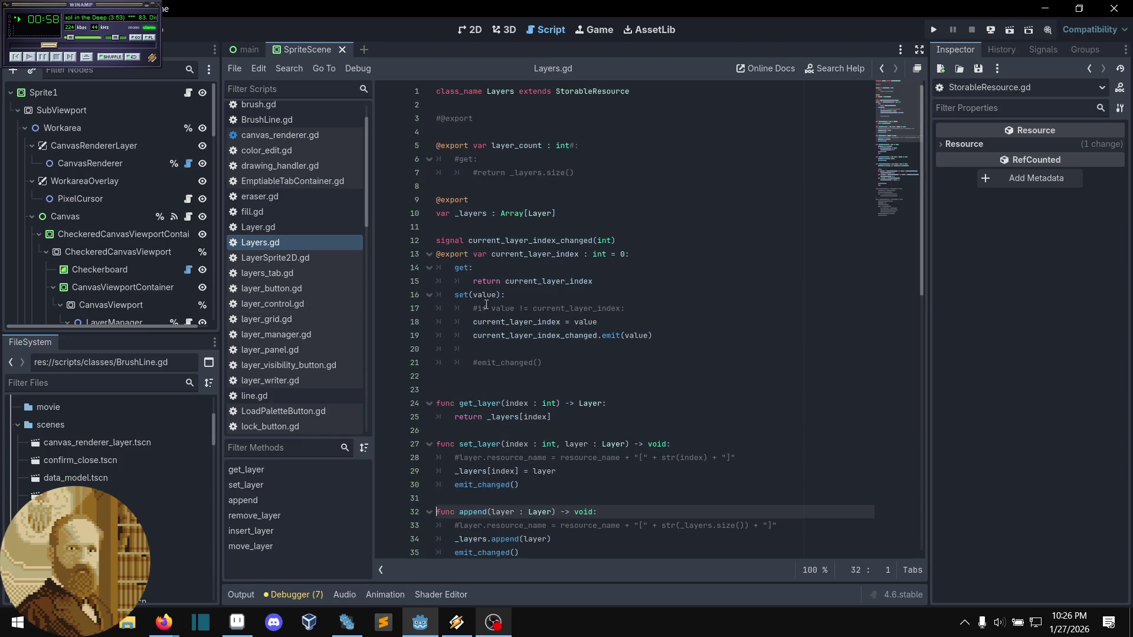
{"action": "scroll", "coordinate": [514, 331], "scroll_direction": "down", "scroll_amount": 13}
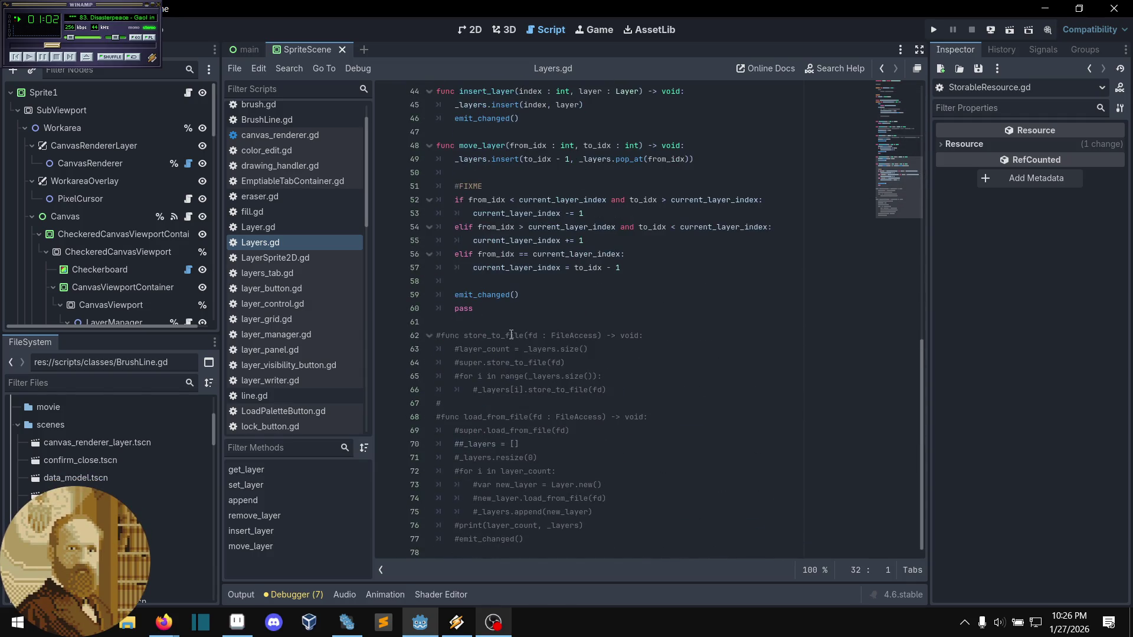
{"action": "left_click", "coordinate": [514, 326]}
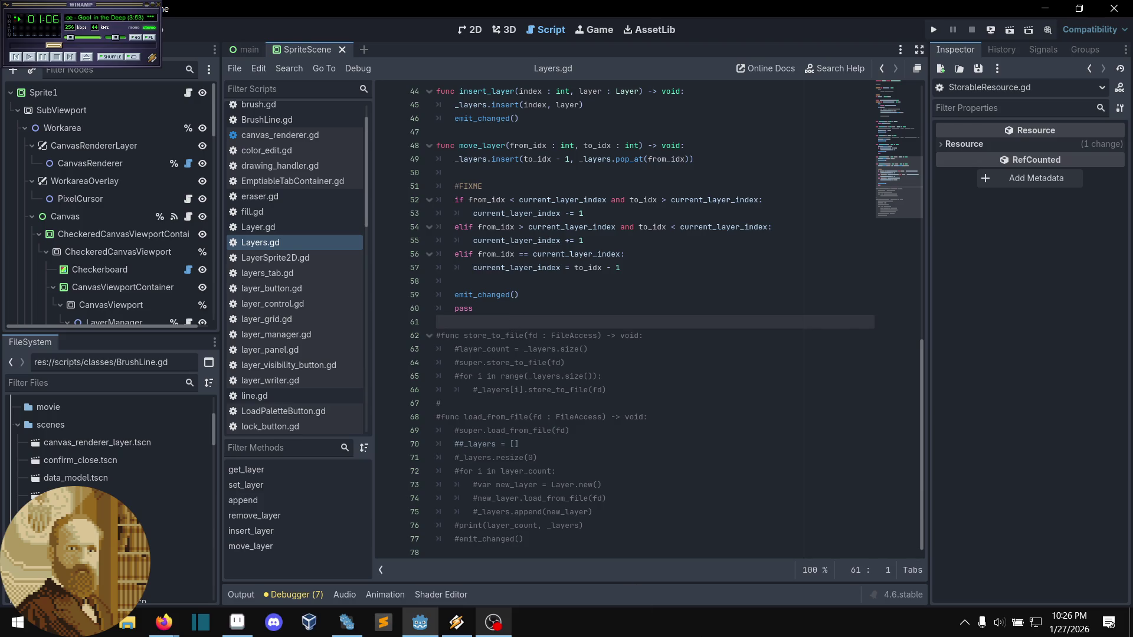
{"action": "scroll", "coordinate": [442, 390], "scroll_direction": "up", "scroll_amount": 13}
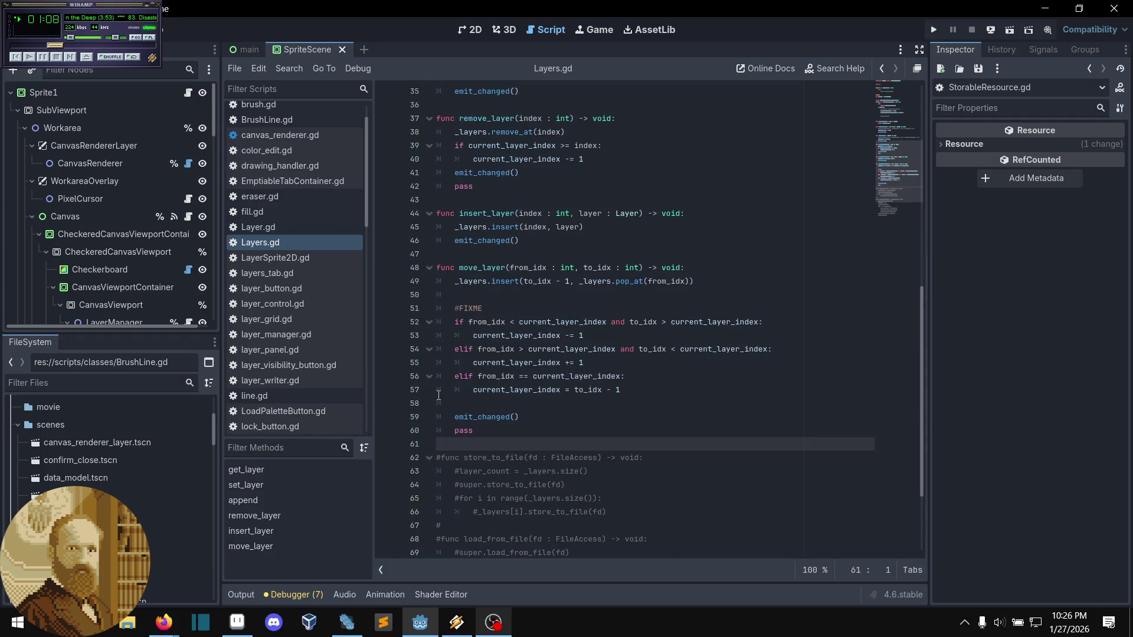
{"action": "scroll", "coordinate": [517, 431], "scroll_direction": "up", "scroll_amount": 2}
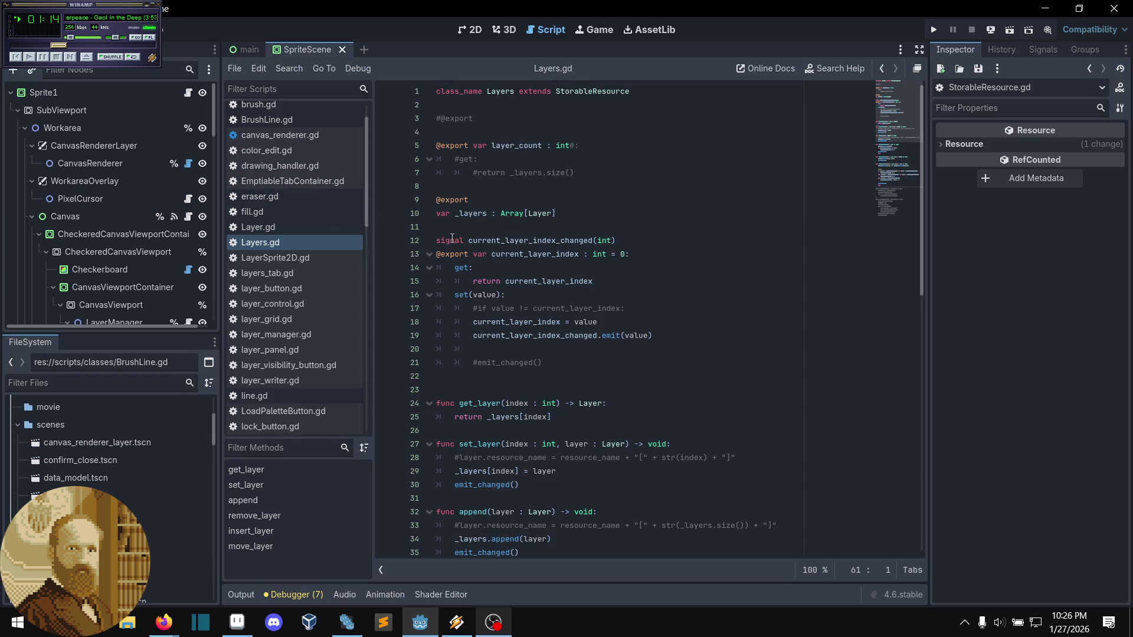
{"action": "mouse_move", "coordinate": [472, 255]}
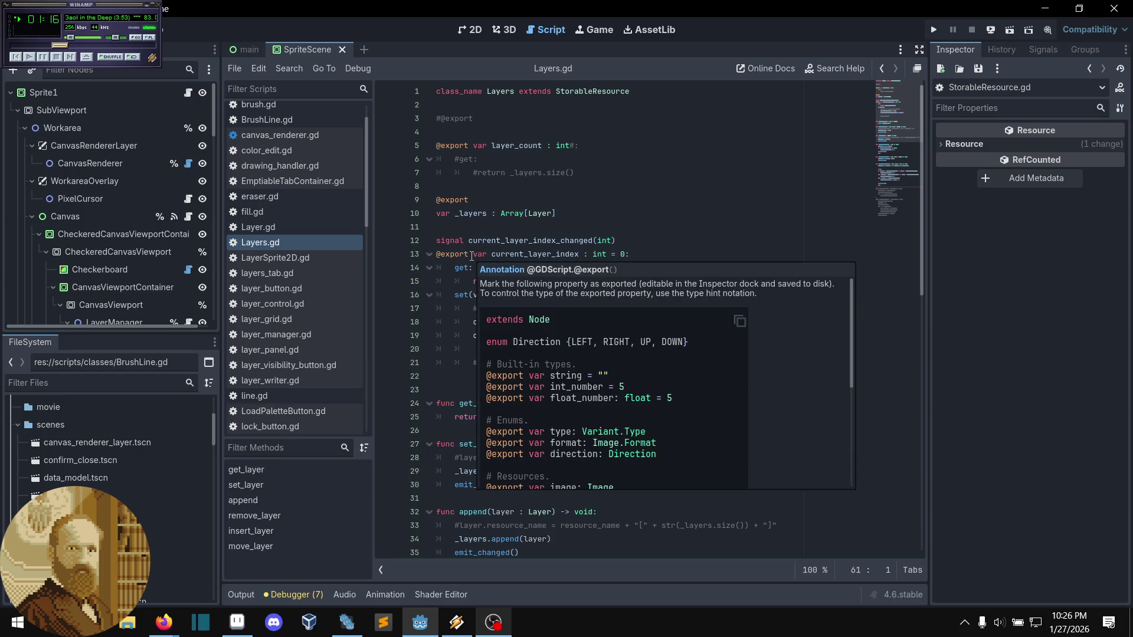
{"action": "left_click", "coordinate": [473, 227]}
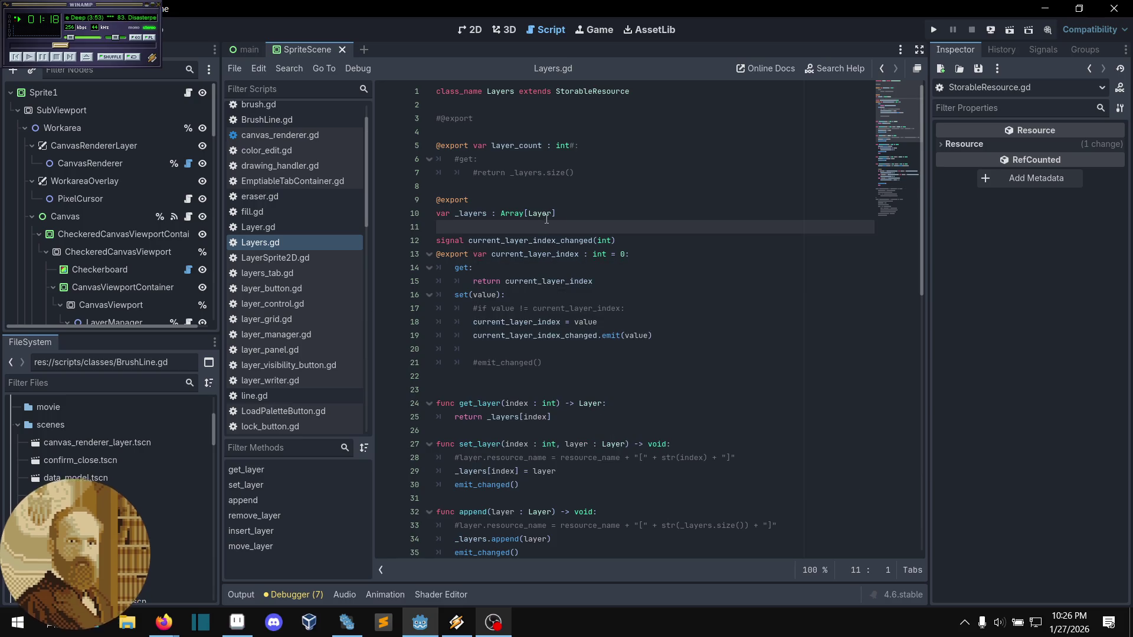
{"action": "left_click", "coordinate": [545, 222], "text": "ctrl"}
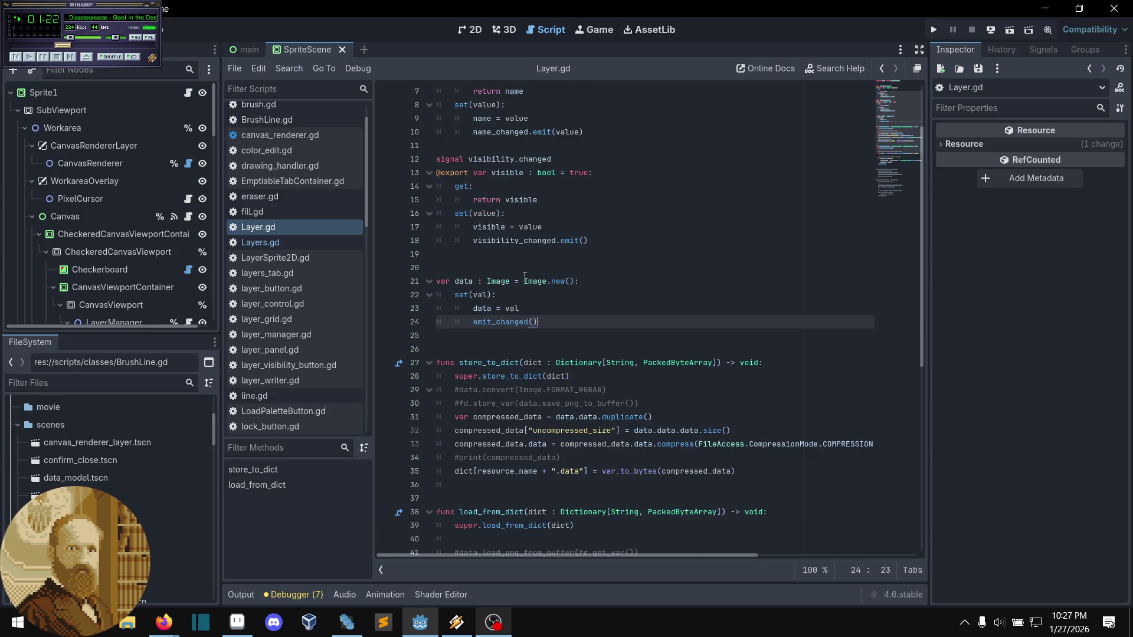
- Scroll through Layer.gd's compressed store_to_dict and load_from_dict code
{"action": "mouse_move", "coordinate": [525, 276]}
{"action": "scroll", "coordinate": [570, 348], "scroll_direction": "down", "scroll_amount": 2}
{"action": "scroll", "coordinate": [575, 350], "scroll_direction": "up", "scroll_amount": 4}
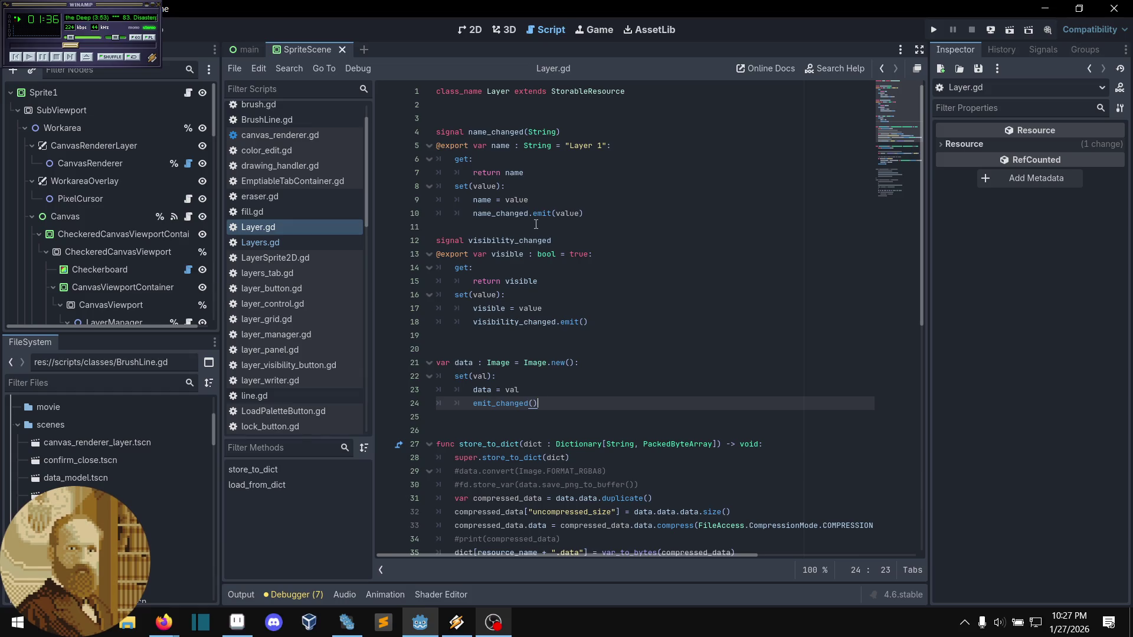
{"action": "scroll", "coordinate": [513, 189], "scroll_direction": "down", "scroll_amount": 1}
{"action": "scroll", "coordinate": [502, 154], "scroll_direction": "up", "scroll_amount": 1}
{"action": "scroll", "coordinate": [495, 177], "scroll_direction": "down", "scroll_amount": 3}
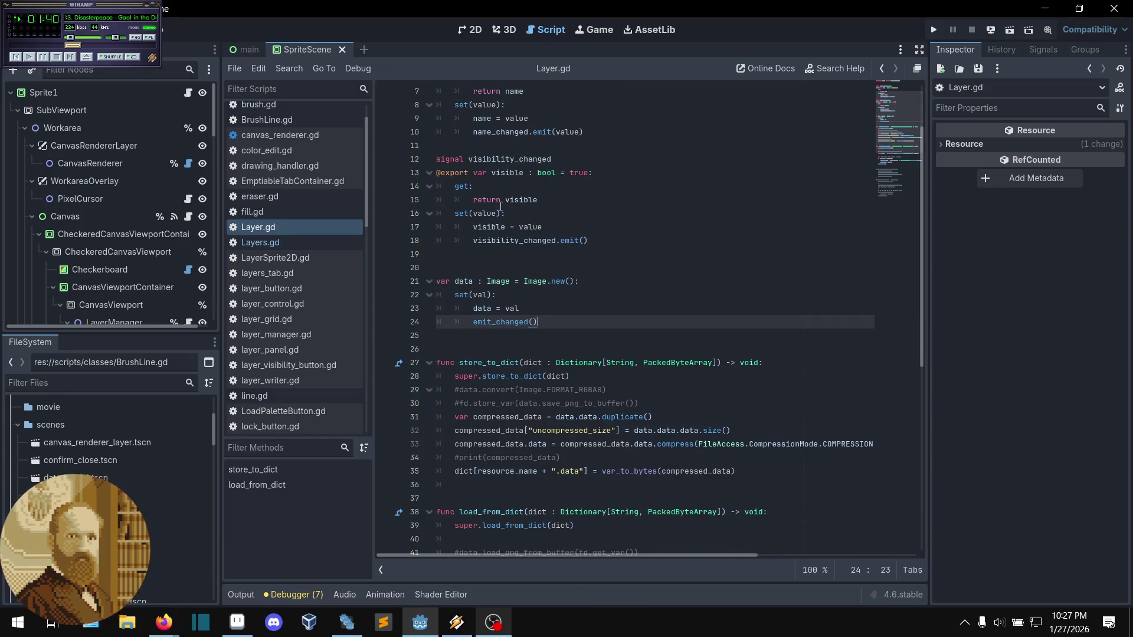
{"action": "scroll", "coordinate": [492, 223], "scroll_direction": "up", "scroll_amount": 2}
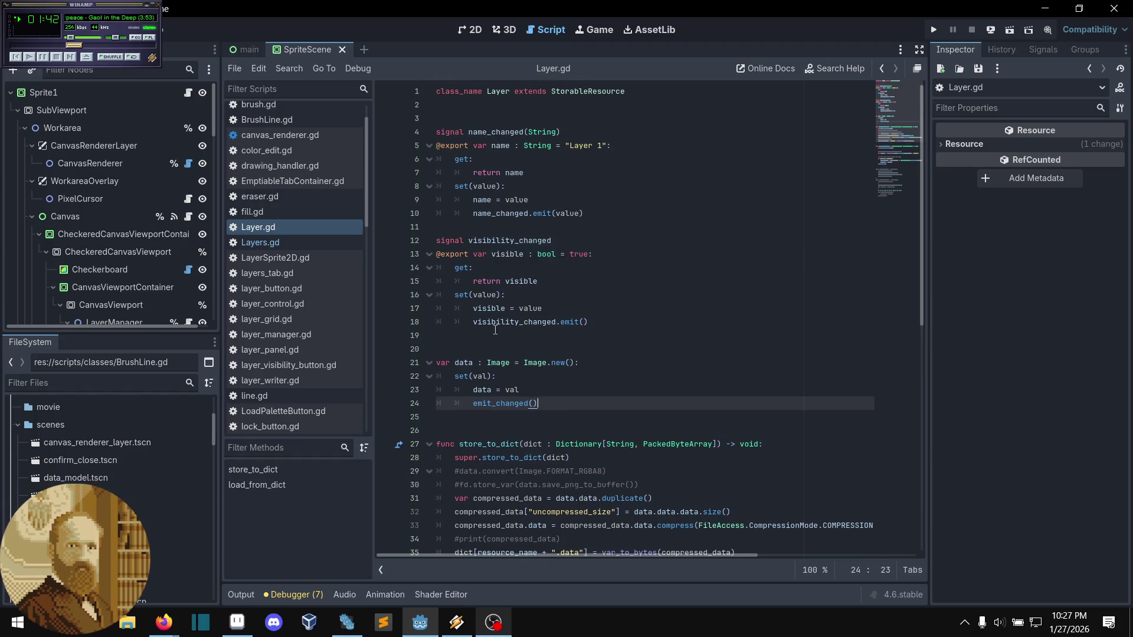
{"action": "scroll", "coordinate": [494, 322], "scroll_direction": "down", "scroll_amount": 1}
{"action": "scroll", "coordinate": [507, 313], "scroll_direction": "down", "scroll_amount": 5}
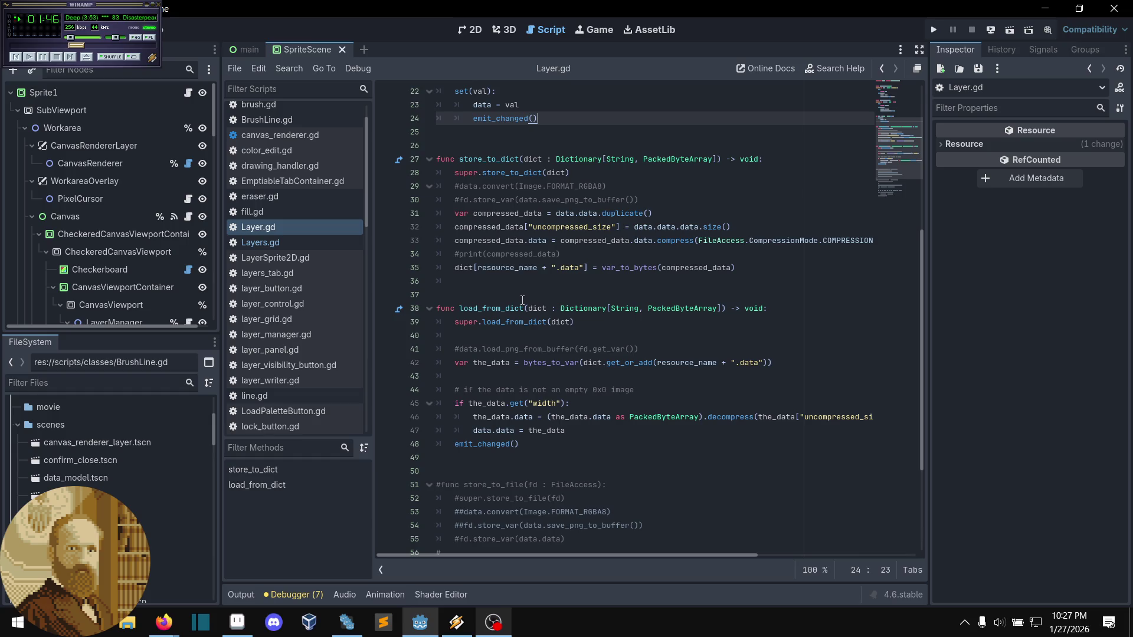
{"action": "scroll", "coordinate": [522, 294], "scroll_direction": "up", "scroll_amount": 1}
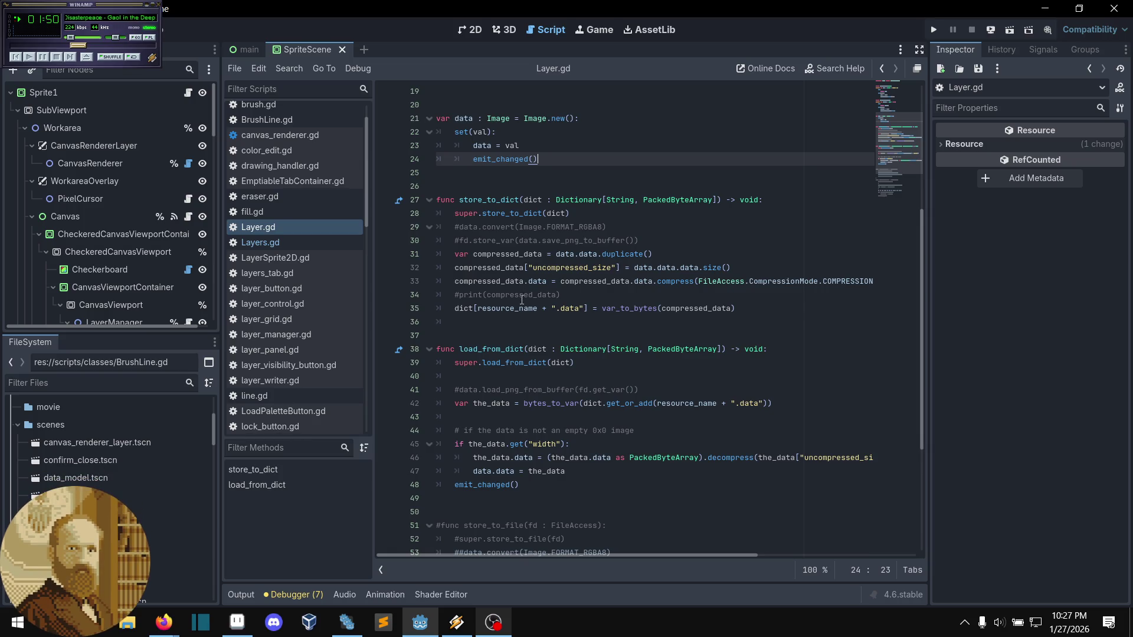
{"action": "mouse_move", "coordinate": [521, 305]}
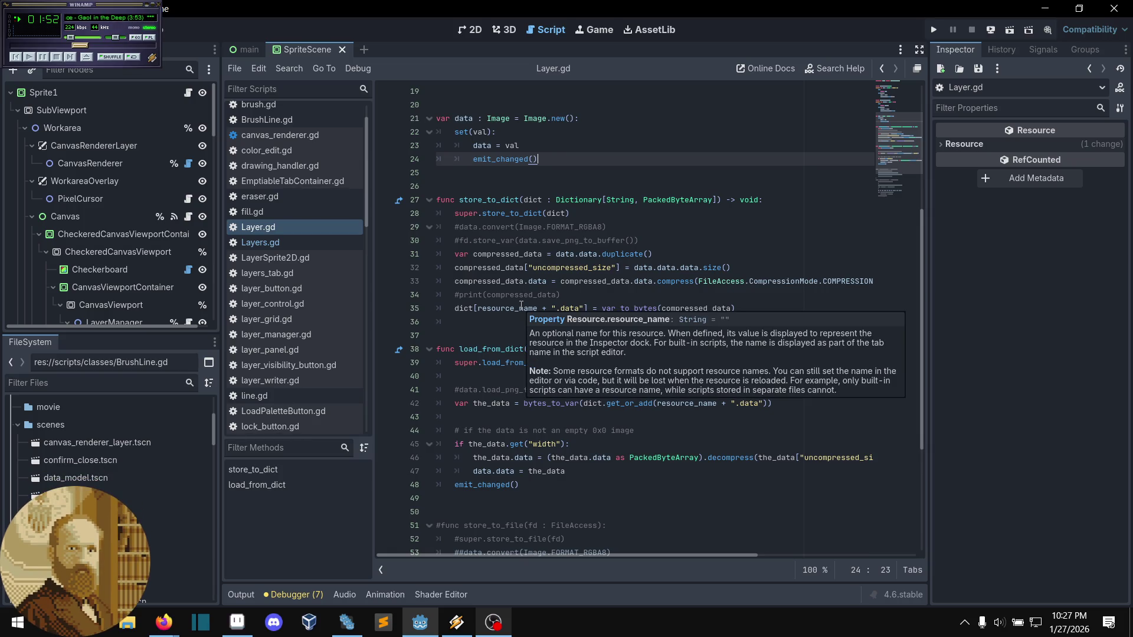
{"action": "scroll", "coordinate": [521, 305], "scroll_direction": "down", "scroll_amount": 1}
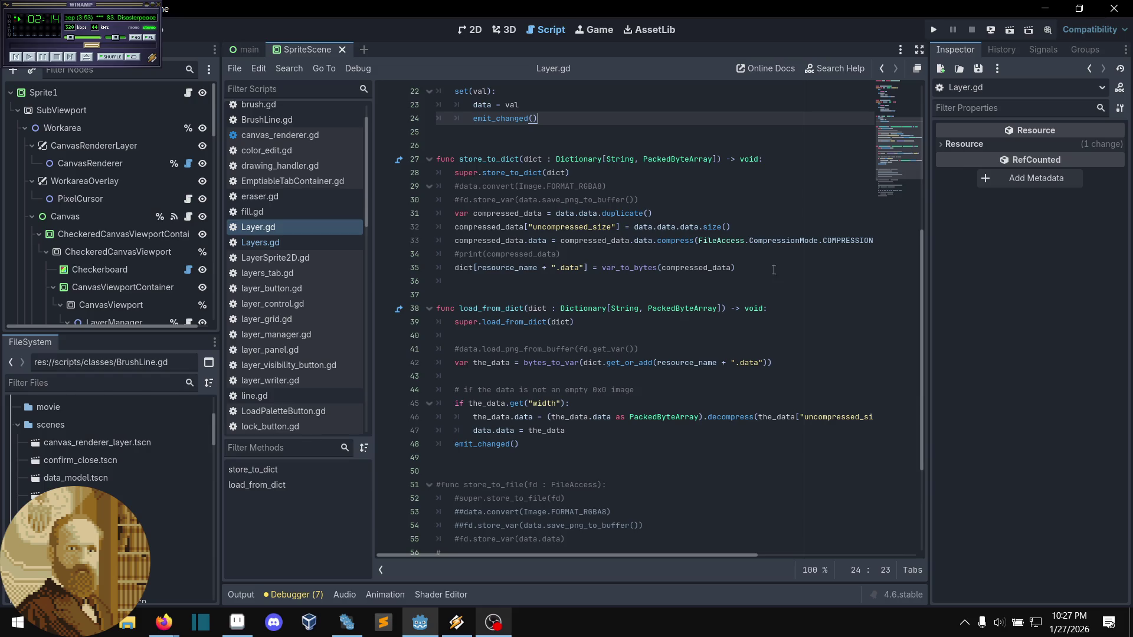
{"action": "scroll", "coordinate": [696, 278], "scroll_direction": "up", "scroll_amount": 1}
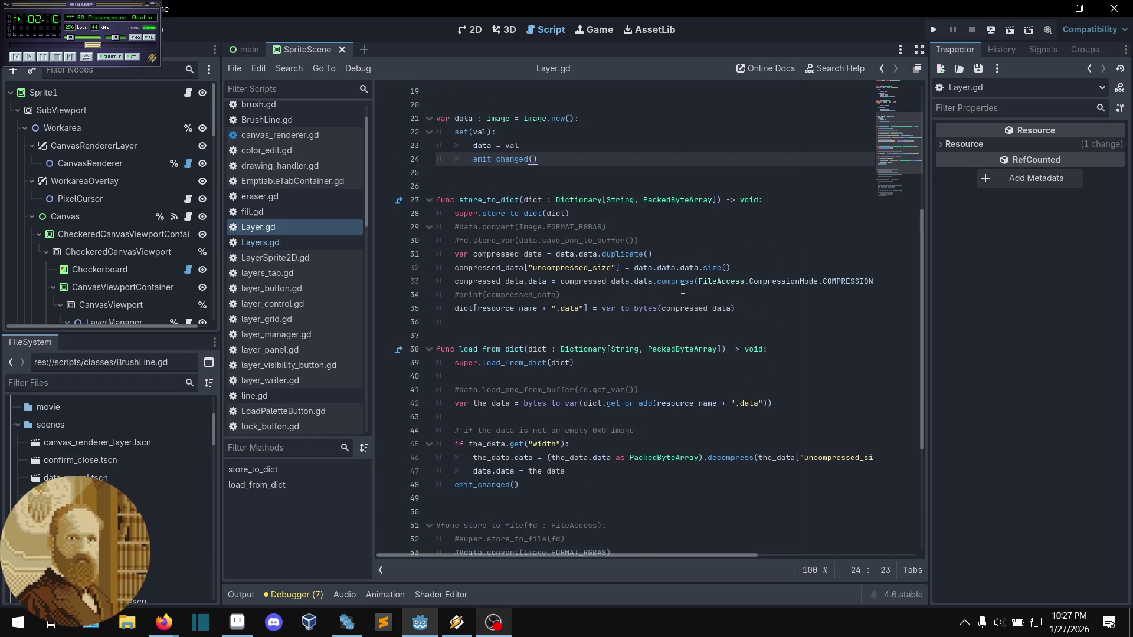
{"action": "scroll", "coordinate": [683, 290], "scroll_direction": "up", "scroll_amount": 1}
- Open the FileAccess CompressionMode documentation from COMPRESSION_ZSTD on line 33
{"action": "mouse_move", "coordinate": [666, 556]}
{"action": "left_mouse_down"}
{"action": "mouse_move", "coordinate": [799, 538]}
{"action": "mouse_move", "coordinate": [723, 579]}
{"action": "mouse_move", "coordinate": [643, 576]}
{"action": "left_mouse_up"}
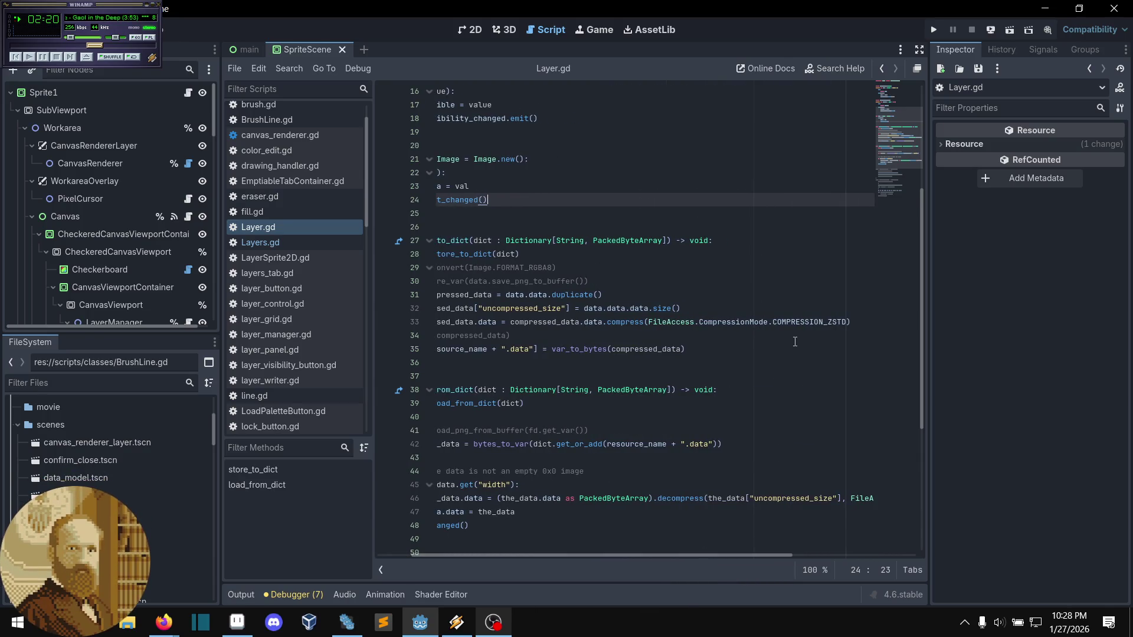
{"action": "left_click", "coordinate": [777, 321]}
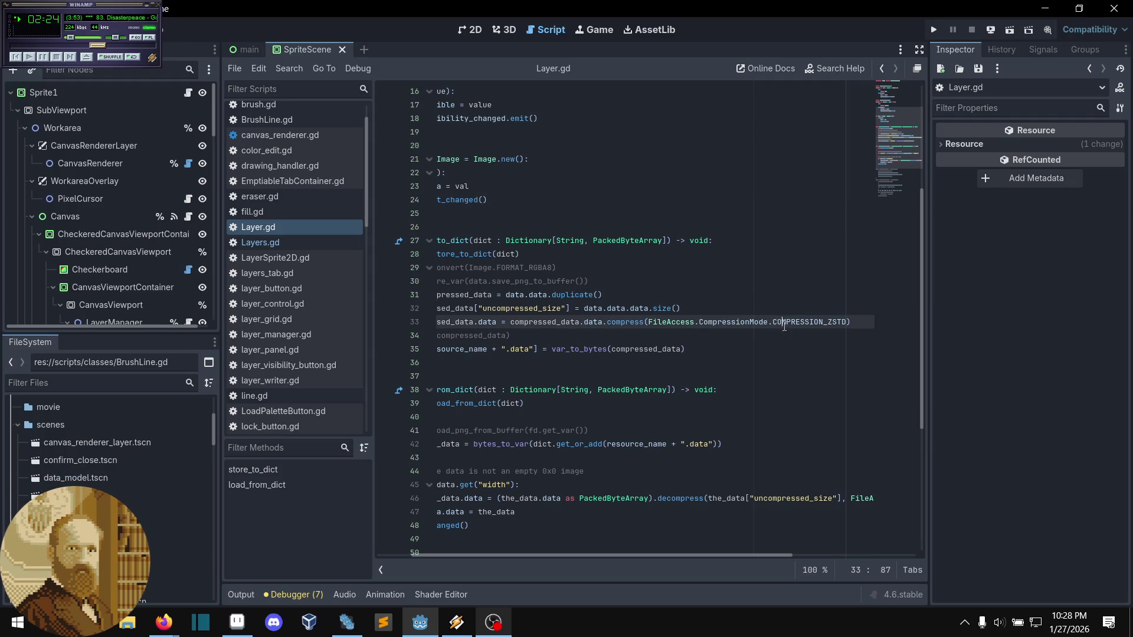
{"action": "left_click", "coordinate": [726, 322], "text": "ctrl"}
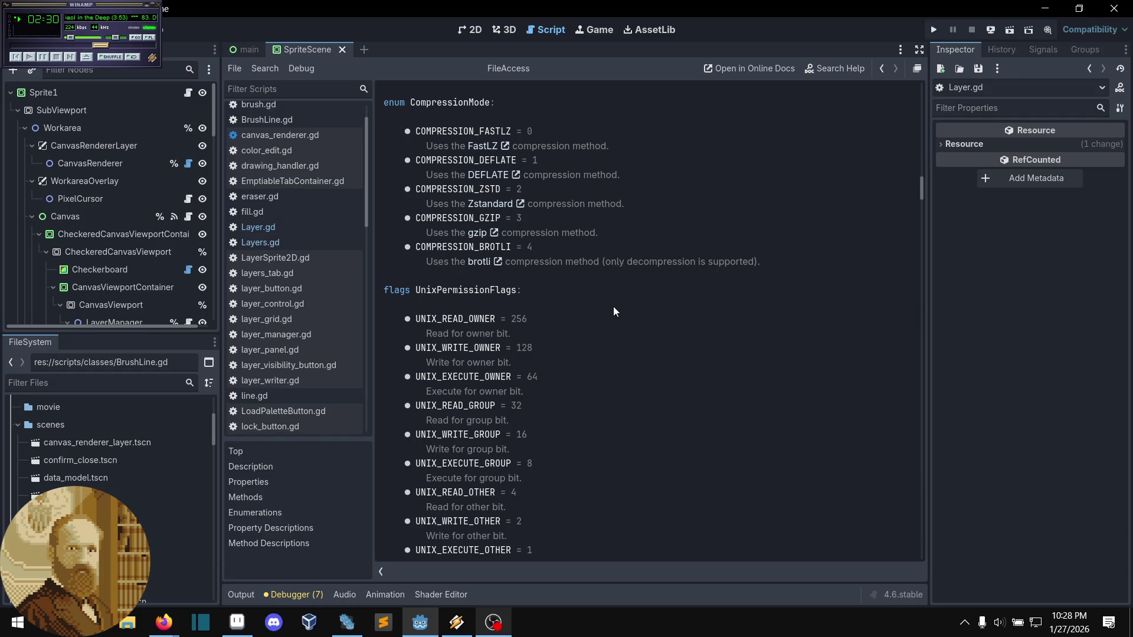
- Scroll the FileAccess CompressionMode help page, then go back to Layer.gd with Alt+Left
{"action": "scroll", "coordinate": [555, 316], "scroll_direction": "down", "scroll_amount": 7}
{"action": "scroll", "coordinate": [556, 323], "scroll_direction": "down", "scroll_amount": 7}
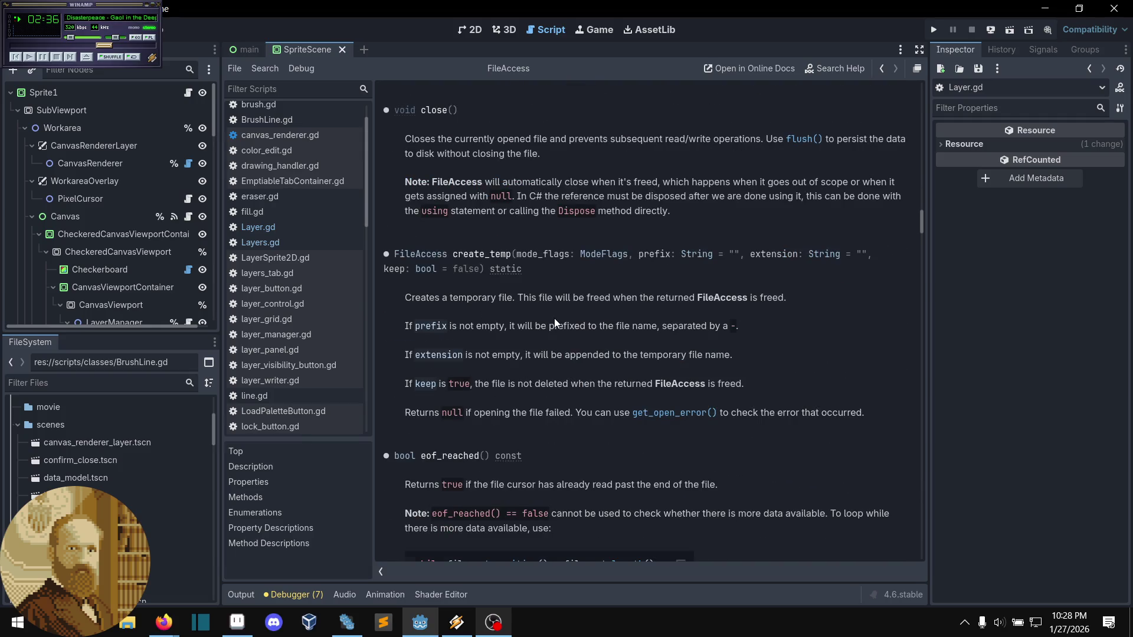
{"action": "scroll", "coordinate": [554, 319], "scroll_direction": "down", "scroll_amount": 3}
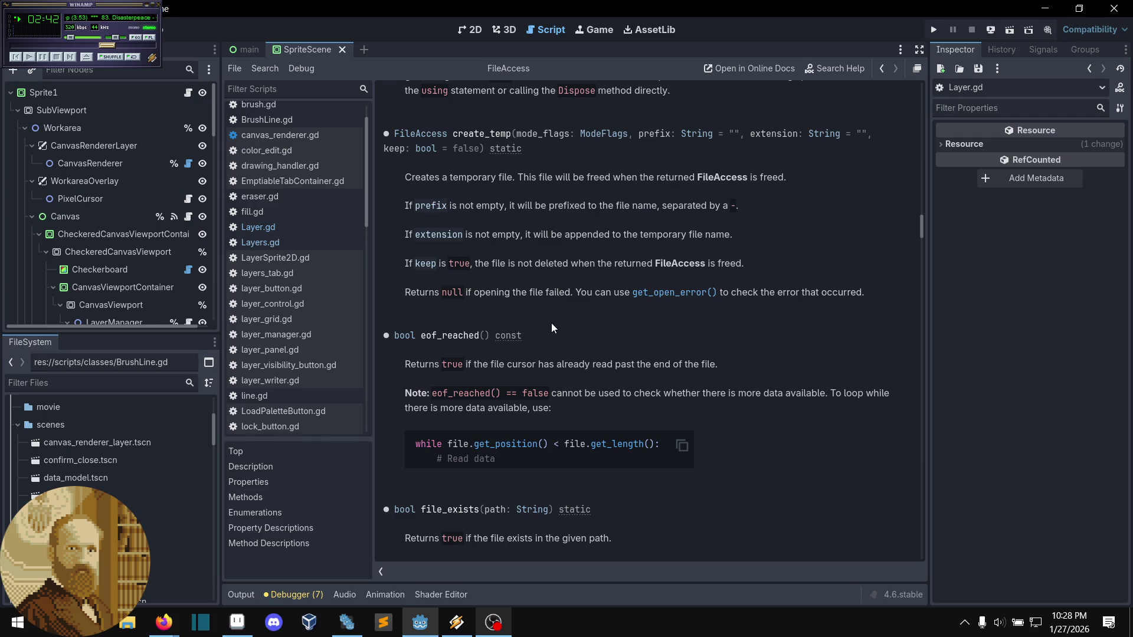
{"action": "scroll", "coordinate": [551, 324], "scroll_direction": "up", "scroll_amount": 5}
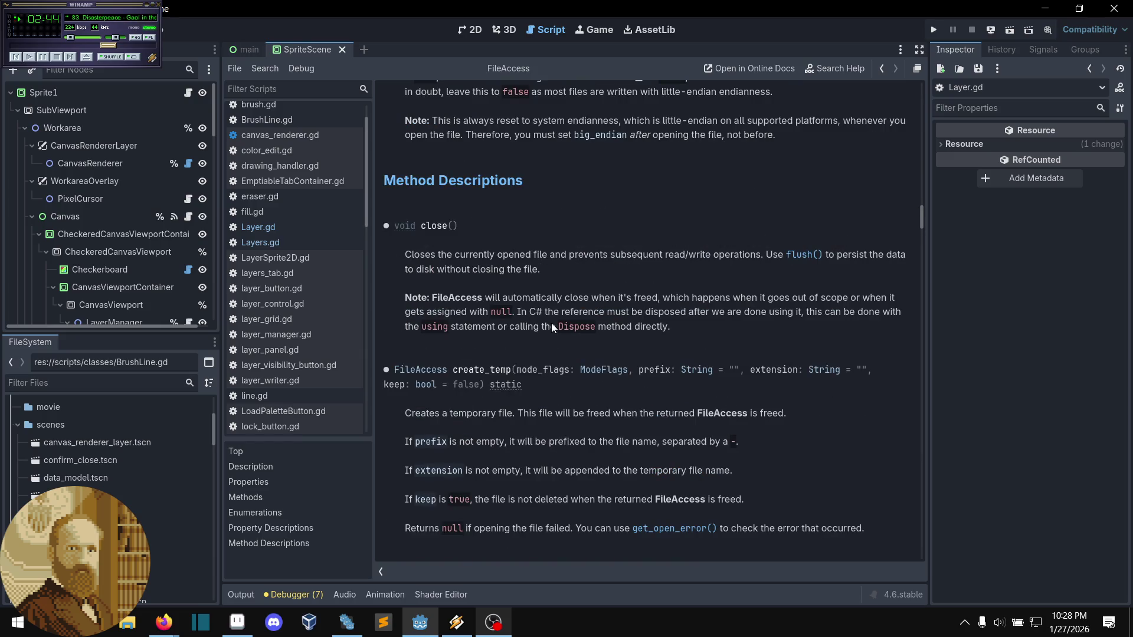
{"action": "scroll", "coordinate": [551, 324], "scroll_direction": "up", "scroll_amount": 14}
{"action": "scroll", "coordinate": [550, 325], "scroll_direction": "up", "scroll_amount": 15}
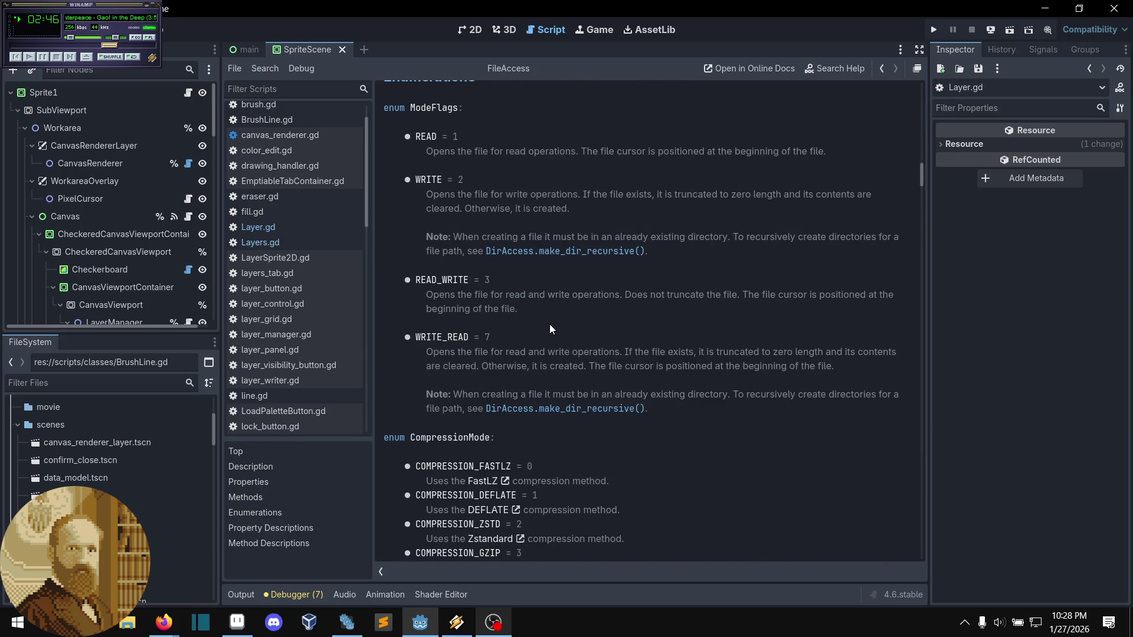
{"action": "scroll", "coordinate": [550, 324], "scroll_direction": "up", "scroll_amount": 20}
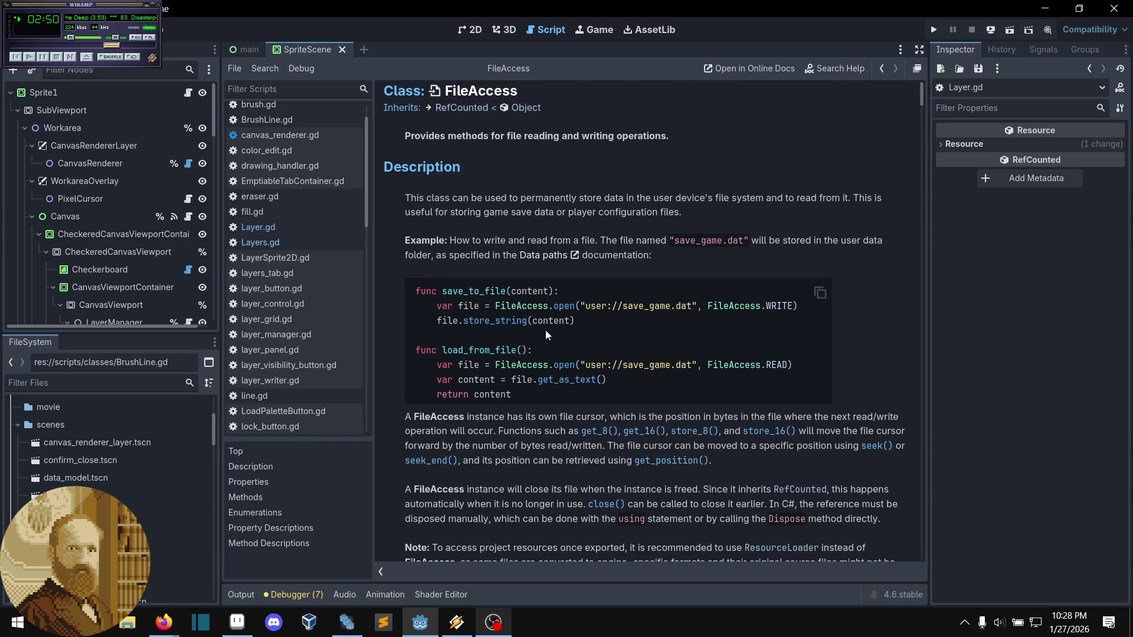
{"action": "scroll", "coordinate": [545, 330], "scroll_direction": "down", "scroll_amount": 5}
{"action": "key", "text": "alt+Left"}
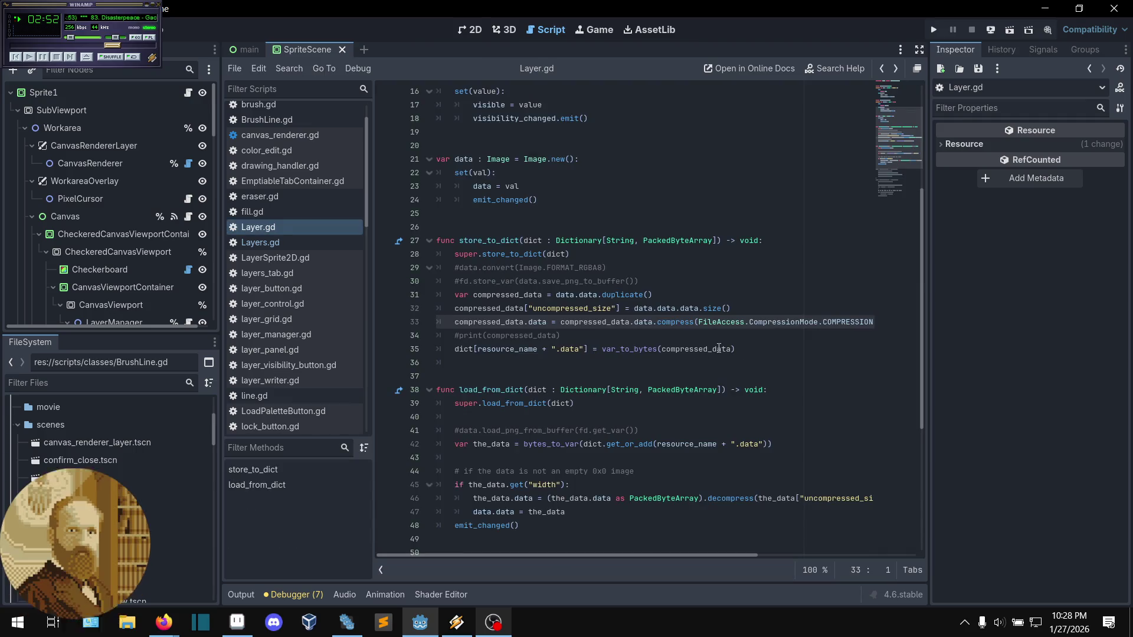
- Open the Image class reference from the data variable's Image type on line 21
{"action": "left_click", "coordinate": [663, 335]}
{"action": "mouse_move", "coordinate": [639, 554]}
{"action": "left_mouse_down"}
{"action": "mouse_move", "coordinate": [694, 542]}
{"action": "mouse_move", "coordinate": [649, 539]}
{"action": "left_mouse_up"}
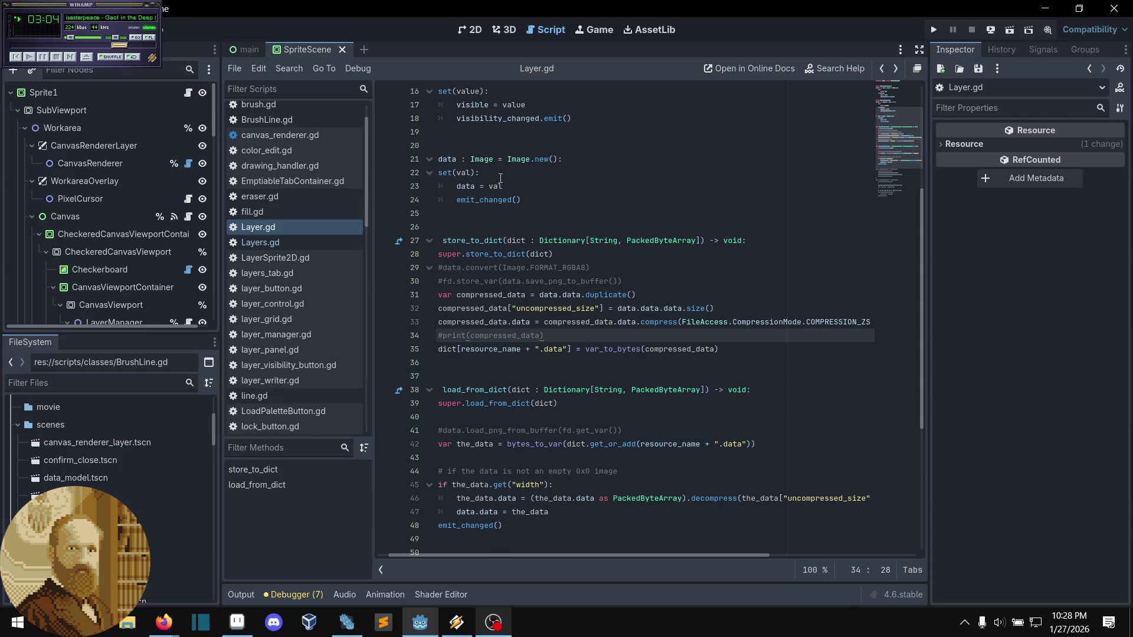
{"action": "left_click", "coordinate": [527, 160], "text": "ctrl"}
- Skim the Image class reference, then open the Dictionary class reference
{"action": "scroll", "coordinate": [529, 323], "scroll_direction": "down", "scroll_amount": 7}
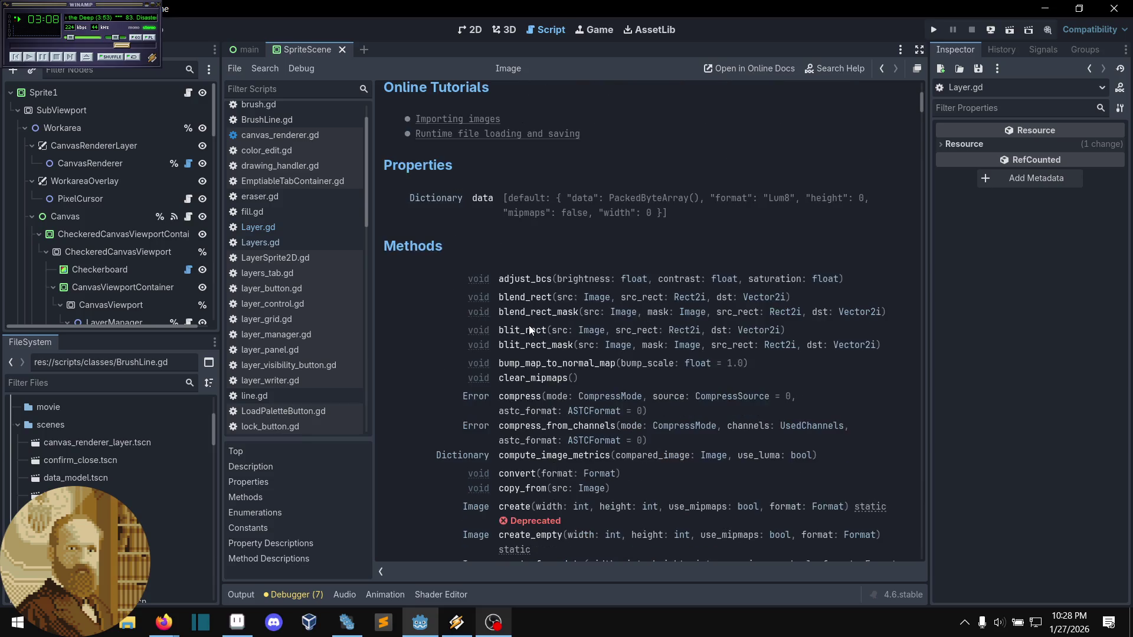
{"action": "scroll", "coordinate": [529, 328], "scroll_direction": "up", "scroll_amount": 6}
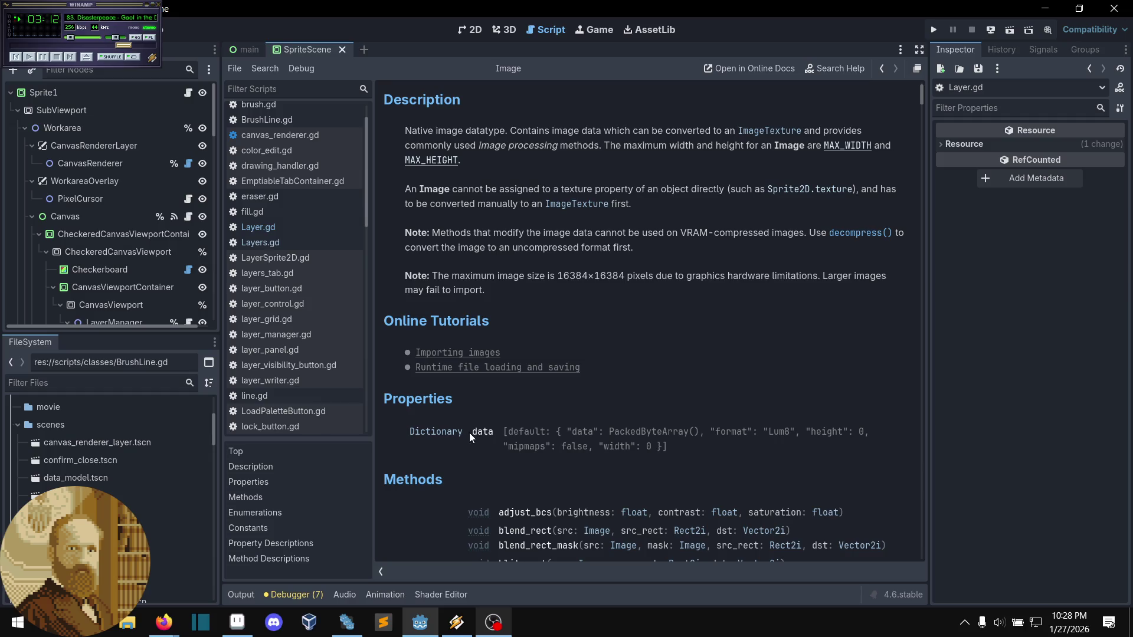
{"action": "left_click", "coordinate": [454, 432]}
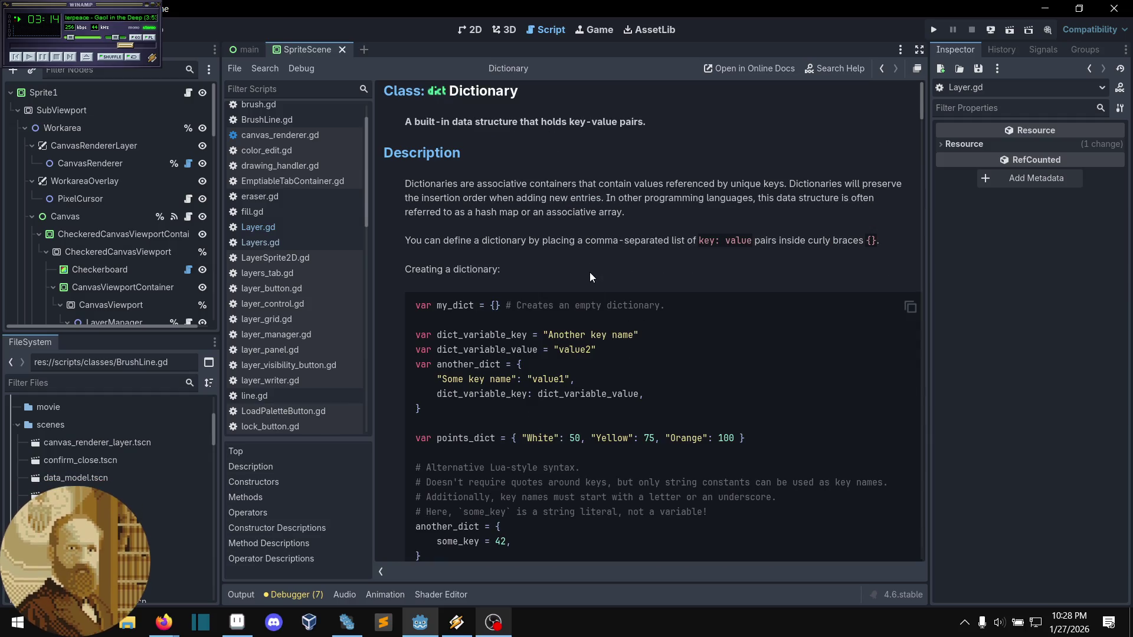
- Read through the Dictionary constructors and methods, then go back to Layer.gd
{"action": "scroll", "coordinate": [590, 272], "scroll_direction": "down", "scroll_amount": 3}
{"action": "scroll", "coordinate": [573, 275], "scroll_direction": "down", "scroll_amount": 5}
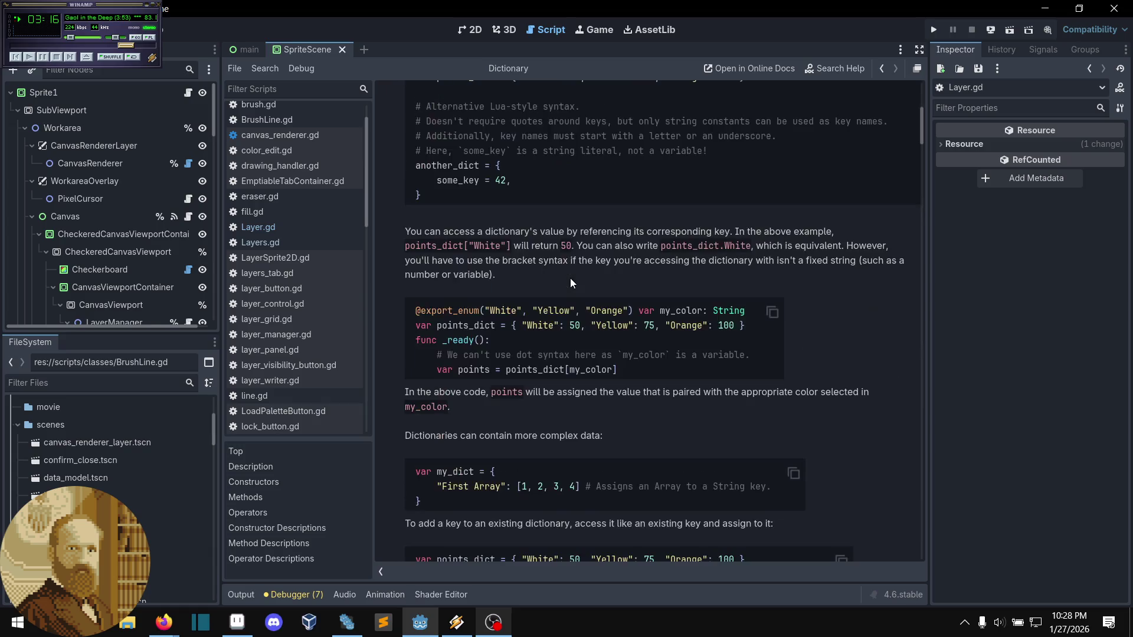
{"action": "scroll", "coordinate": [571, 282], "scroll_direction": "up", "scroll_amount": 5}
{"action": "scroll", "coordinate": [572, 282], "scroll_direction": "up", "scroll_amount": 4}
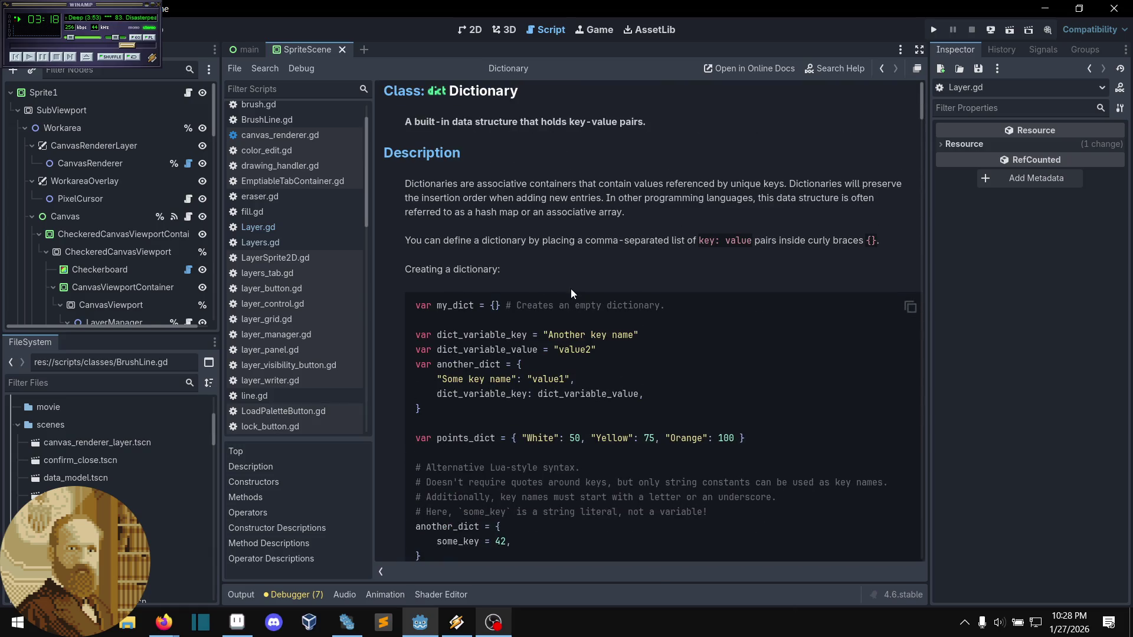
{"action": "scroll", "coordinate": [571, 295], "scroll_direction": "down", "scroll_amount": 15}
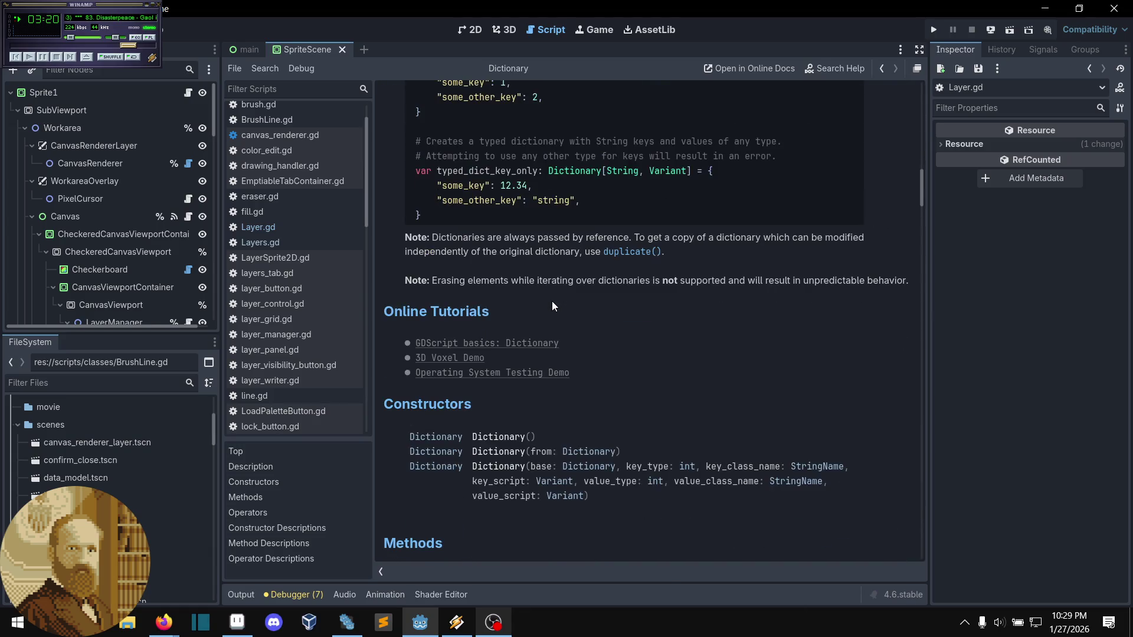
{"action": "scroll", "coordinate": [552, 306], "scroll_direction": "down", "scroll_amount": 5}
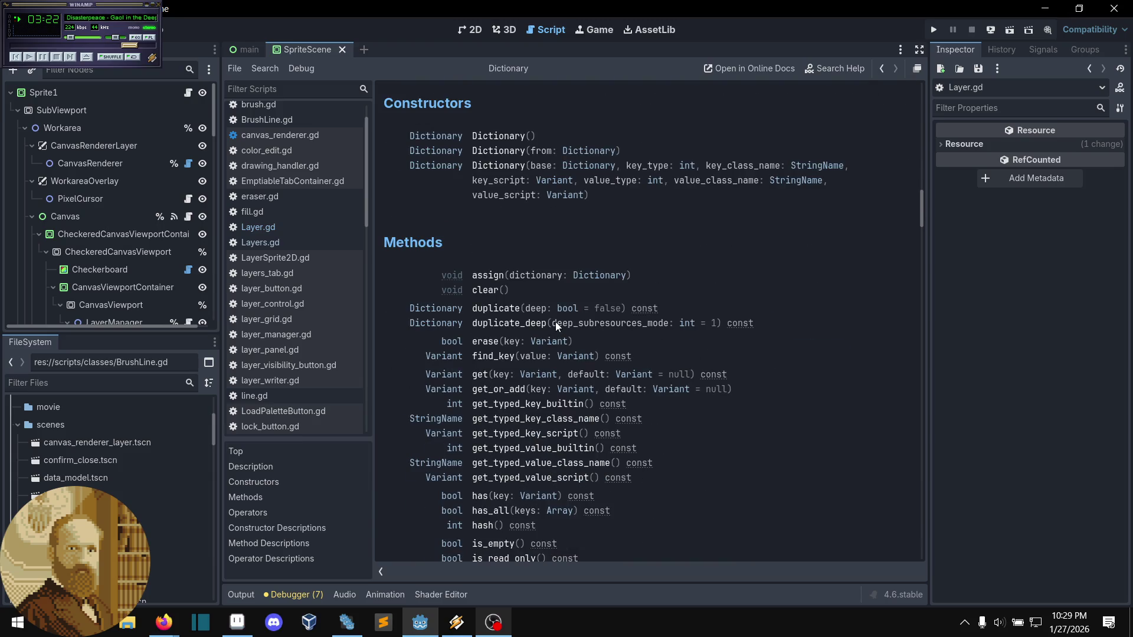
{"action": "scroll", "coordinate": [555, 322], "scroll_direction": "down", "scroll_amount": 1}
{"action": "scroll", "coordinate": [555, 321], "scroll_direction": "down", "scroll_amount": 2}
{"action": "scroll", "coordinate": [555, 322], "scroll_direction": "down", "scroll_amount": 2}
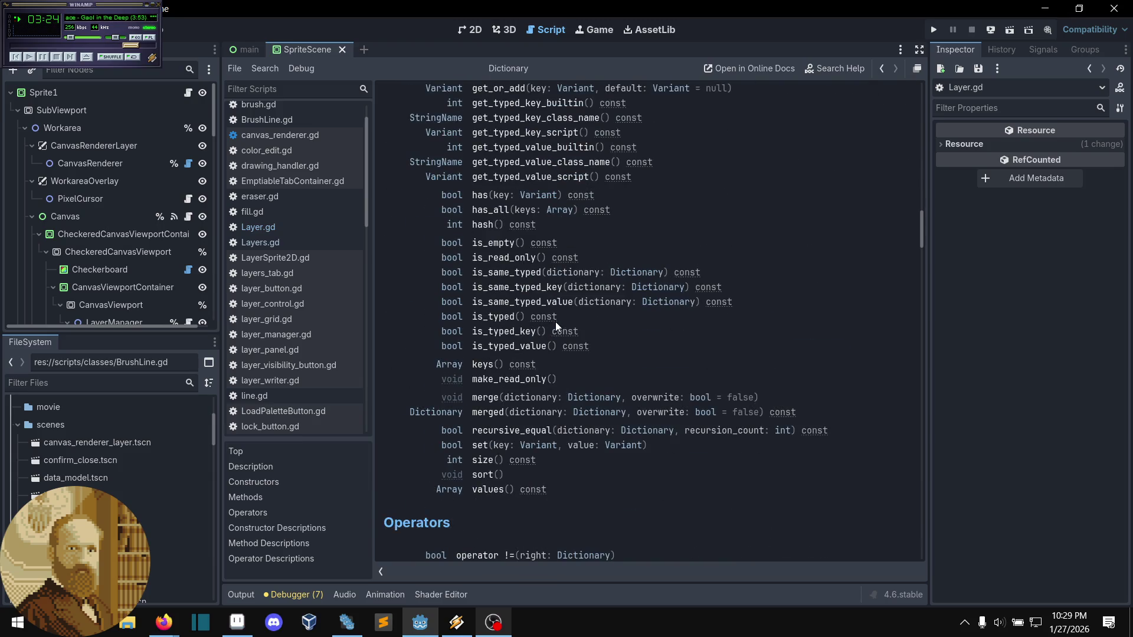
{"action": "scroll", "coordinate": [555, 322], "scroll_direction": "up", "scroll_amount": 2}
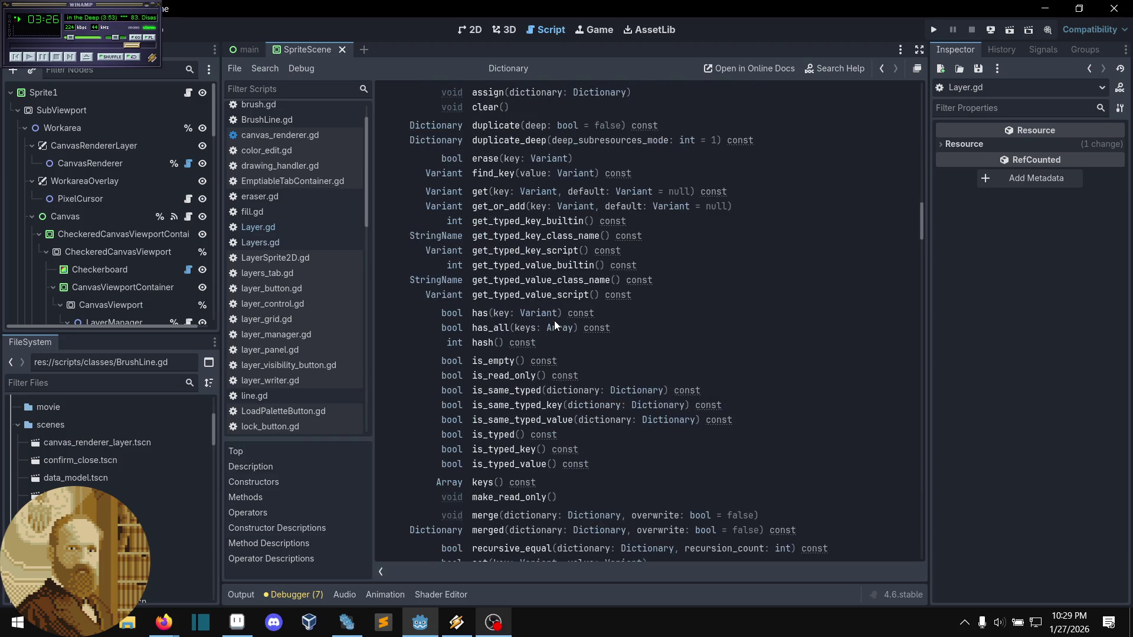
{"action": "scroll", "coordinate": [554, 321], "scroll_direction": "up", "scroll_amount": 2}
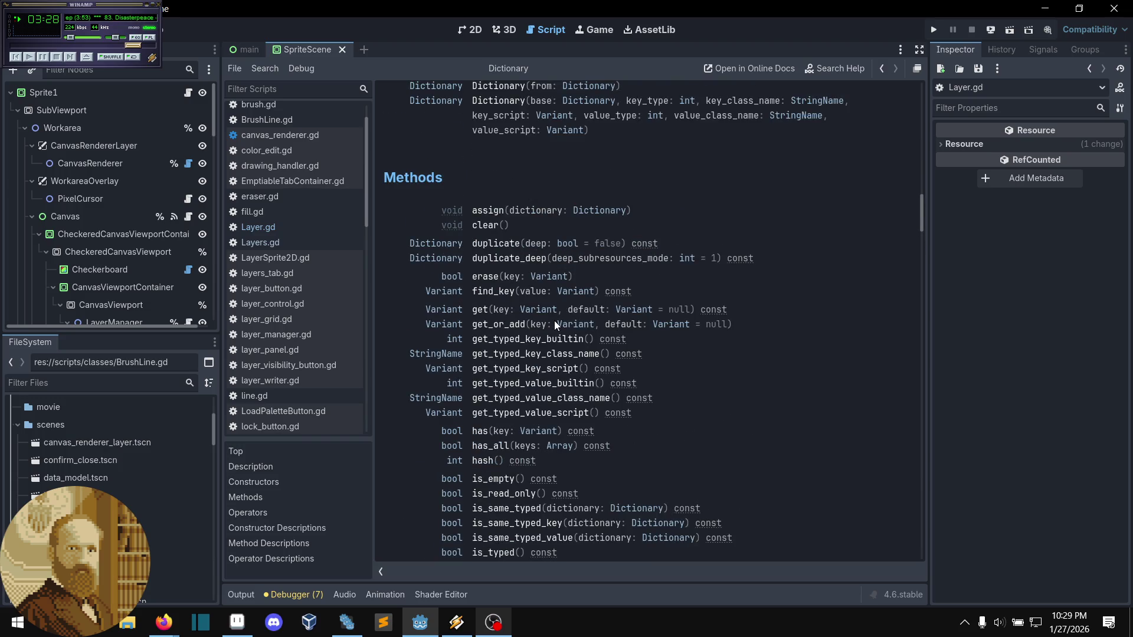
{"action": "scroll", "coordinate": [508, 270], "scroll_direction": "up", "scroll_amount": 6}
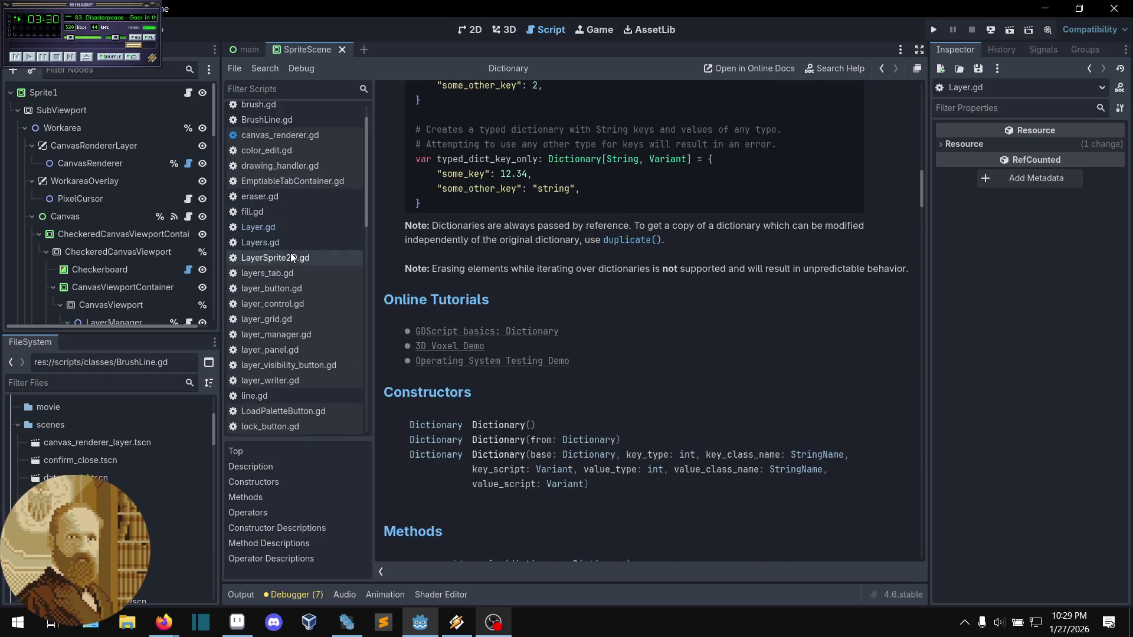
{"action": "left_click", "coordinate": [243, 229]}
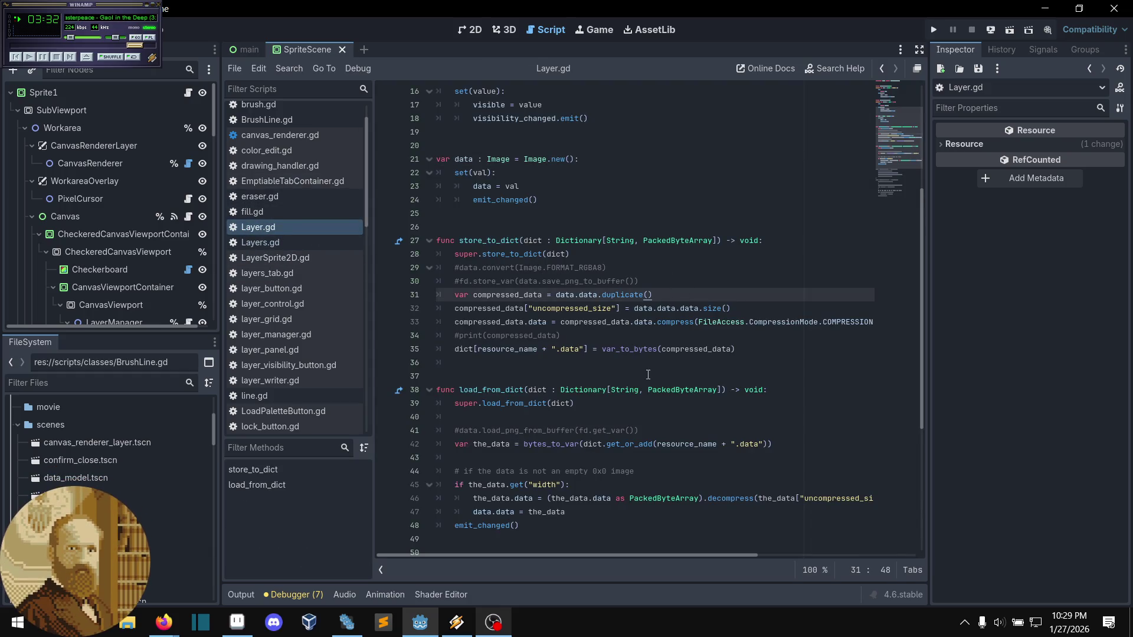
- Look up the FileAccess class reference from line 33, then return to Layer.gd
{"action": "left_click", "coordinate": [674, 321]}
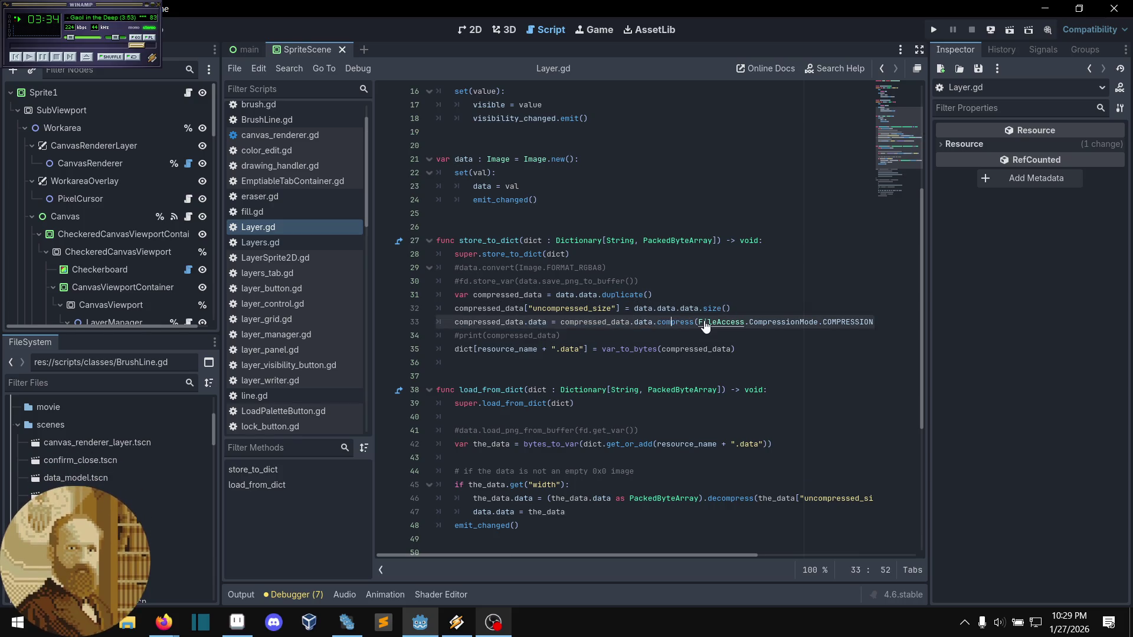
{"action": "left_click", "coordinate": [721, 323], "text": "ctrl"}
{"action": "key", "text": "alt+Left"}
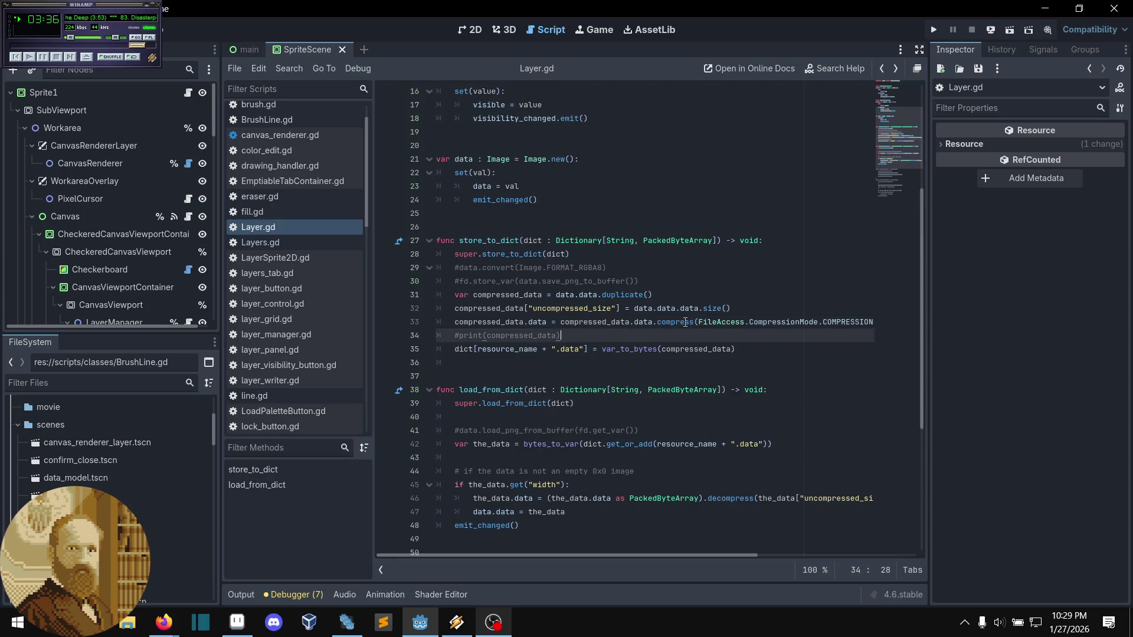
- Check the compress and decompress lines, then open the Image docs for its data property
{"action": "left_click", "coordinate": [680, 336]}
{"action": "left_click", "coordinate": [712, 499]}
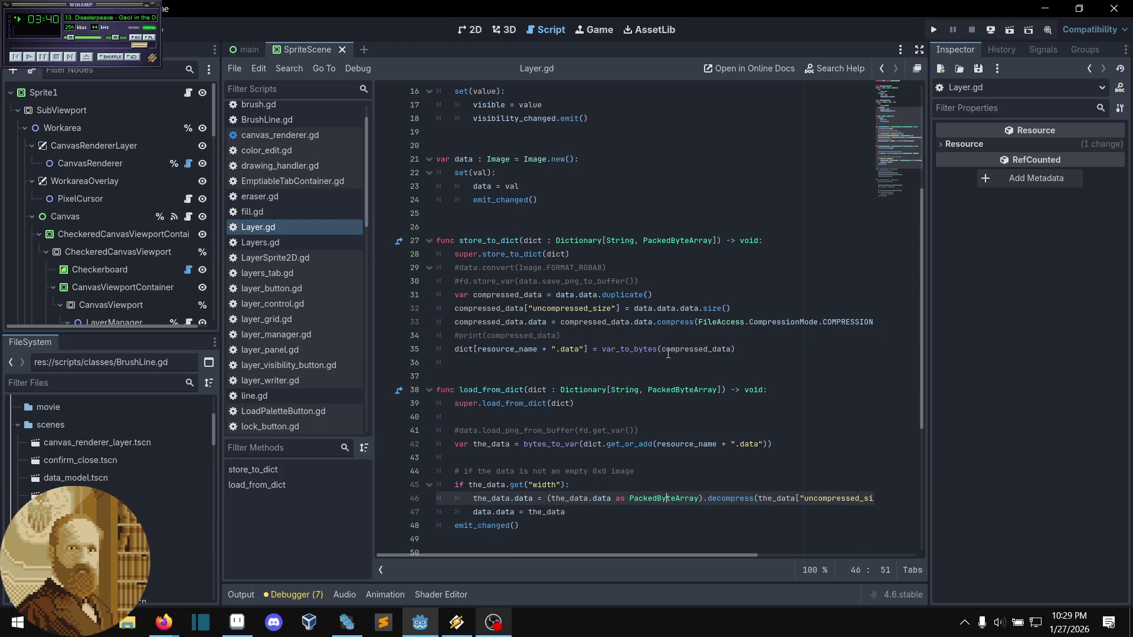
{"action": "left_click", "coordinate": [663, 336]}
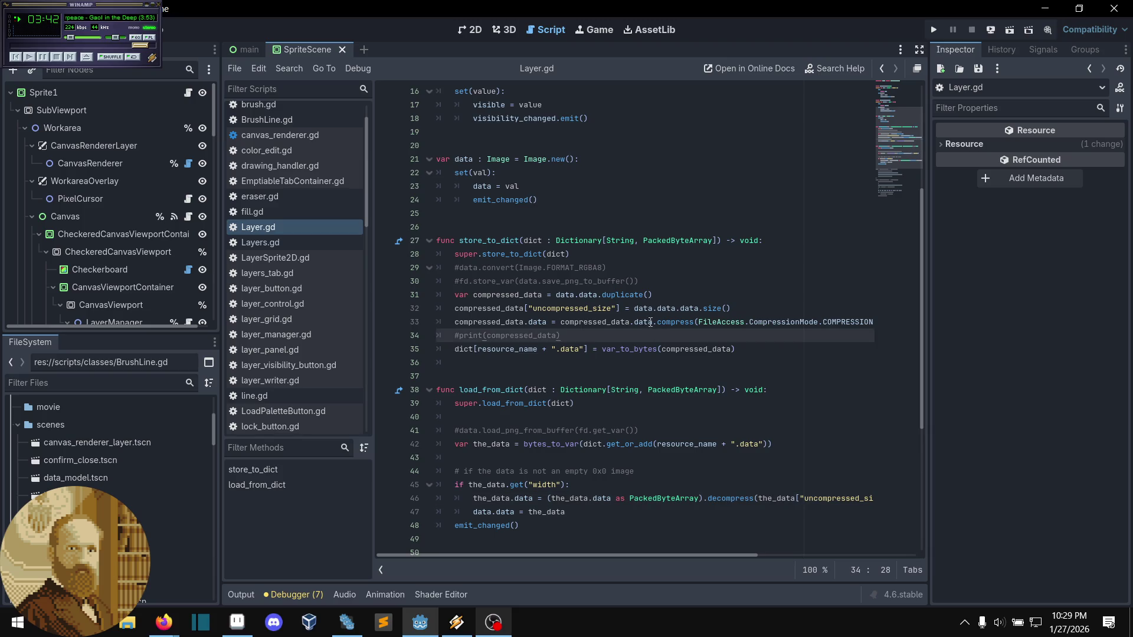
{"action": "left_click", "coordinate": [641, 321]}
{"action": "scroll", "coordinate": [641, 322], "scroll_direction": "up", "scroll_amount": 1}
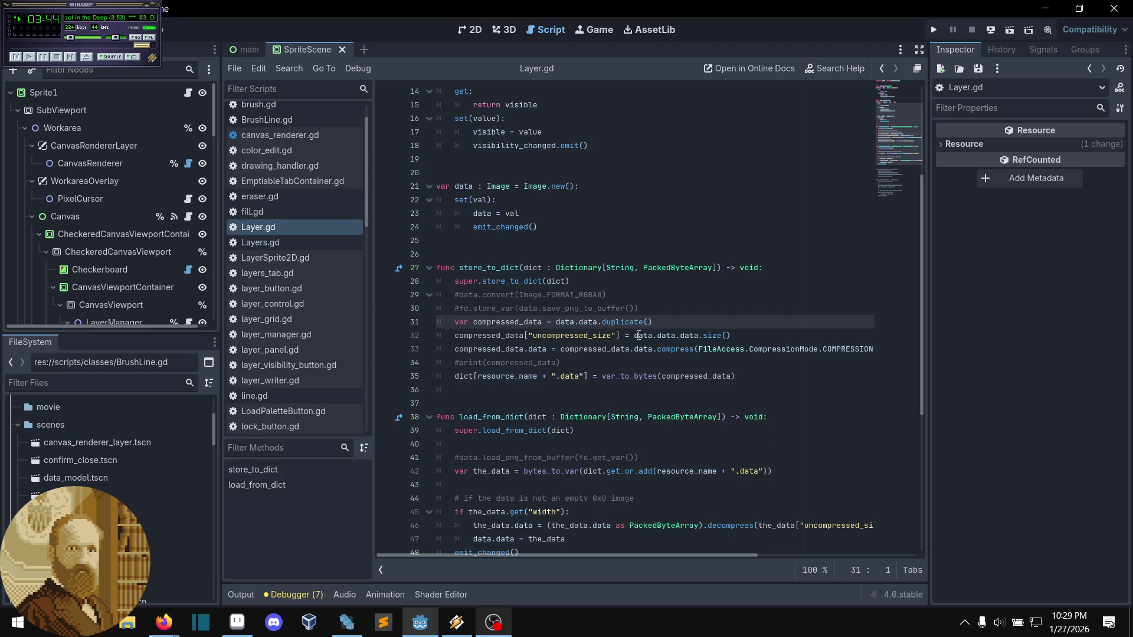
{"action": "left_click", "coordinate": [588, 323], "text": "ctrl"}
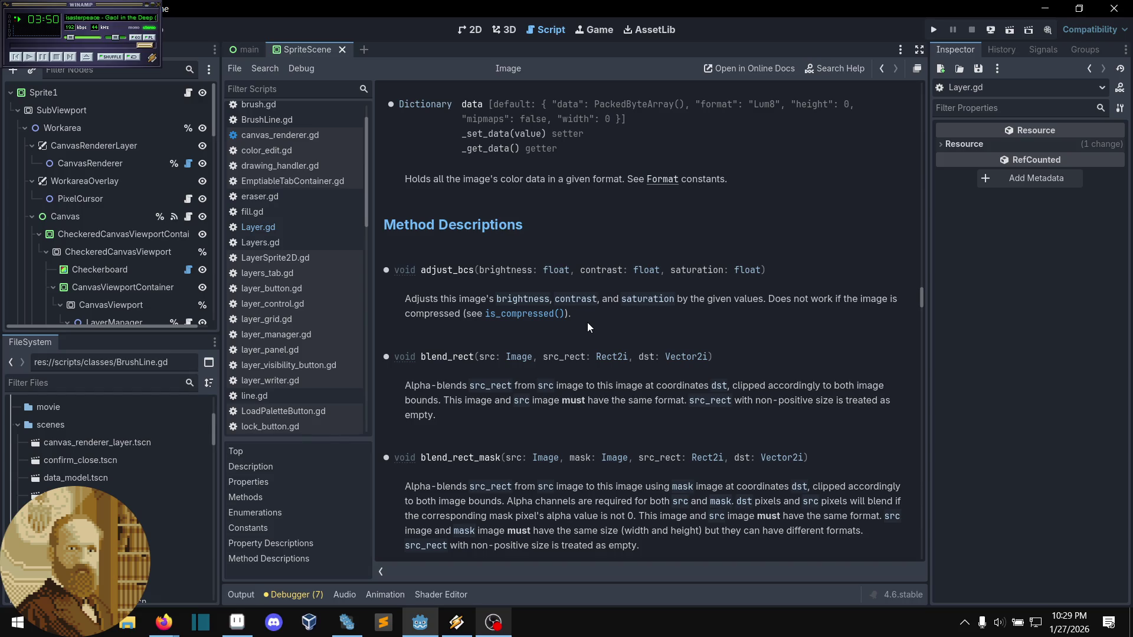
{"action": "scroll", "coordinate": [590, 307], "scroll_direction": "up", "scroll_amount": 2}
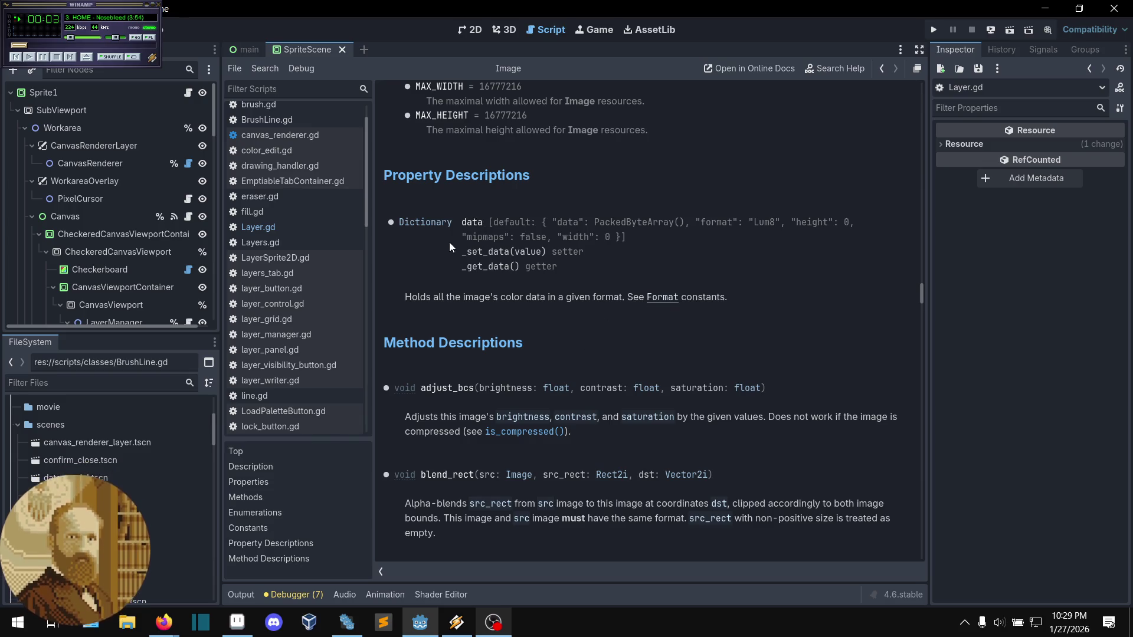
{"action": "mouse_move", "coordinate": [460, 221]}
{"action": "left_mouse_down"}
{"action": "mouse_move", "coordinate": [611, 224]}
{"action": "mouse_move", "coordinate": [389, 222]}
{"action": "mouse_move", "coordinate": [687, 221]}
{"action": "left_mouse_up"}
{"action": "left_click", "coordinate": [625, 235]}
{"action": "left_click", "coordinate": [686, 221]}
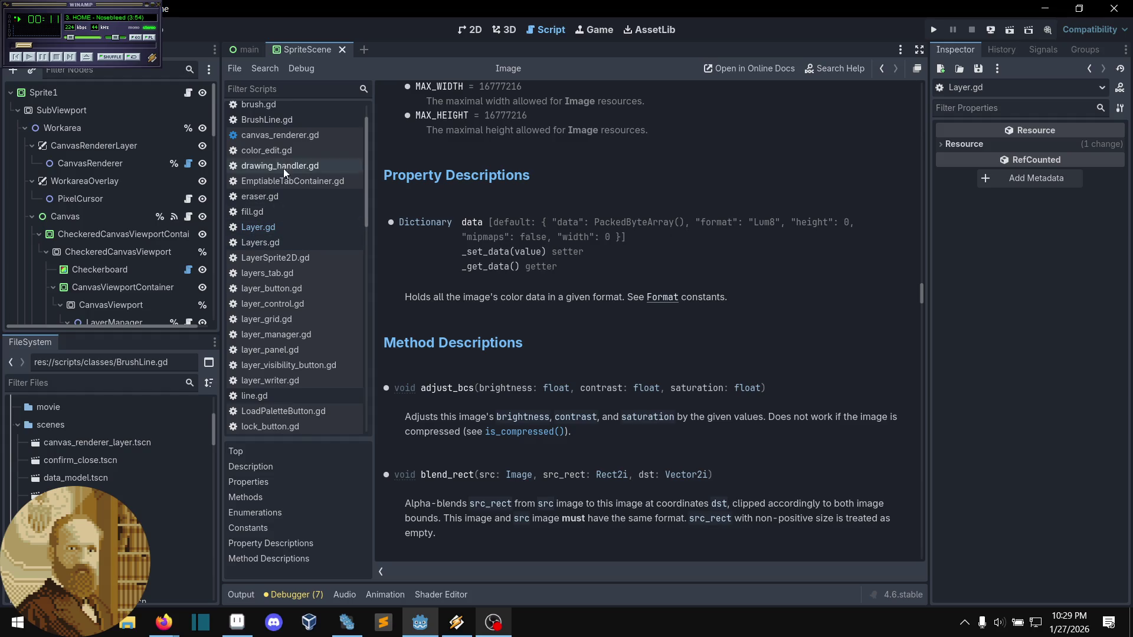
{"action": "left_click", "coordinate": [303, 232]}
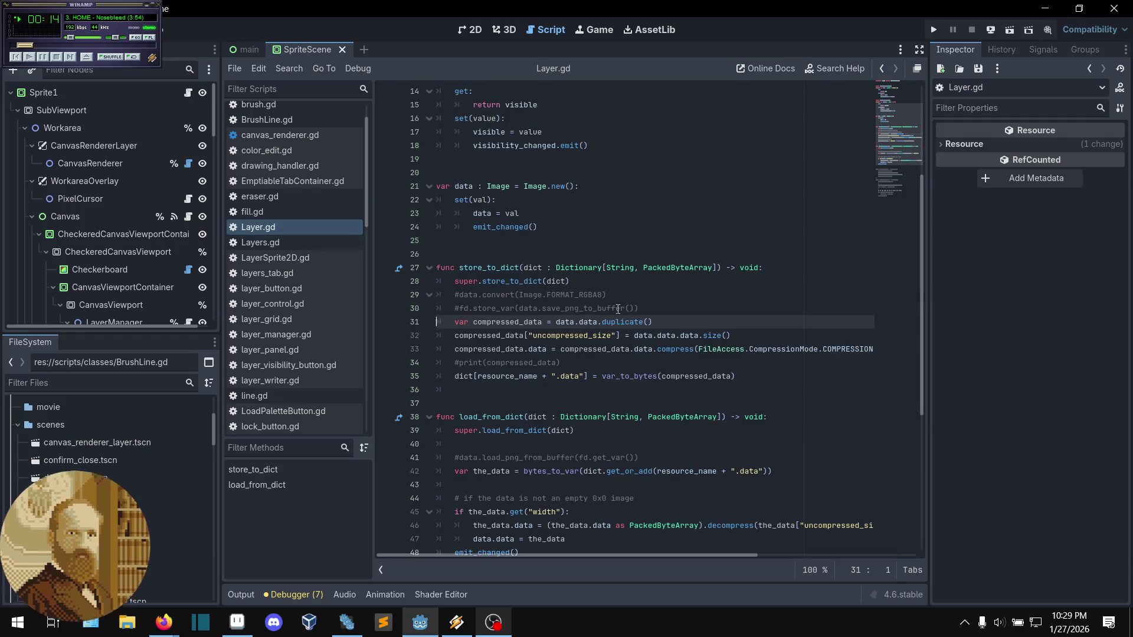
{"action": "left_click", "coordinate": [671, 322]}
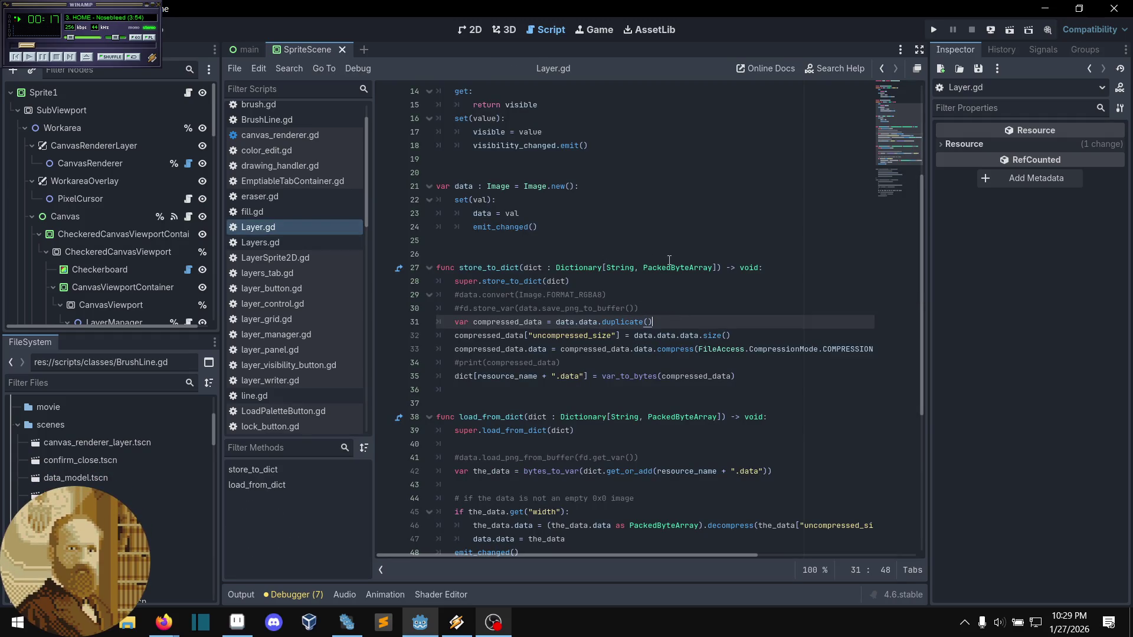
{"action": "left_click", "coordinate": [652, 310]}
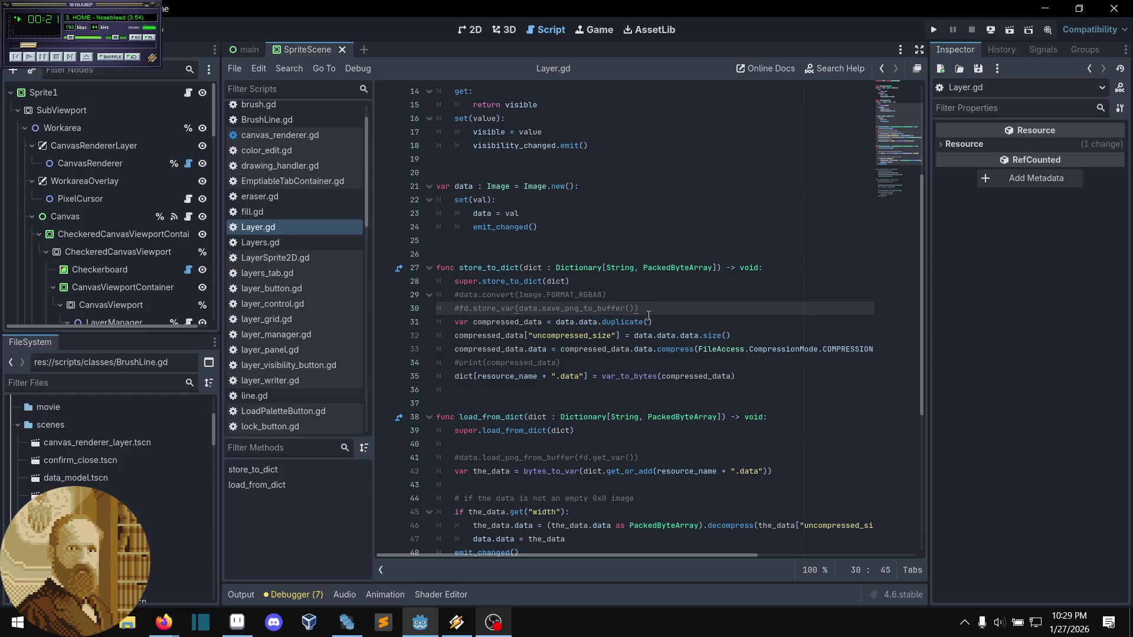
{"action": "key", "text": "Return"}
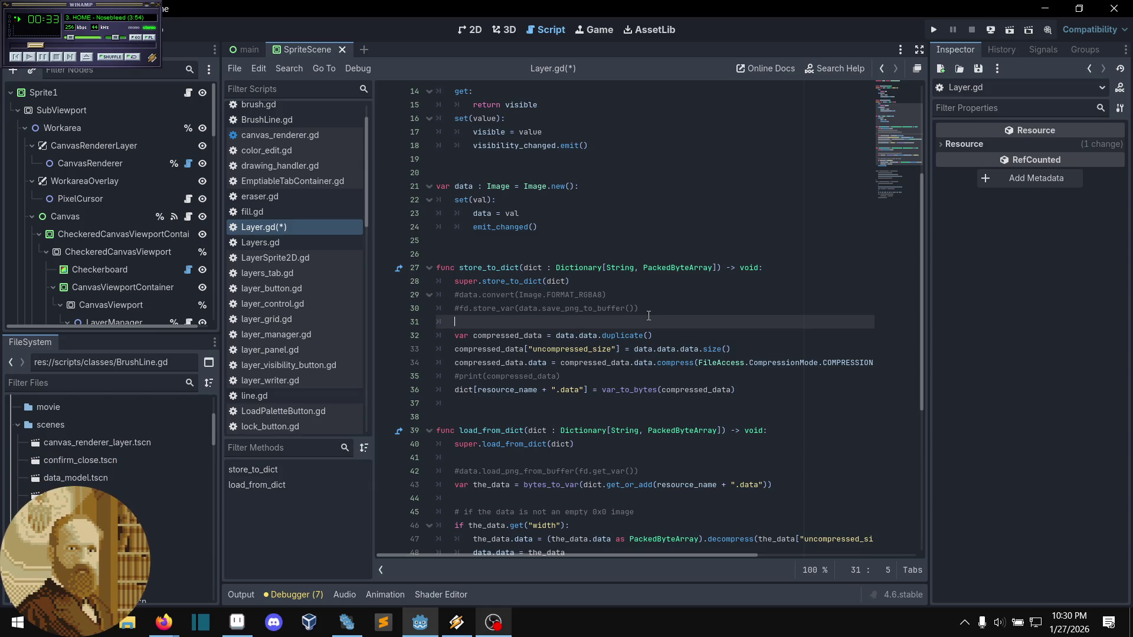
{"action": "double_click", "coordinate": [569, 336]}
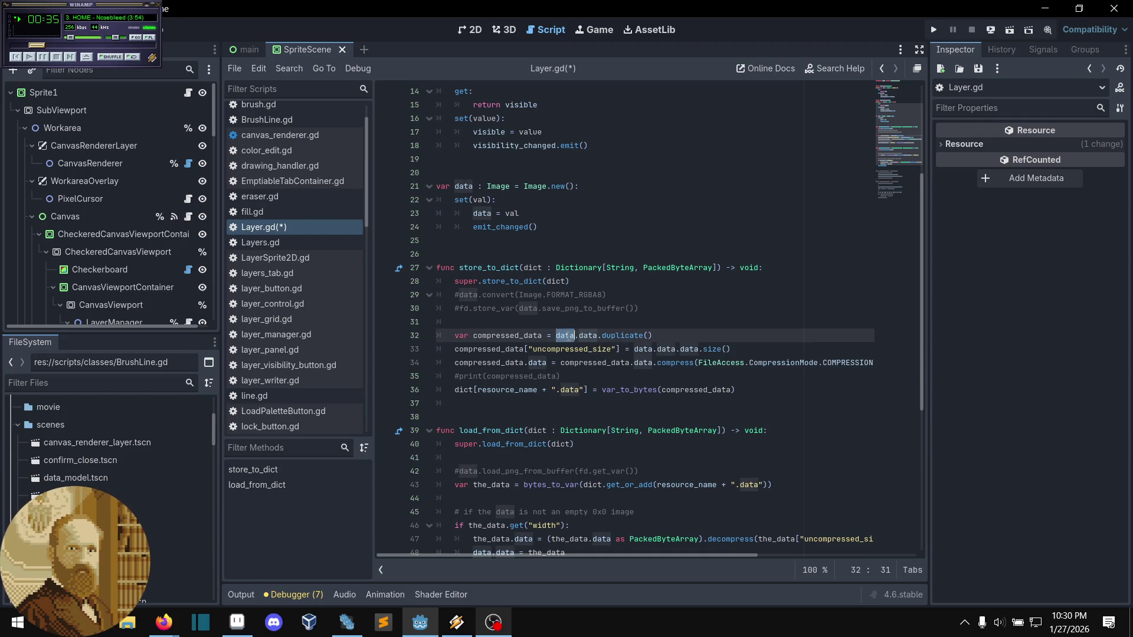
{"action": "double_click", "coordinate": [465, 186]}
{"action": "scroll", "coordinate": [625, 239], "scroll_direction": "up", "scroll_amount": 1}
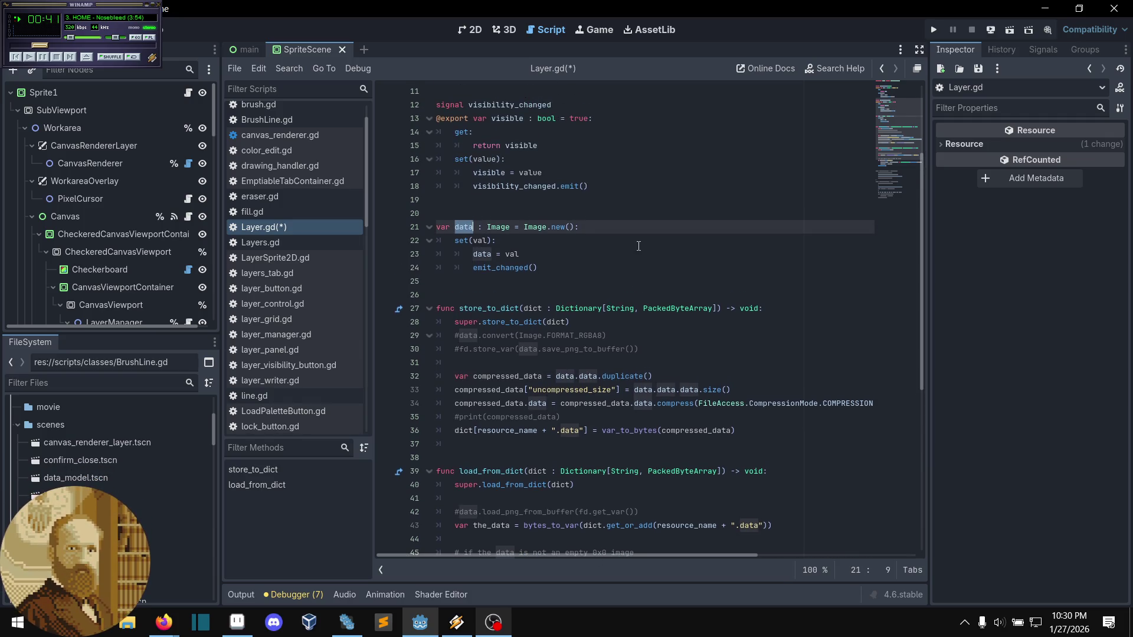
{"action": "scroll", "coordinate": [649, 258], "scroll_direction": "down", "scroll_amount": 1}
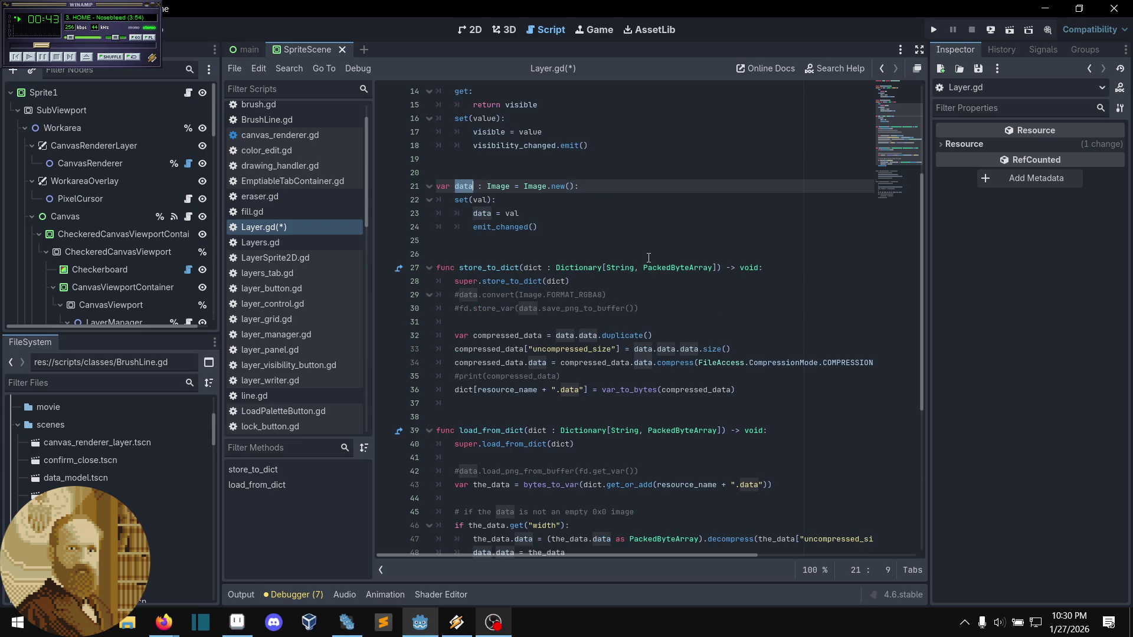
{"action": "left_click", "coordinate": [675, 341]}
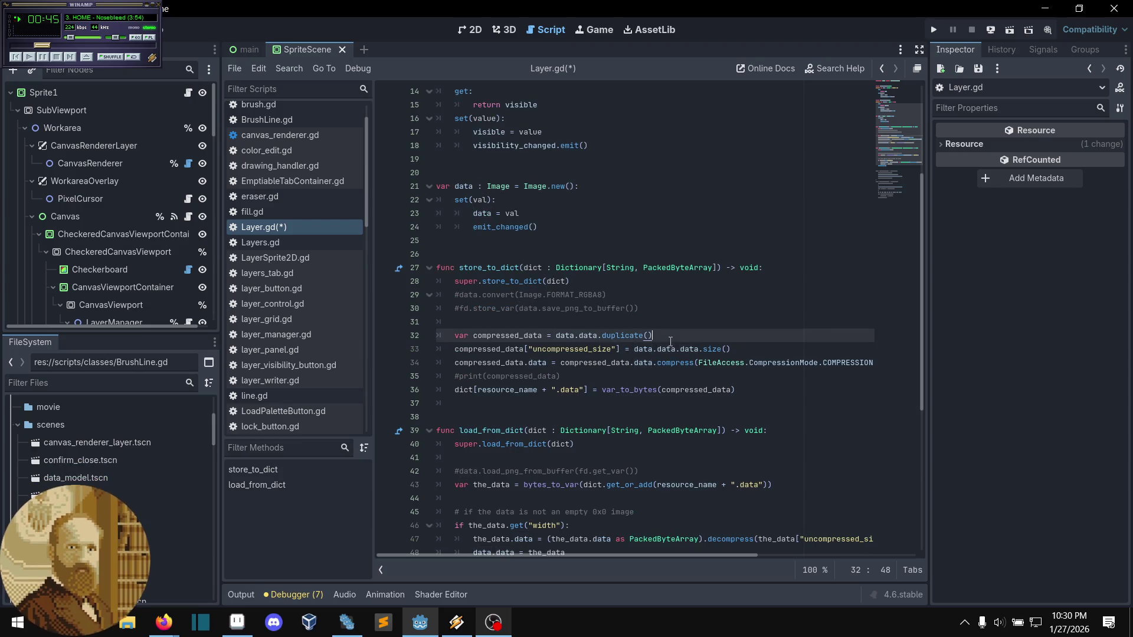
{"action": "left_click", "coordinate": [635, 352]}
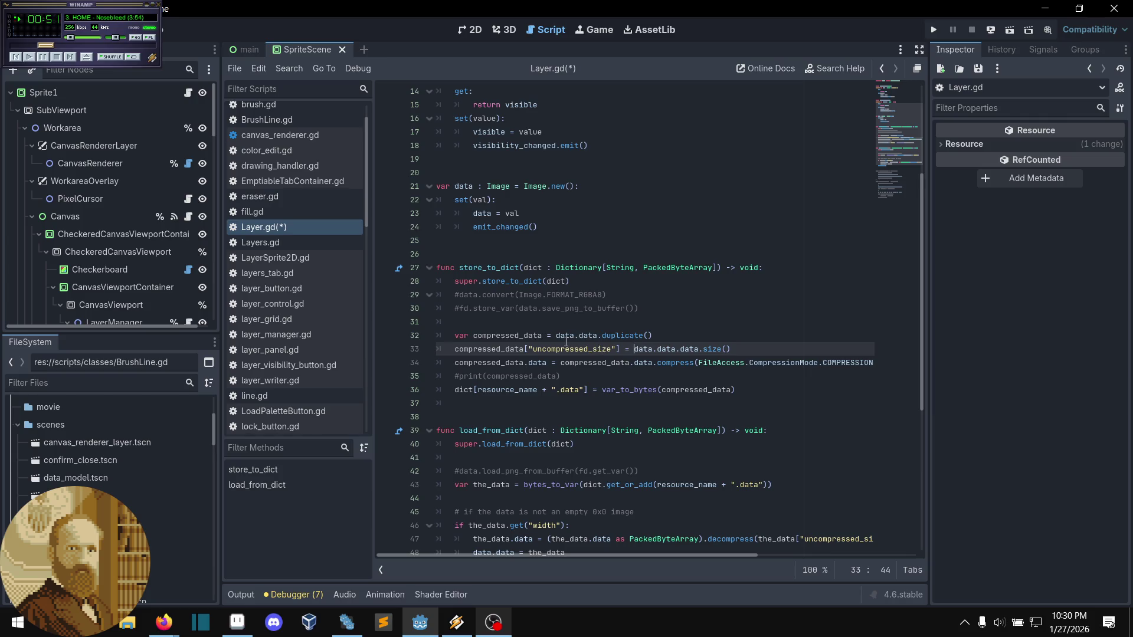
{"action": "mouse_move", "coordinate": [560, 338]}
{"action": "left_click", "coordinate": [595, 336]}
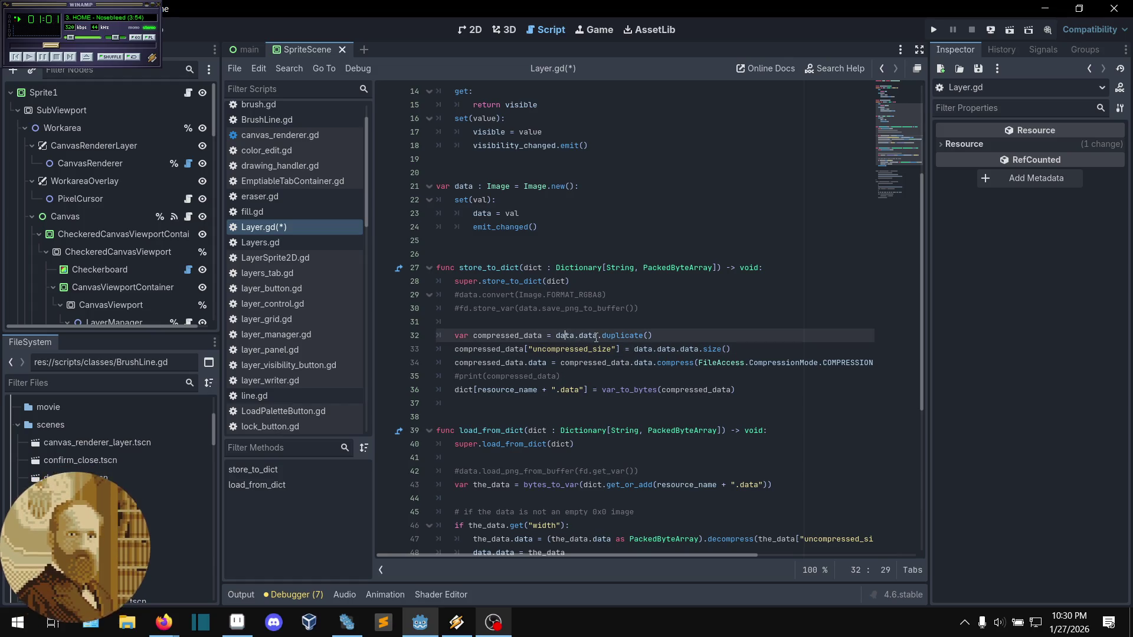
- Type compressed_data on line 32 as ': Dictionary'
{"action": "key", "text": "ctrl+Left"}
{"action": "key", "text": "ctrl+Left"}
{"action": "key", "text": "ctrl+Left"}
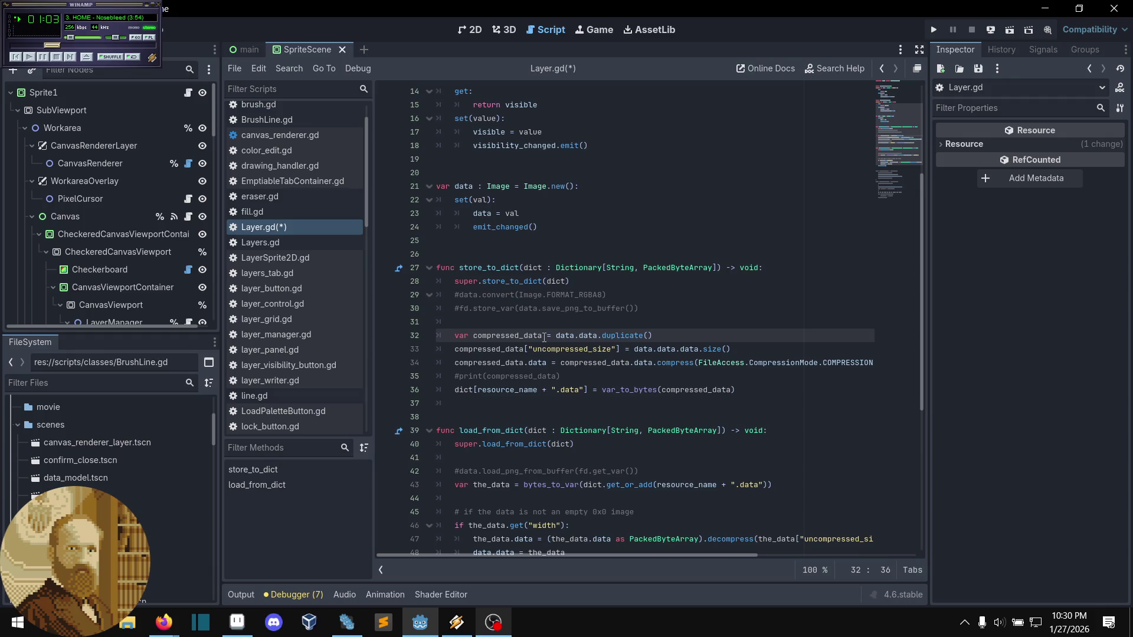
{"action": "type", "text": ": Diction"}
{"action": "type", "text": "ary"}
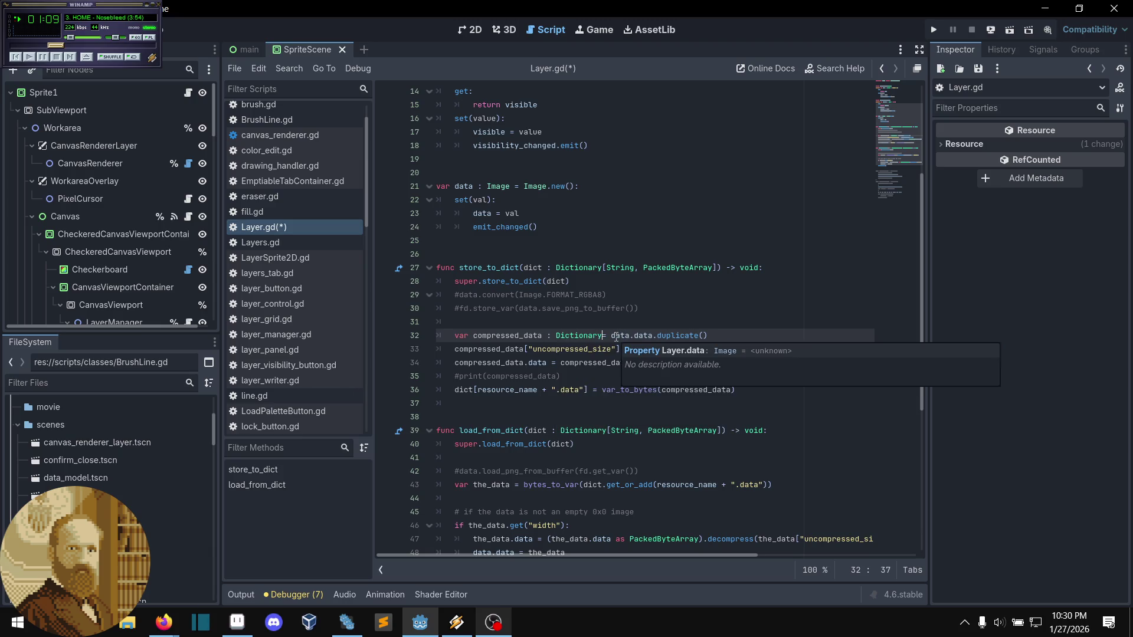
{"action": "left_click", "coordinate": [603, 374]}
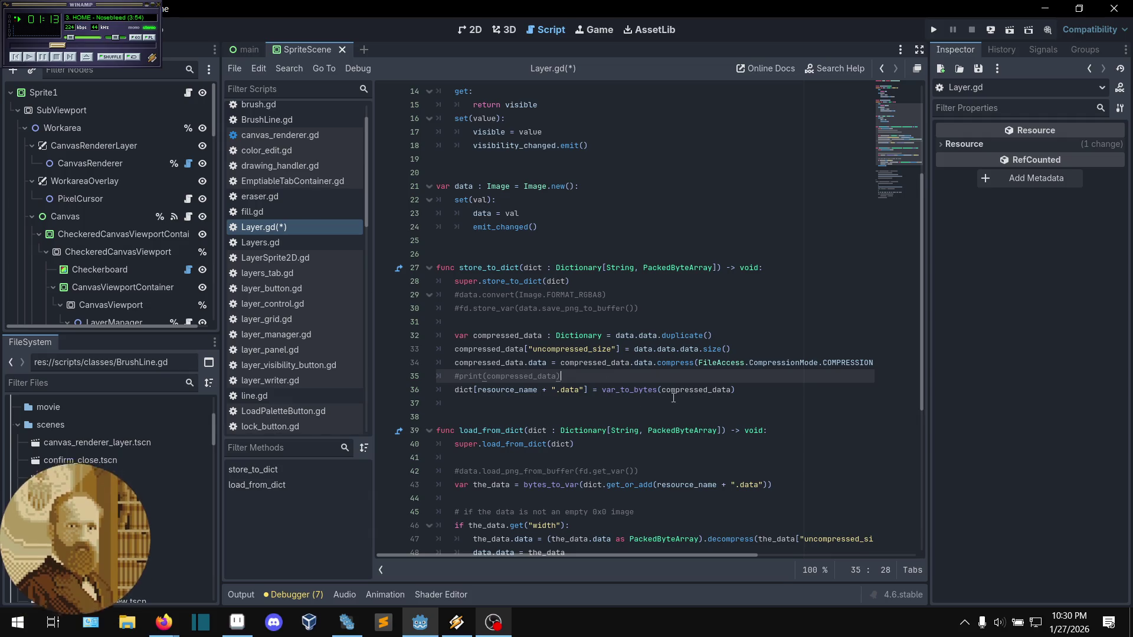
{"action": "left_click_drag", "start_coordinate": [478, 362], "coordinate": [630, 352]}
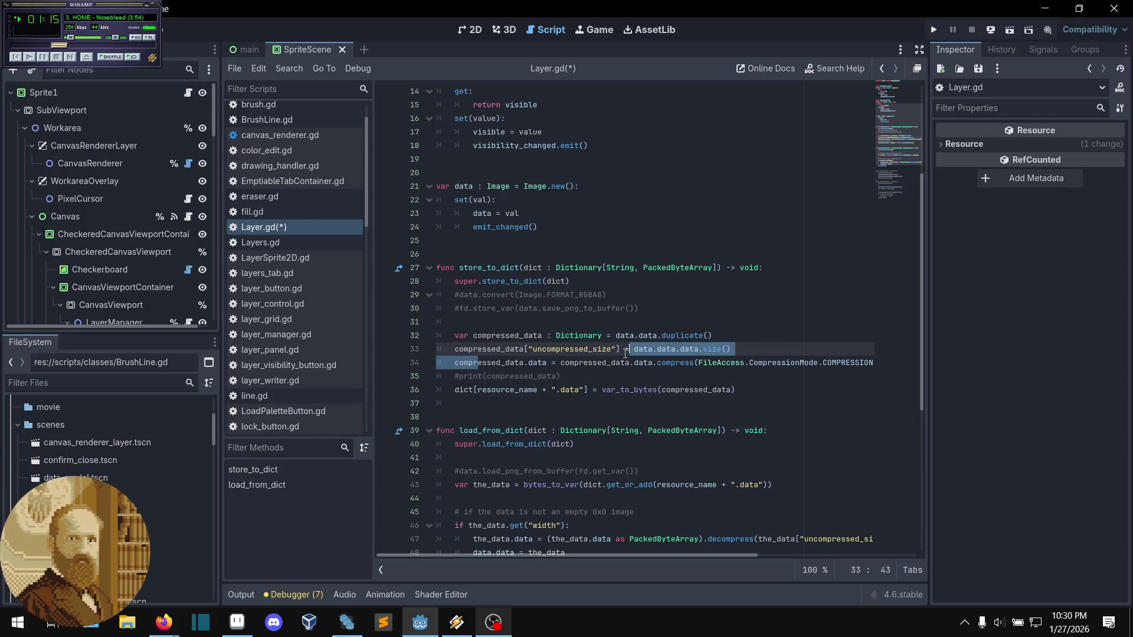
{"action": "left_click", "coordinate": [630, 353]}
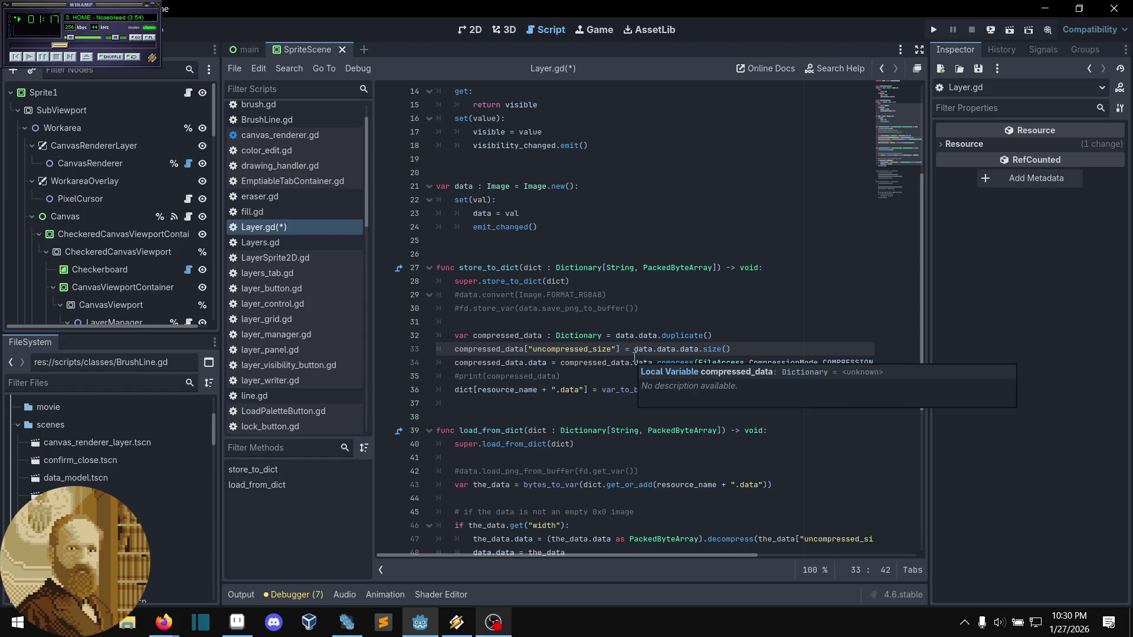
{"action": "left_click", "coordinate": [632, 359]}
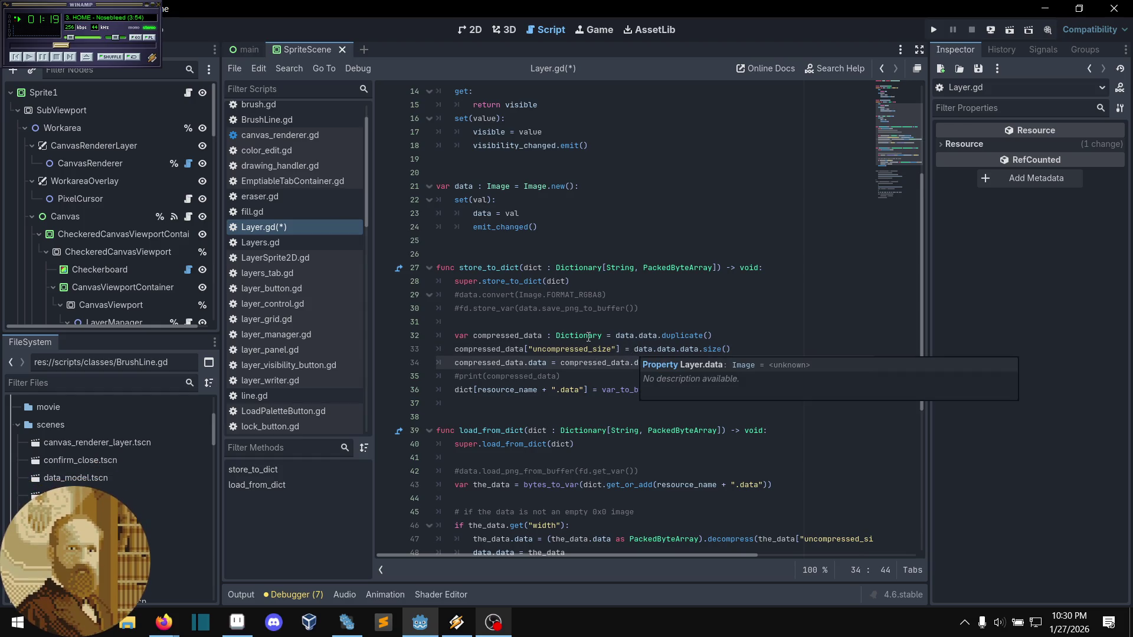
{"action": "left_click", "coordinate": [543, 337]}
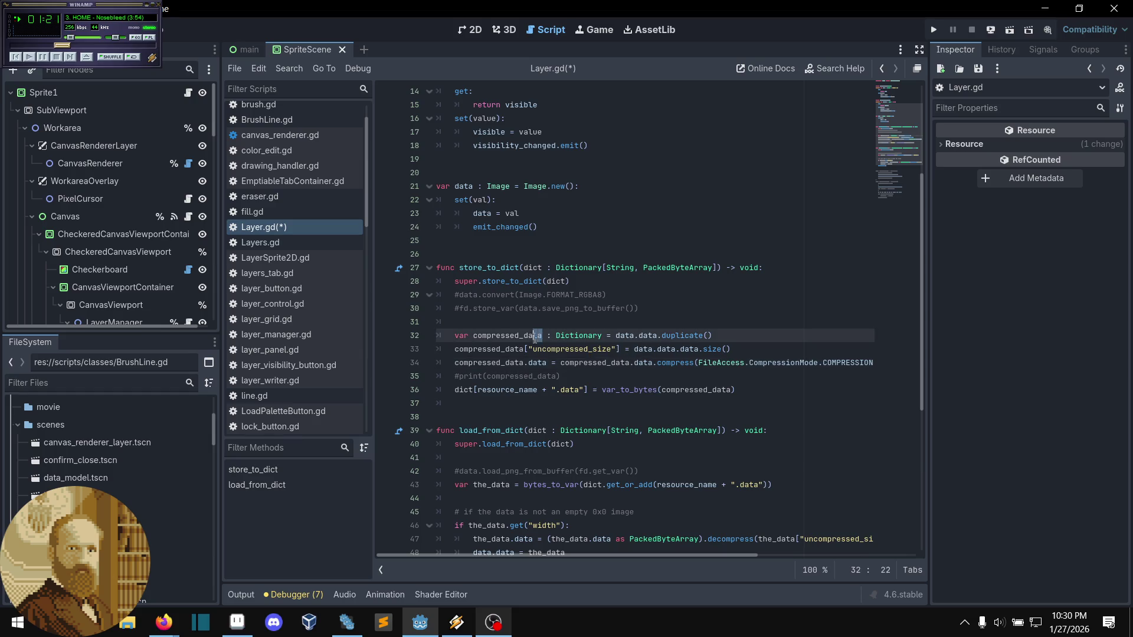
{"action": "left_click", "coordinate": [475, 341], "text": "shift"}
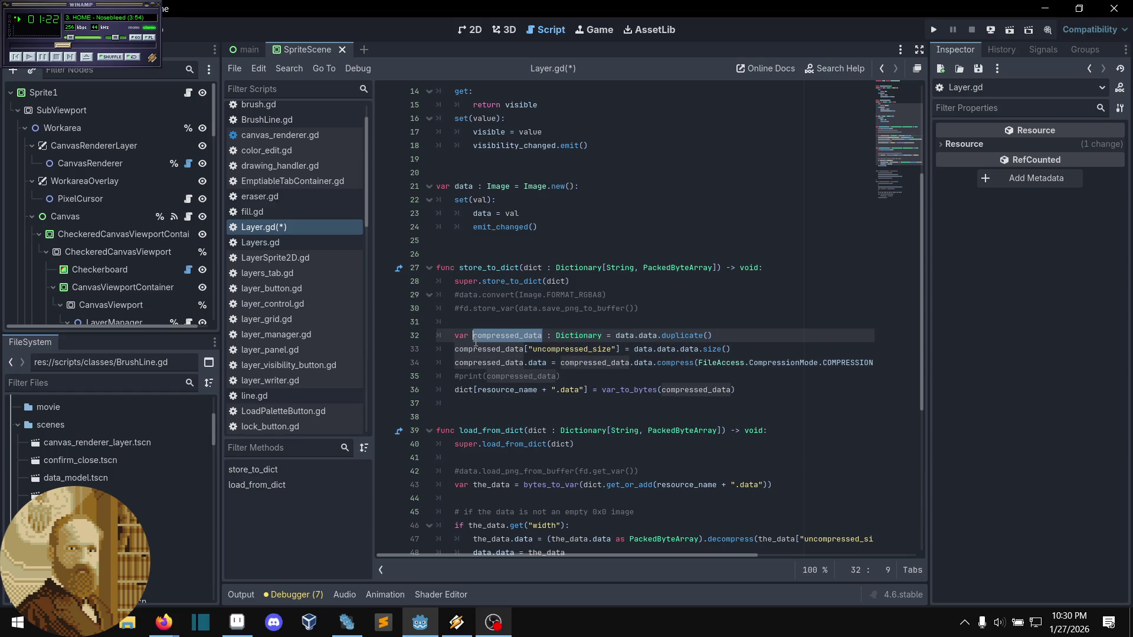
{"action": "left_click", "coordinate": [579, 335]}
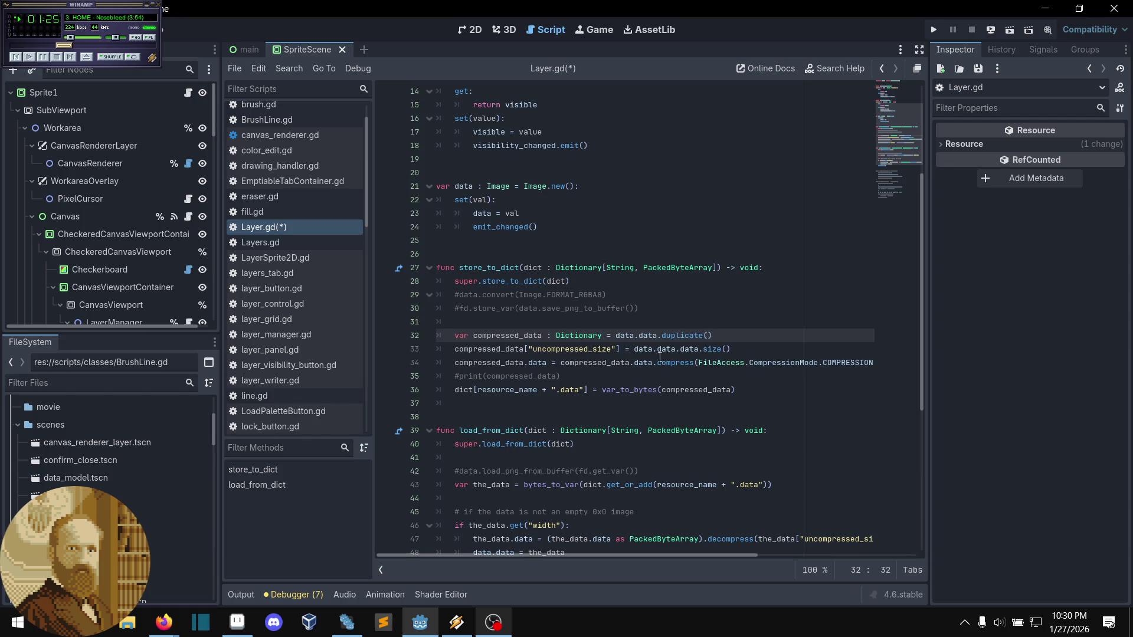
- Replace data.data with compressed_data in line 33's size call
{"action": "left_click_drag", "start_coordinate": [635, 352], "coordinate": [677, 353]}
{"action": "type", "text": "compressed_data"}
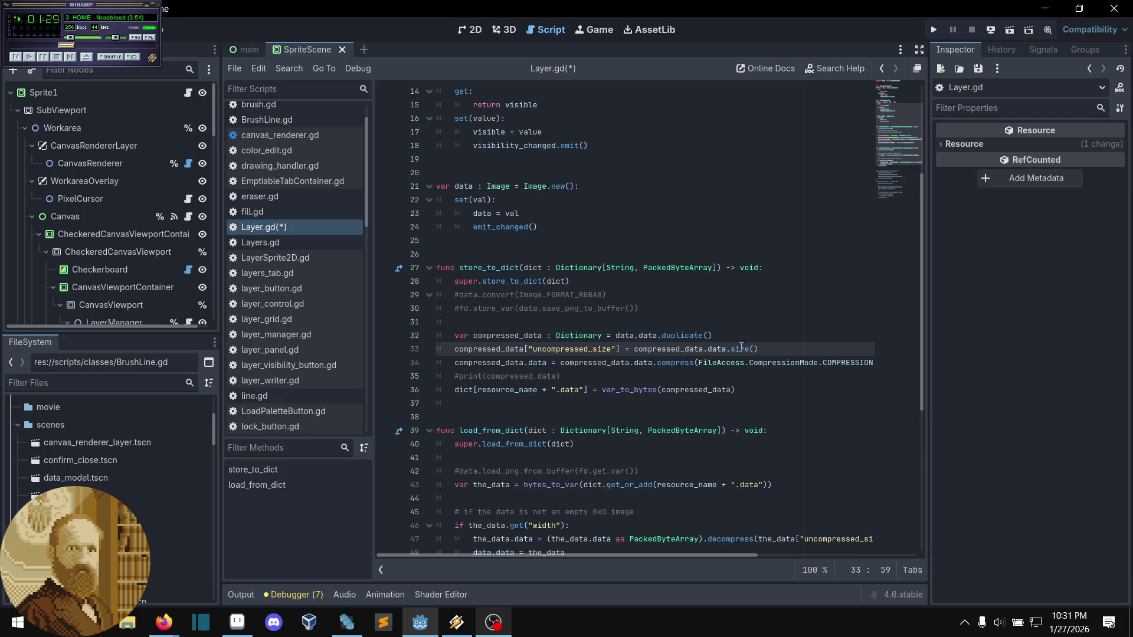
{"action": "key", "text": "End"}
{"action": "double_click", "coordinate": [719, 353]}
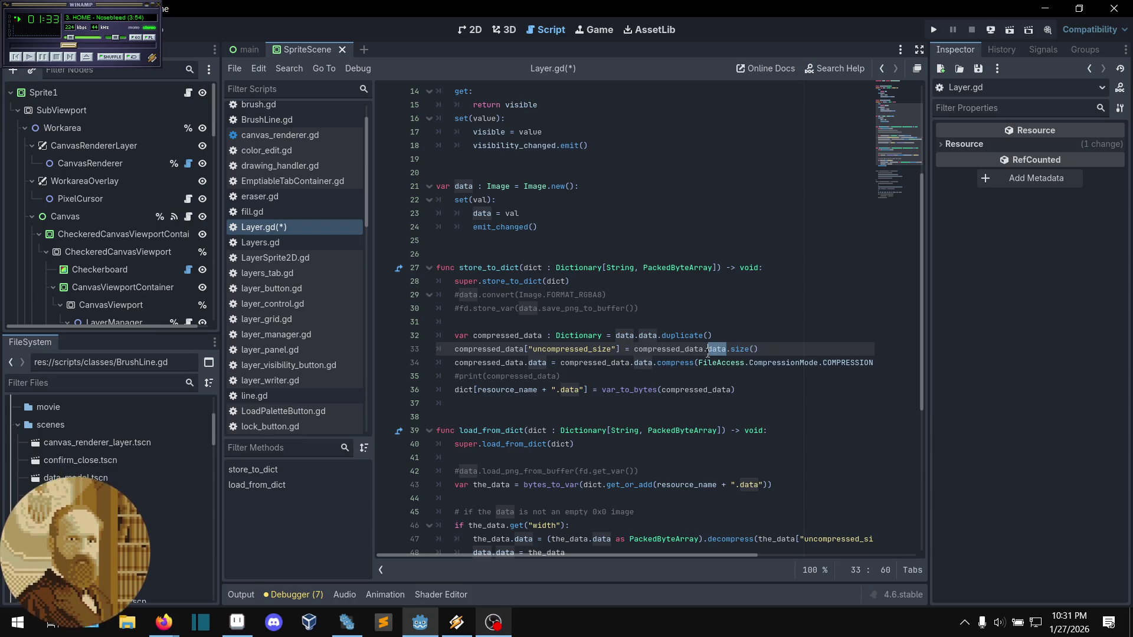
{"action": "left_click", "coordinate": [709, 352]}
{"action": "left_click", "coordinate": [745, 349]}
{"action": "left_click", "coordinate": [756, 341]}
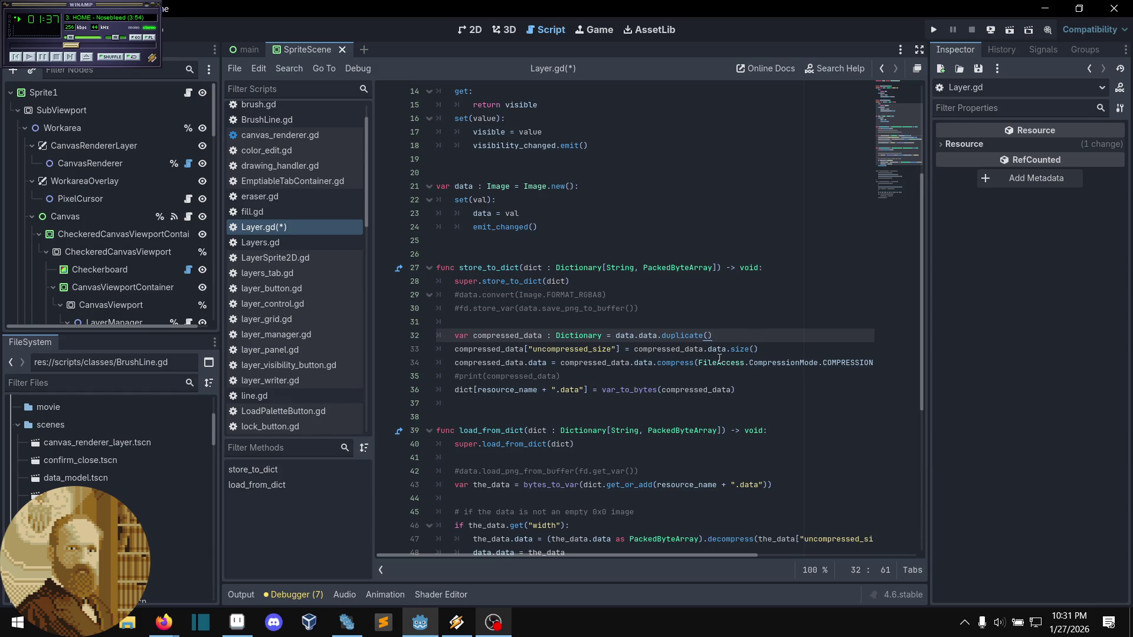
- Review the compress expression and the decompress code in load_from_dict around line 47
{"action": "scroll", "coordinate": [666, 337], "scroll_direction": "down", "scroll_amount": 1}
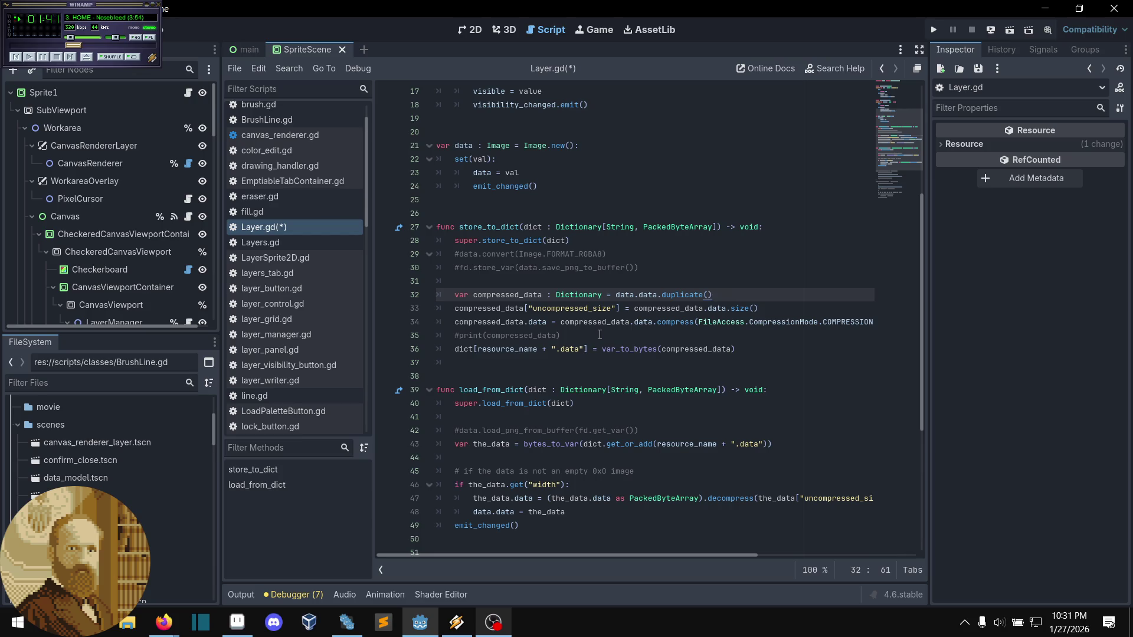
{"action": "left_click", "coordinate": [639, 340]}
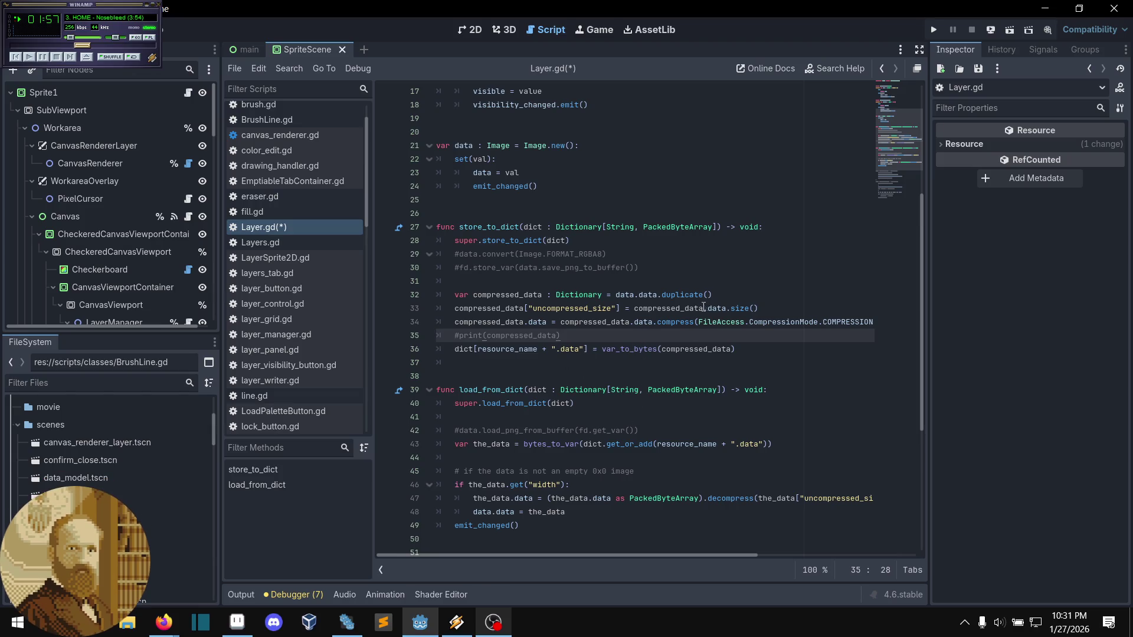
{"action": "left_click_drag", "start_coordinate": [634, 308], "coordinate": [710, 307]}
{"action": "key", "text": "End"}
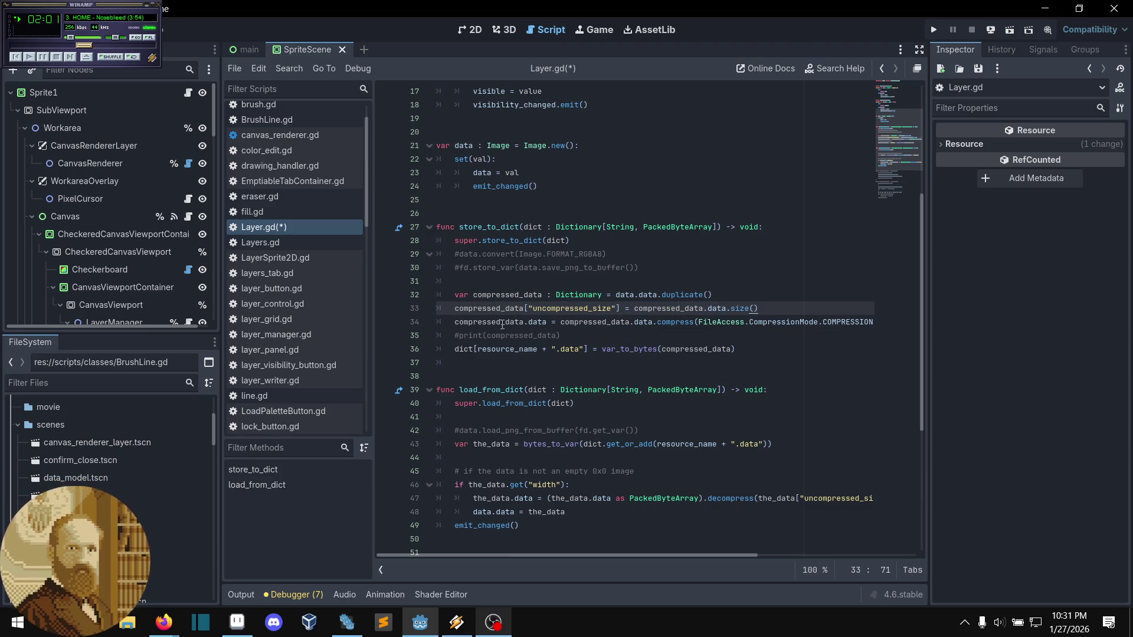
{"action": "mouse_move", "coordinate": [454, 323]}
{"action": "left_mouse_down"}
{"action": "mouse_move", "coordinate": [873, 322]}
{"action": "mouse_move", "coordinate": [795, 322]}
{"action": "left_mouse_up"}
{"action": "left_click", "coordinate": [795, 322]}
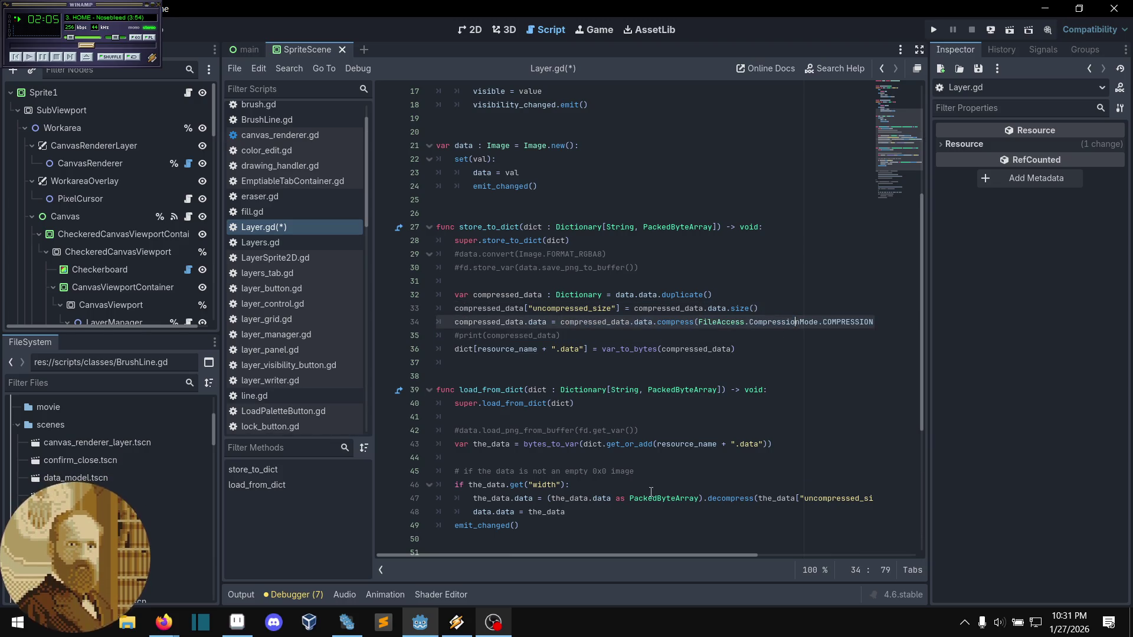
{"action": "mouse_move", "coordinate": [598, 552]}
{"action": "left_mouse_down"}
{"action": "mouse_move", "coordinate": [658, 526]}
{"action": "mouse_move", "coordinate": [572, 571]}
{"action": "mouse_move", "coordinate": [584, 561]}
{"action": "left_mouse_up"}
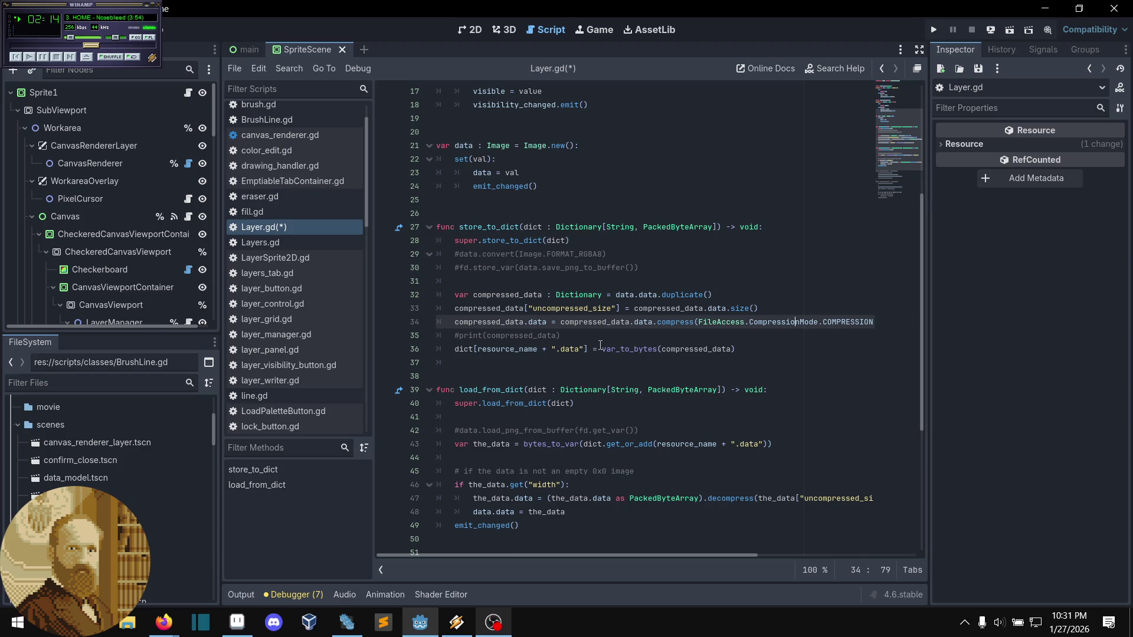
{"action": "scroll", "coordinate": [605, 363], "scroll_direction": "down", "scroll_amount": 1}
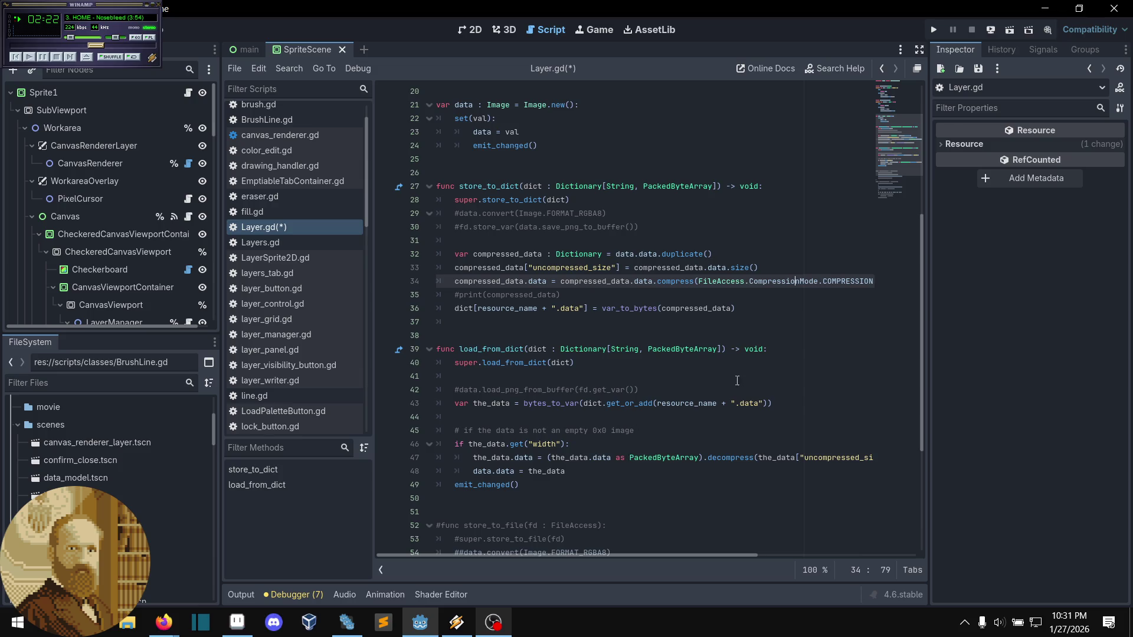
{"action": "scroll", "coordinate": [666, 321], "scroll_direction": "down", "scroll_amount": 5}
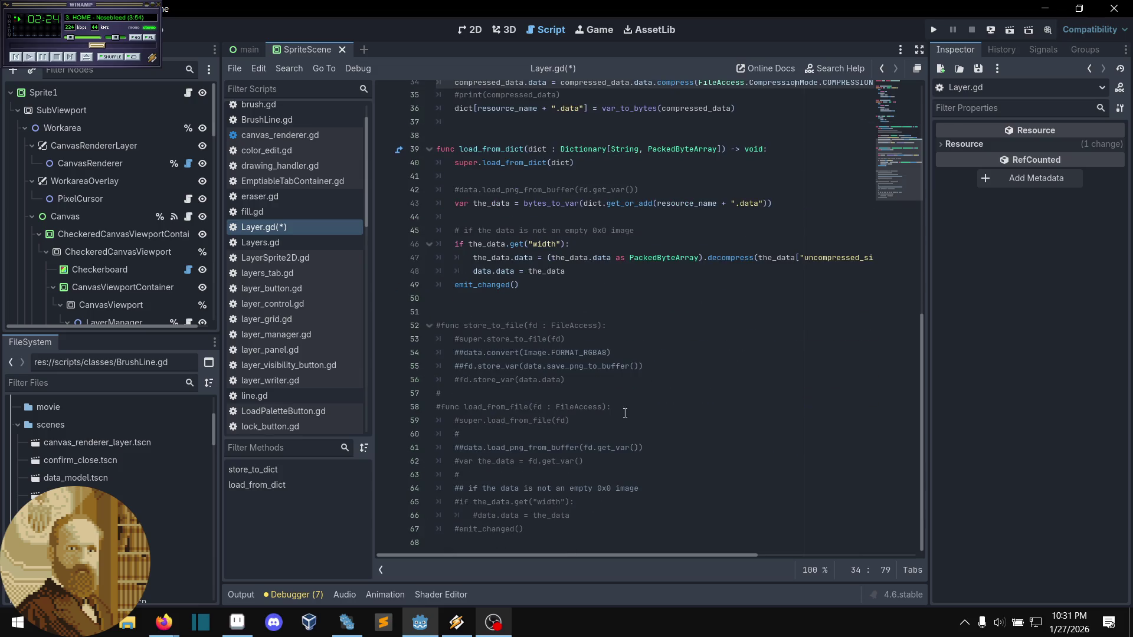
{"action": "scroll", "coordinate": [649, 378], "scroll_direction": "up", "scroll_amount": 2}
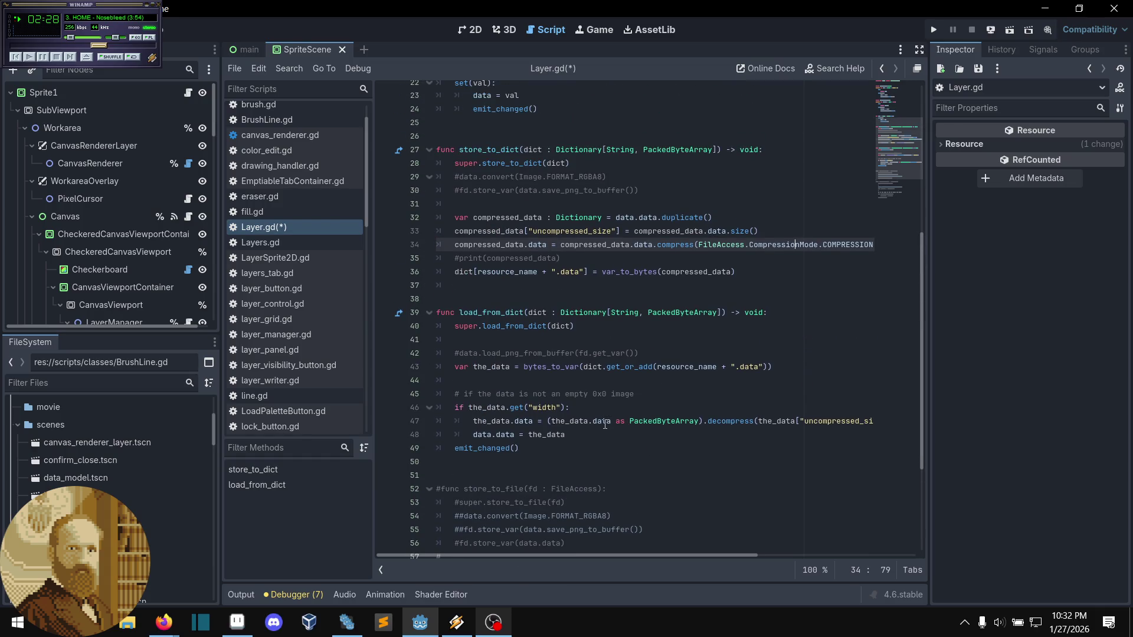
{"action": "left_click", "coordinate": [605, 424]}
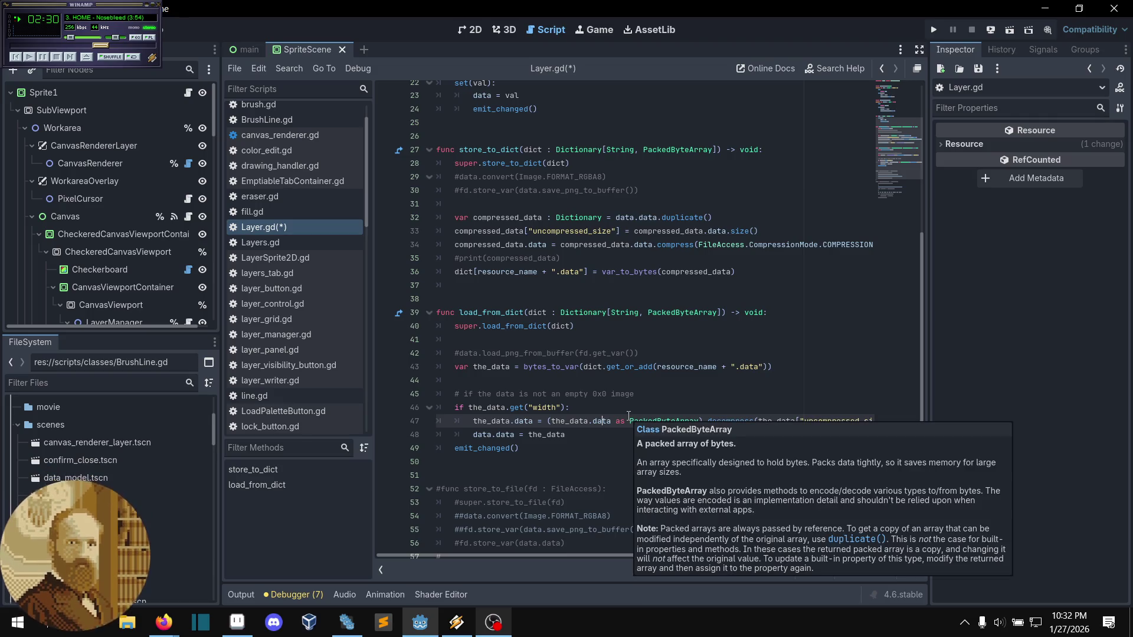
- Comment out the decompress line 47 and compress line 34, and save Layer.gd
{"action": "key", "text": "ctrl+k"}
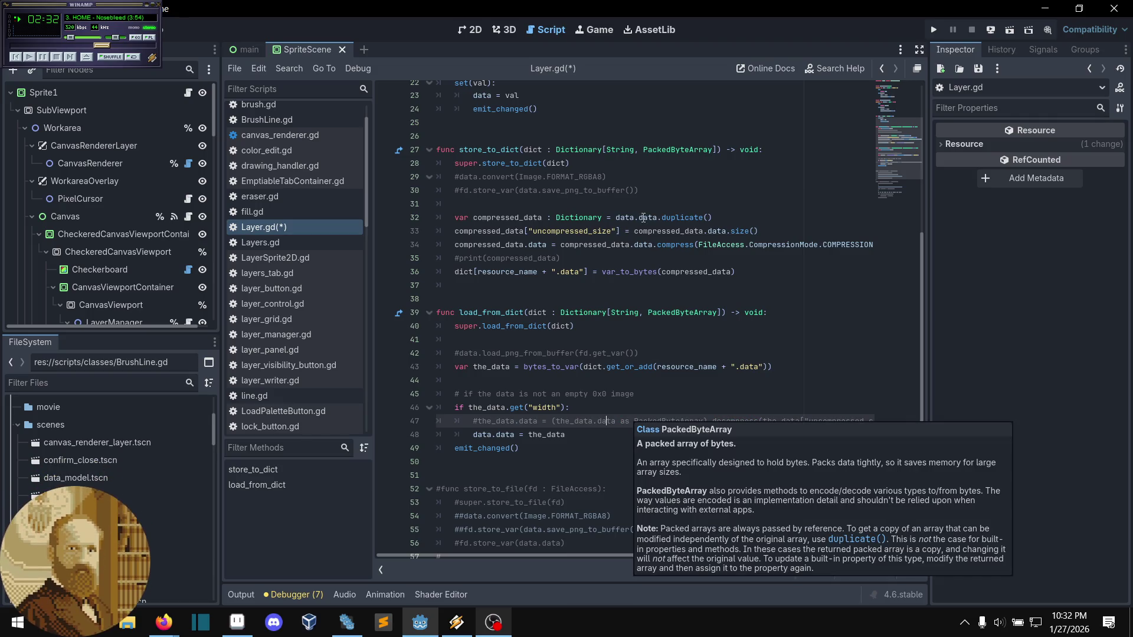
{"action": "left_click", "coordinate": [699, 246]}
{"action": "key", "text": "ctrl+k"}
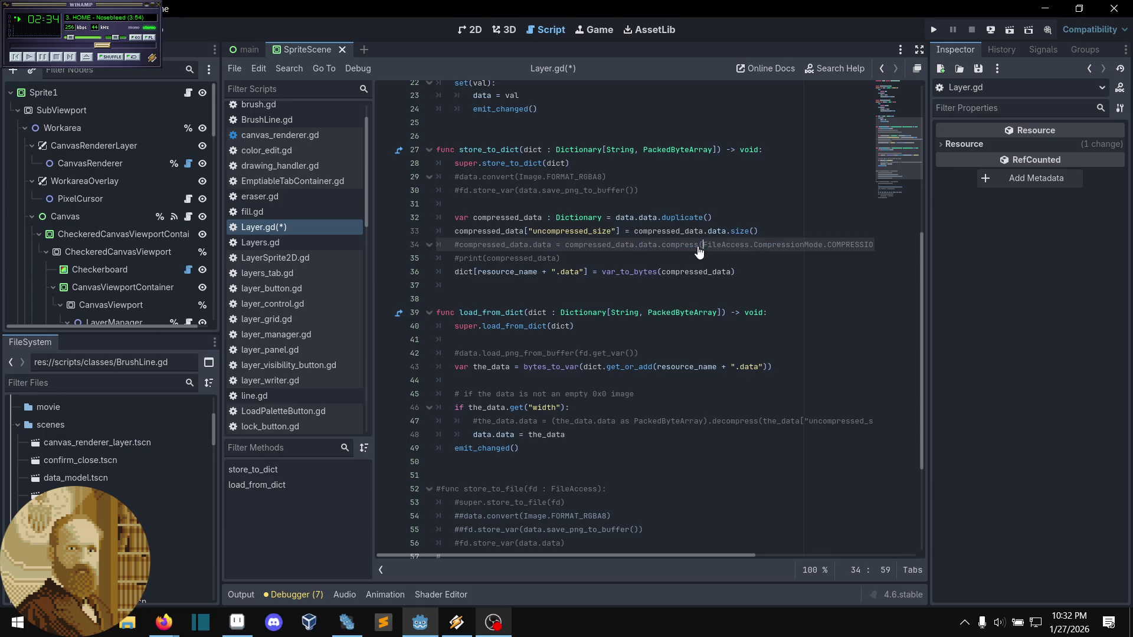
{"action": "key", "text": "ctrl+s"}
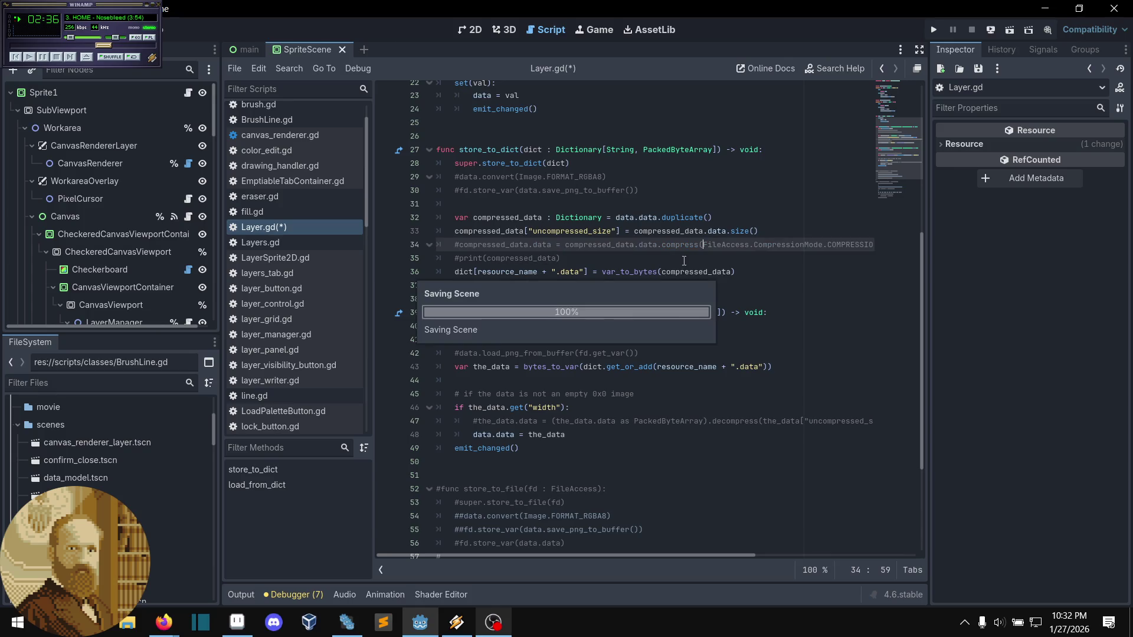
- Comment out the uncompressed_size line 33 and save the script again
{"action": "left_click", "coordinate": [674, 262]}
{"action": "left_click", "coordinate": [690, 232]}
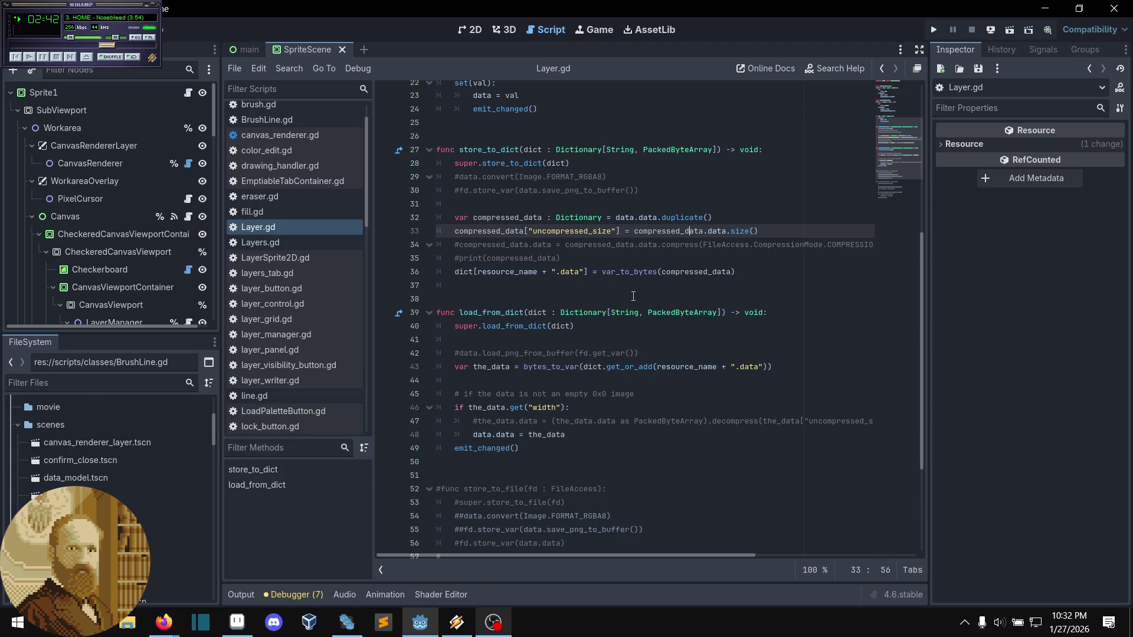
{"action": "mouse_move", "coordinate": [732, 555]}
{"action": "left_mouse_down"}
{"action": "mouse_move", "coordinate": [863, 575]}
{"action": "mouse_move", "coordinate": [691, 588]}
{"action": "left_mouse_up"}
{"action": "key", "text": "ctrl+k"}
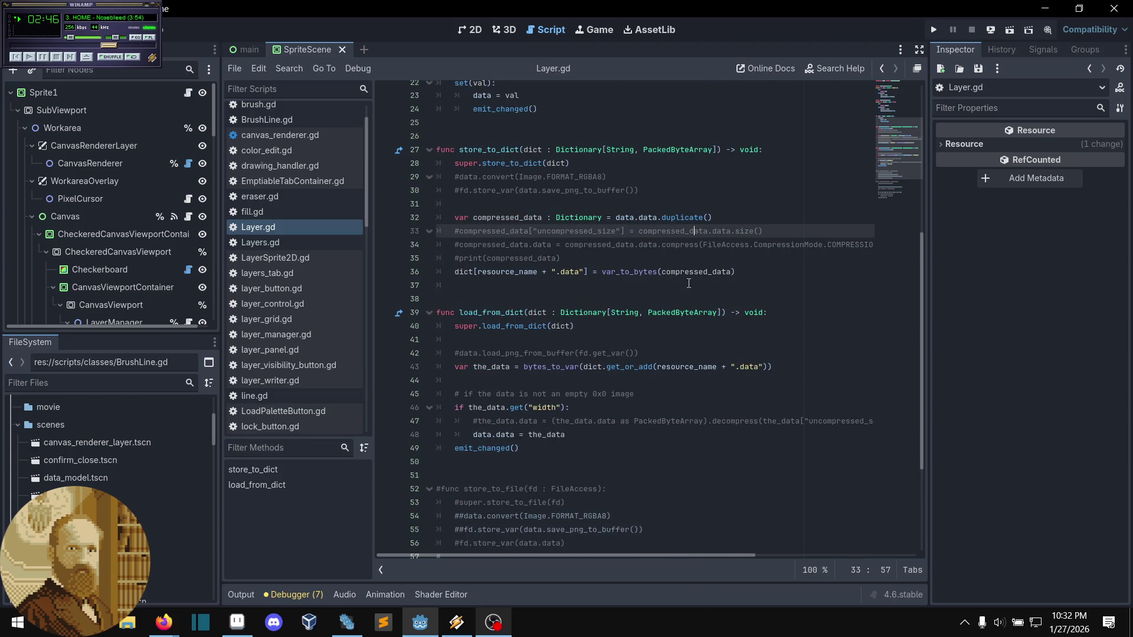
{"action": "key", "text": "Down"}
{"action": "key", "text": "Down"}
{"action": "key", "text": "ctrl+s"}
{"action": "left_click", "coordinate": [627, 266]}
{"action": "left_click", "coordinate": [742, 254]}
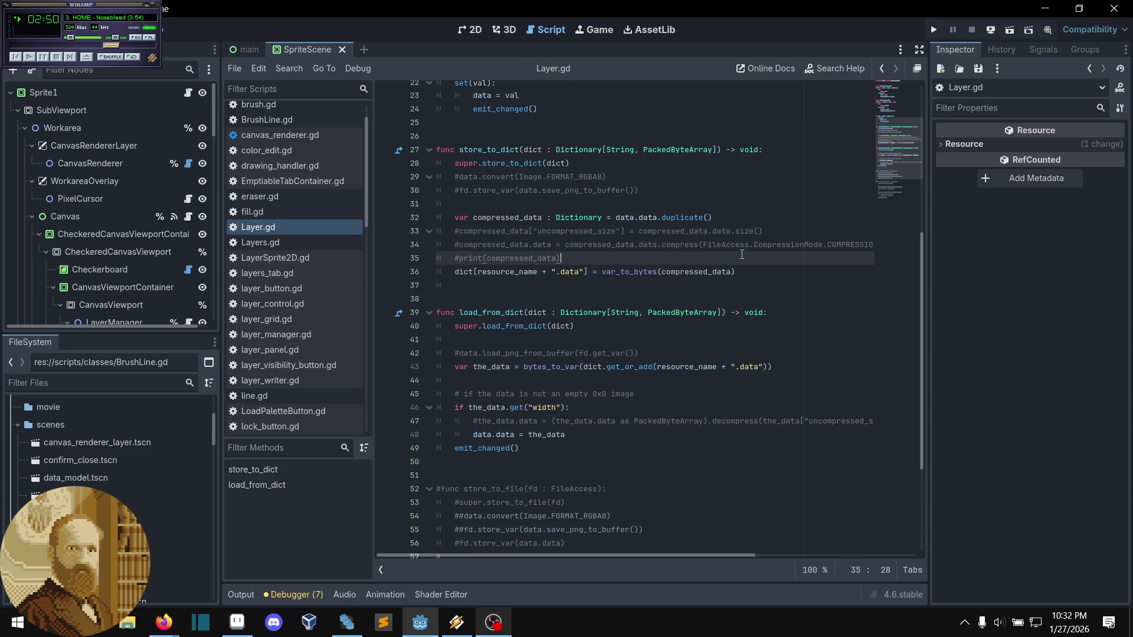
{"action": "left_click", "coordinate": [991, 30]}
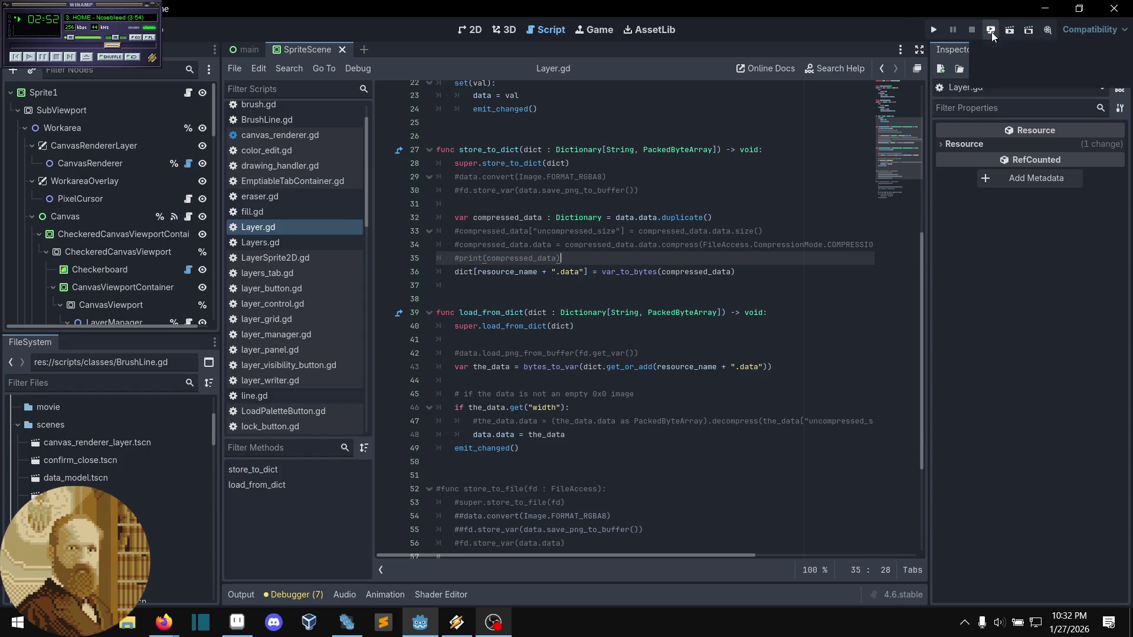
- Export the APK to the Nokia N152DL and launch the Pxgd pixel editor on it
{"action": "left_click", "coordinate": [1014, 77]}
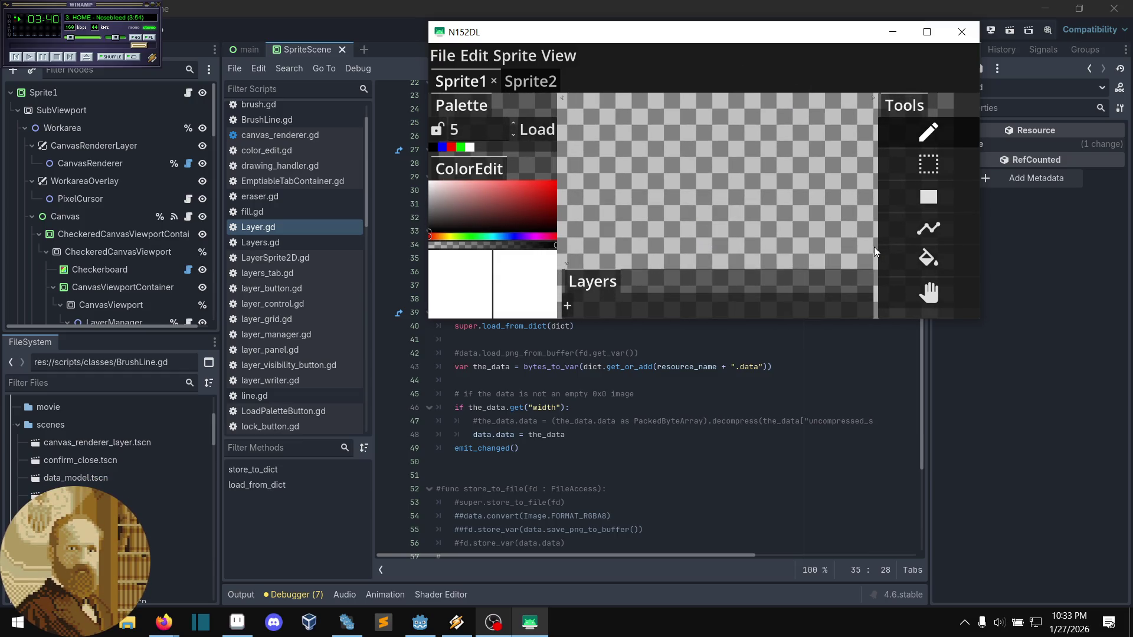
- Resize the Sprite1 canvas to 42 pixels wide through Sprite > Resize
{"action": "key", "text": "alt+s"}
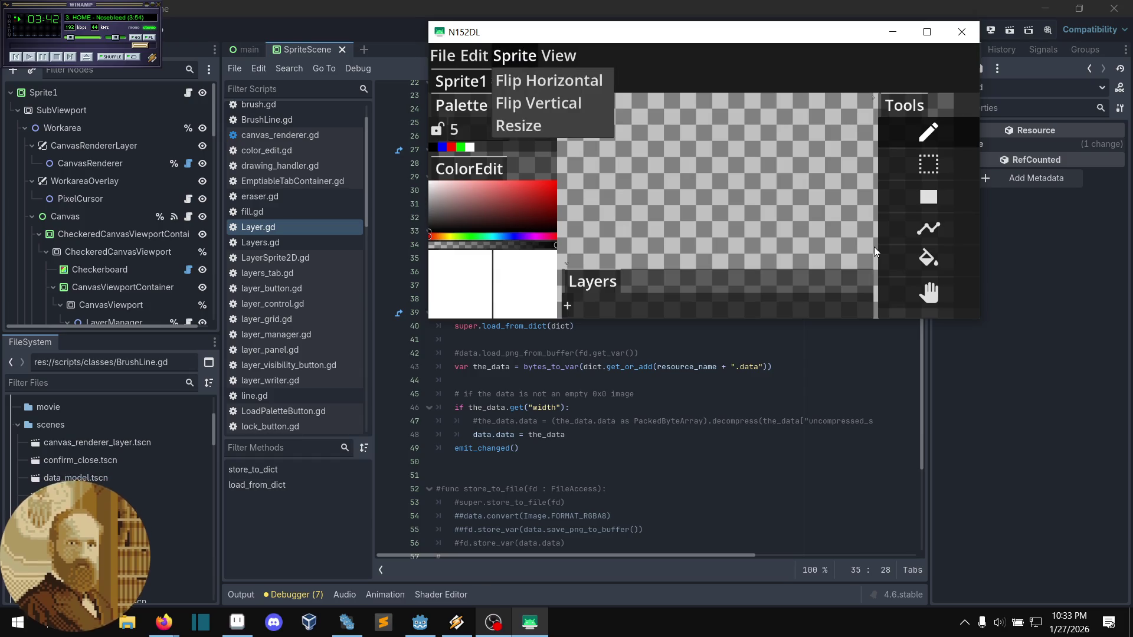
{"action": "key", "text": "Up"}
{"action": "key", "text": "Return"}
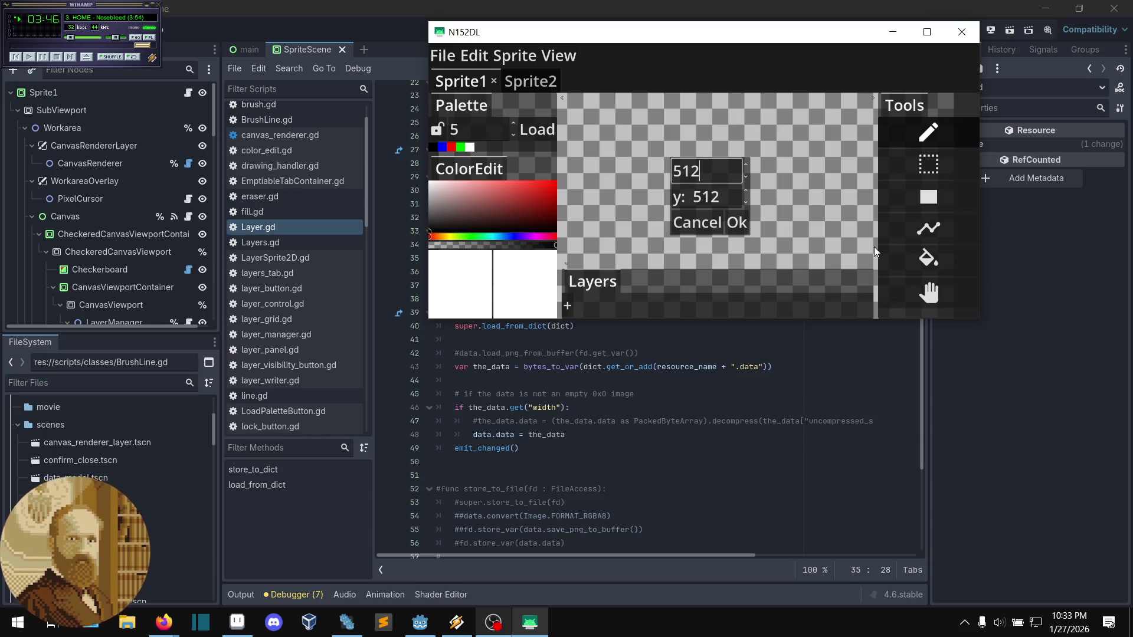
{"action": "key", "text": "BackSpace"}
{"action": "key", "text": "BackSpace"}
{"action": "key", "text": "BackSpace"}
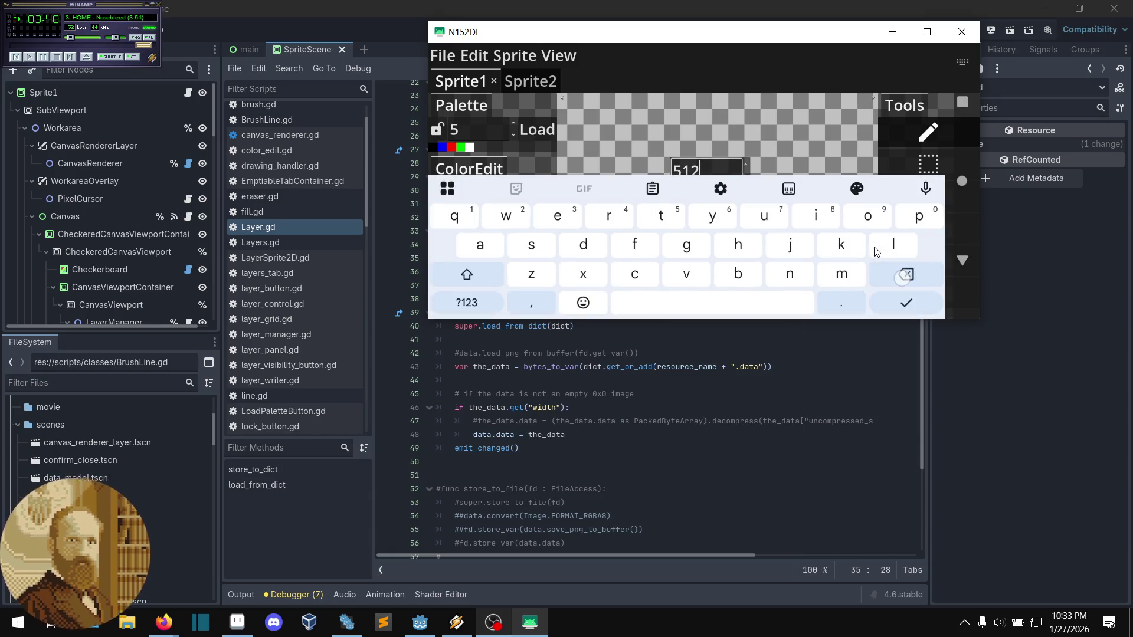
{"action": "type", "text": "4"}
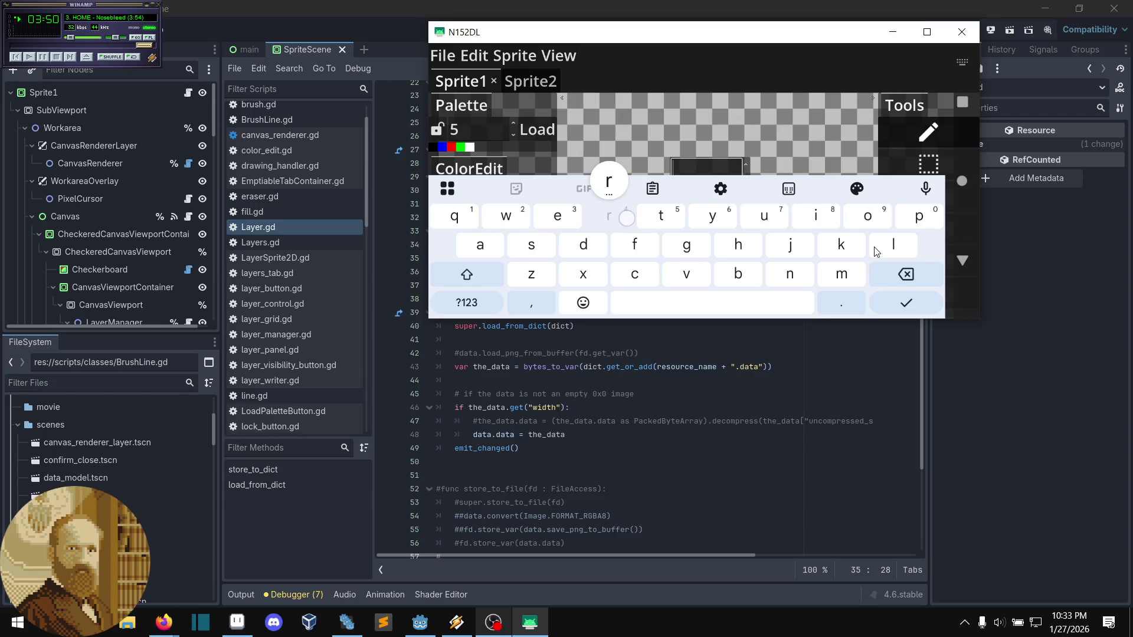
{"action": "type", "text": "2"}
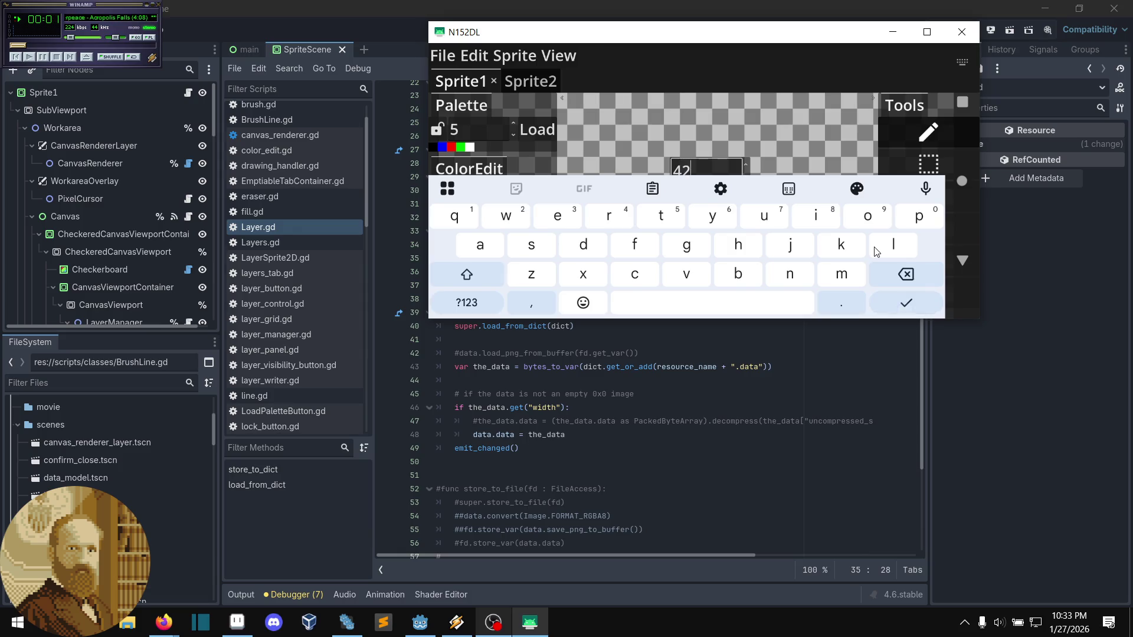
{"action": "key", "text": "Return"}
{"action": "left_click", "coordinate": [716, 194]}
{"action": "key", "text": "BackSpace"}
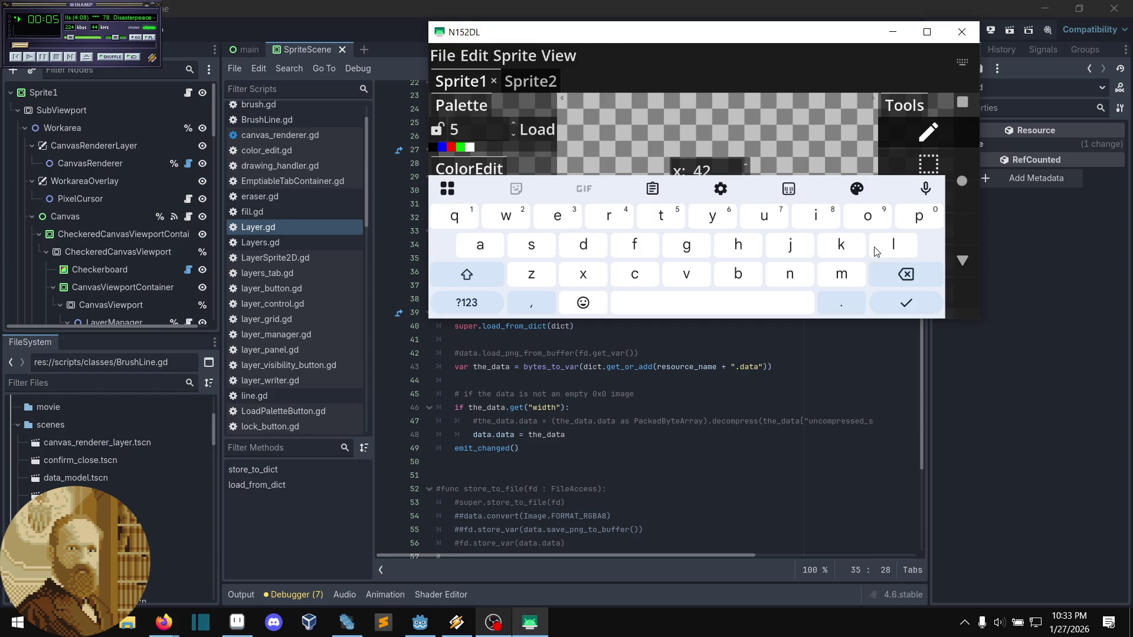
{"action": "type", "text": "4"}
{"action": "key", "text": "Return"}
{"action": "key", "text": "Return"}
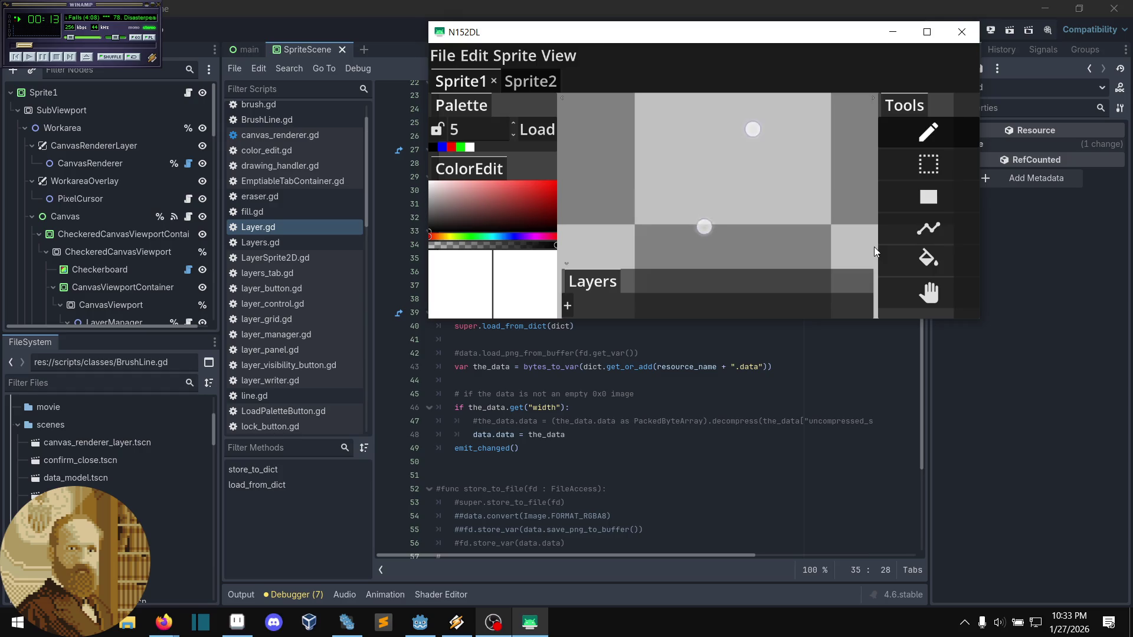
- Pick pure red as the drawing colour and draw a diagonal stroke across the sprite
{"action": "scroll", "coordinate": [726, 171], "scroll_direction": "down", "scroll_amount": 3}
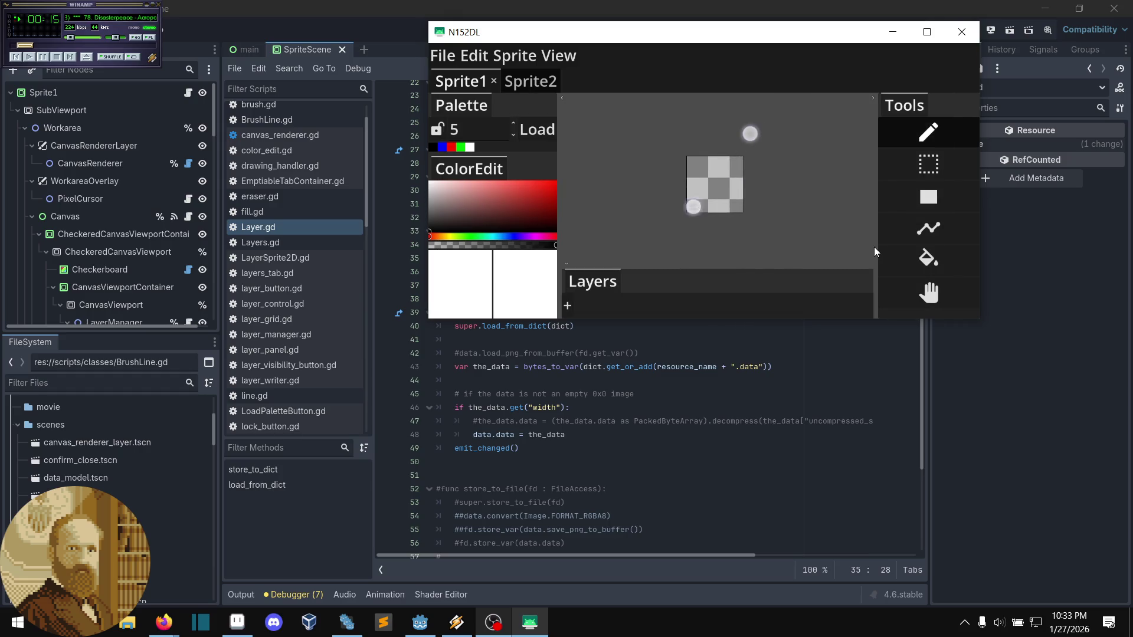
{"action": "scroll", "coordinate": [726, 177], "scroll_direction": "up", "scroll_amount": 3}
{"action": "left_click", "coordinate": [538, 187]}
{"action": "left_click_drag", "start_coordinate": [537, 187], "coordinate": [589, 171]}
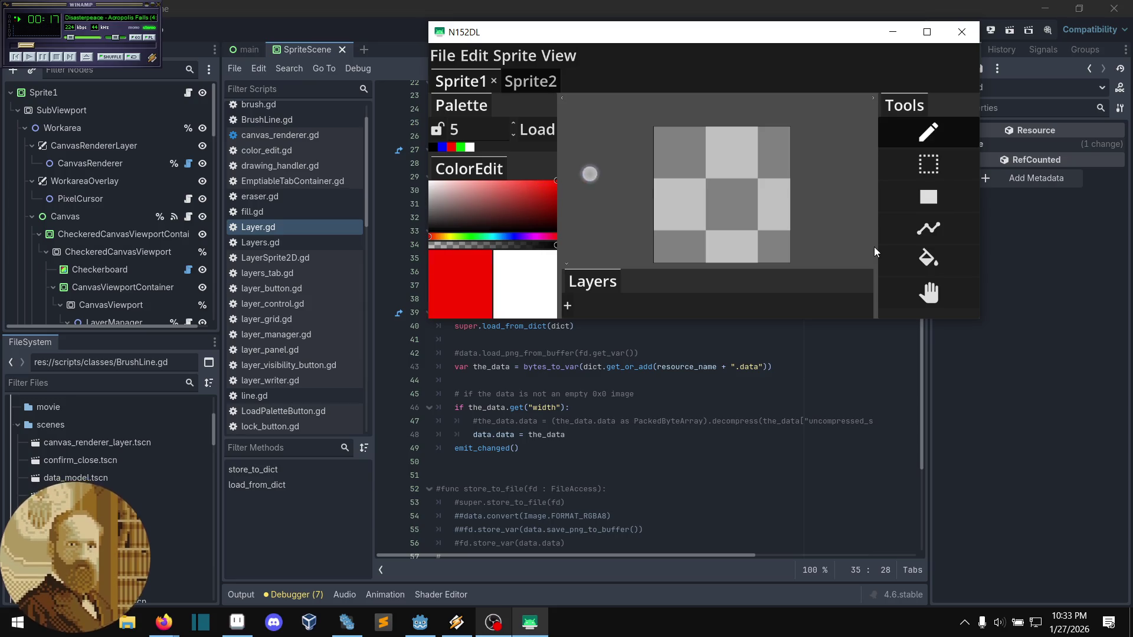
{"action": "left_click", "coordinate": [672, 239]}
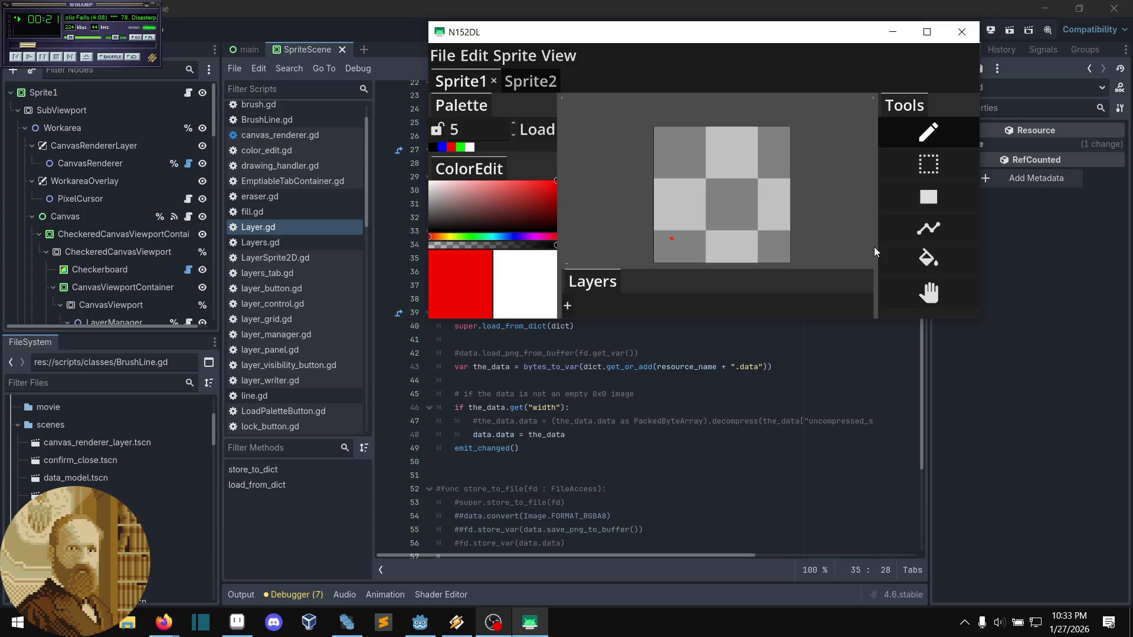
{"action": "left_click_drag", "start_coordinate": [672, 238], "coordinate": [760, 152]}
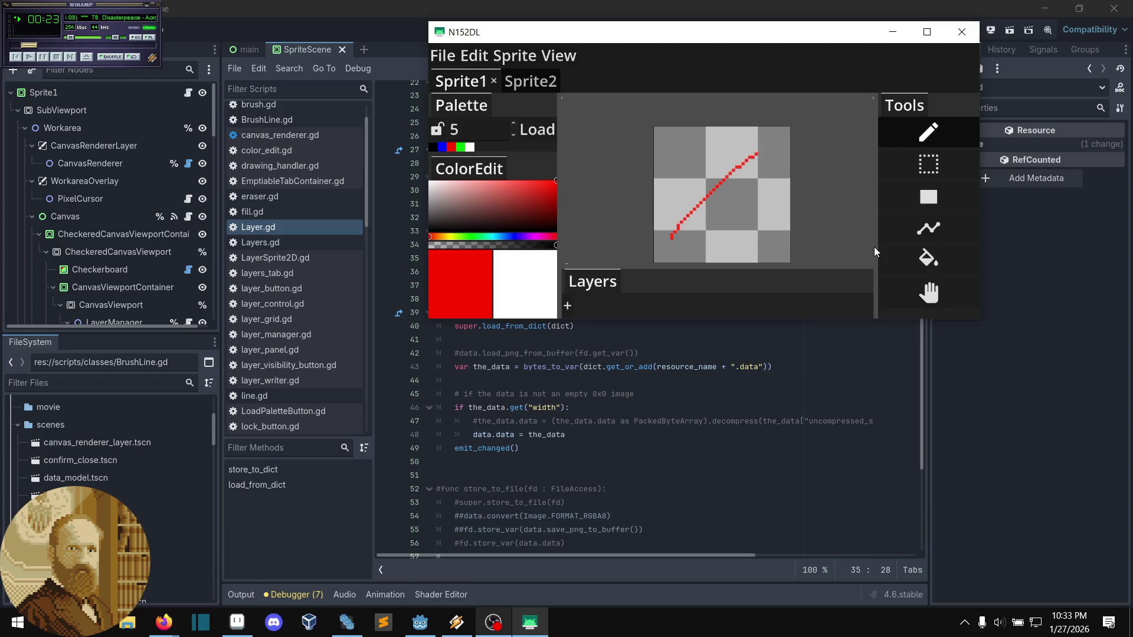
{"action": "left_click", "coordinate": [443, 56]}
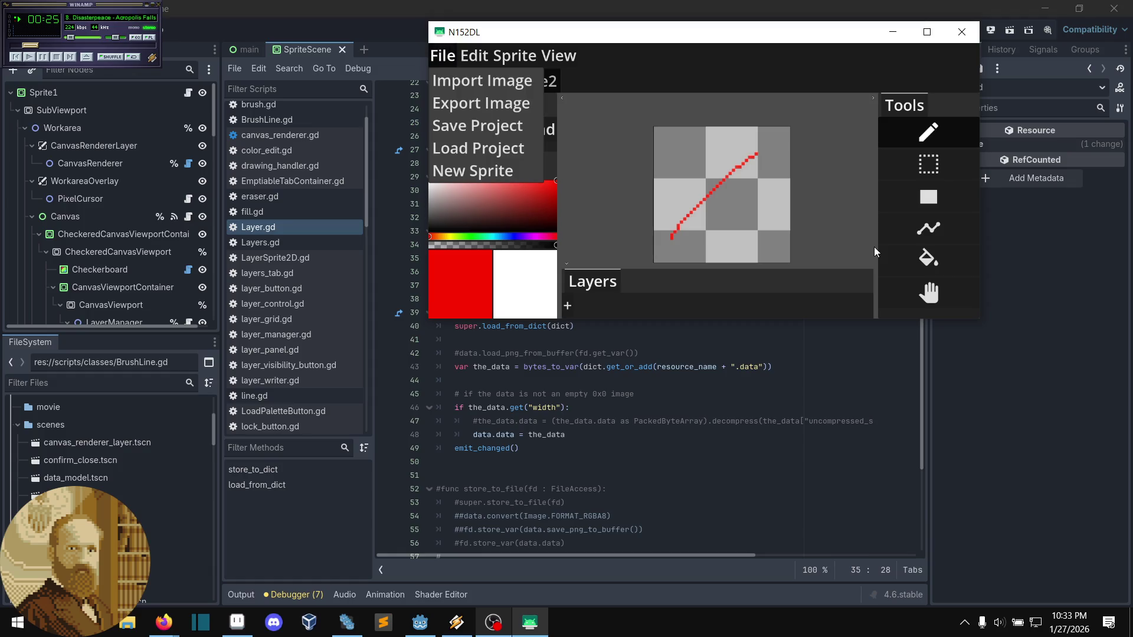
- Save the project into Downloads under the name example_uncompressed.pxgd
{"action": "left_click", "coordinate": [479, 126]}
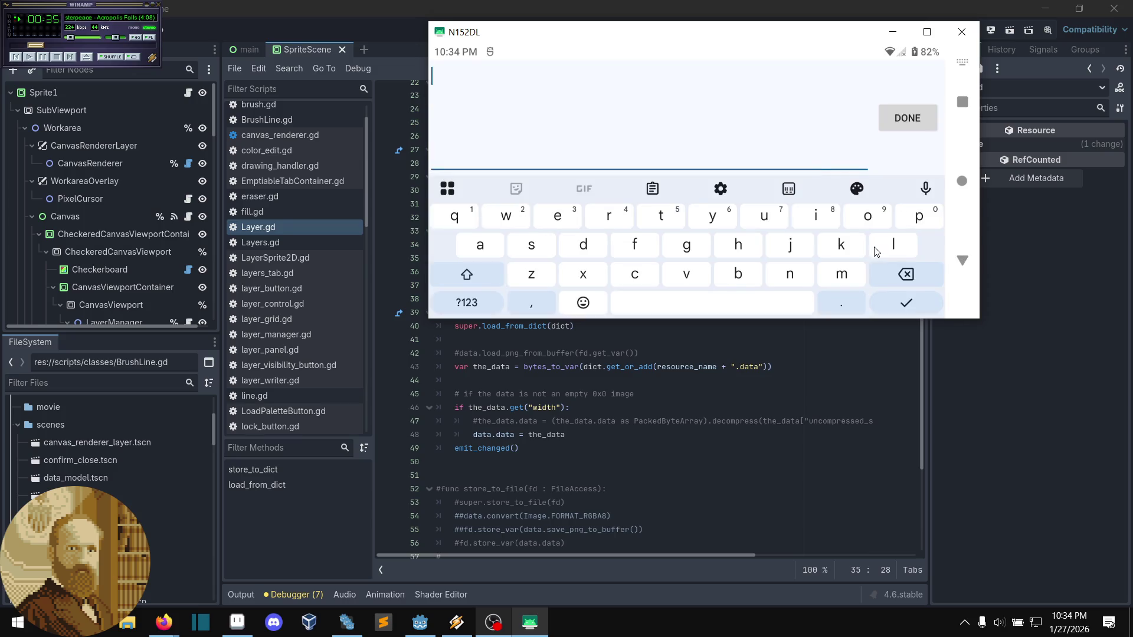
{"action": "type", "text": "3"}
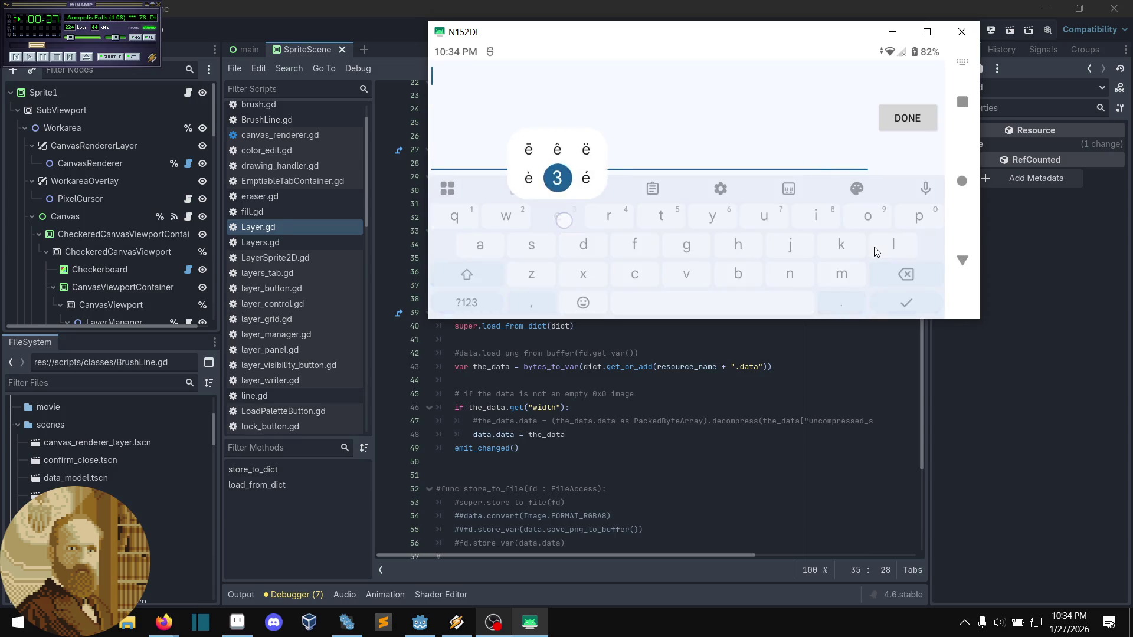
{"action": "key", "text": "BackSpace"}
{"action": "type", "text": "exampl"}
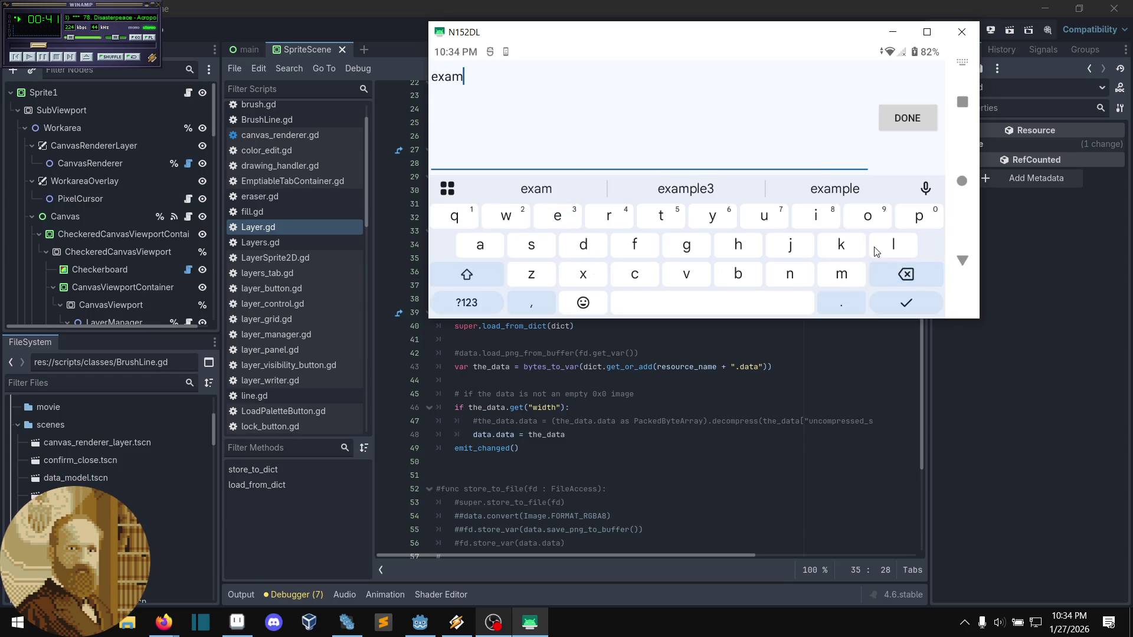
{"action": "type", "text": "e"}
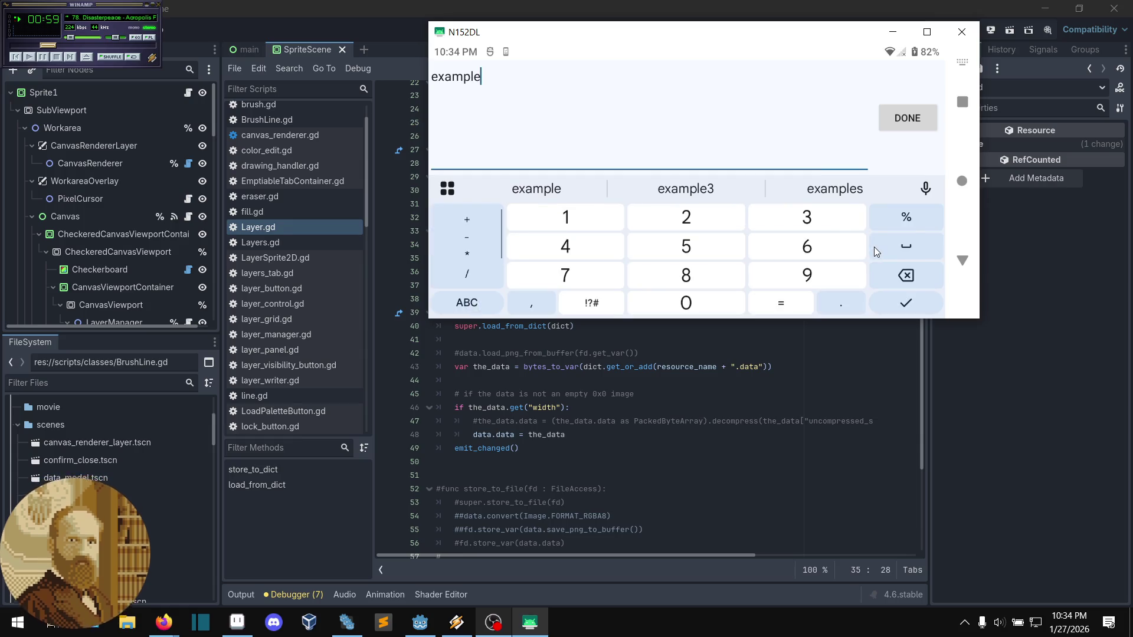
{"action": "left_click", "coordinate": [876, 252]}
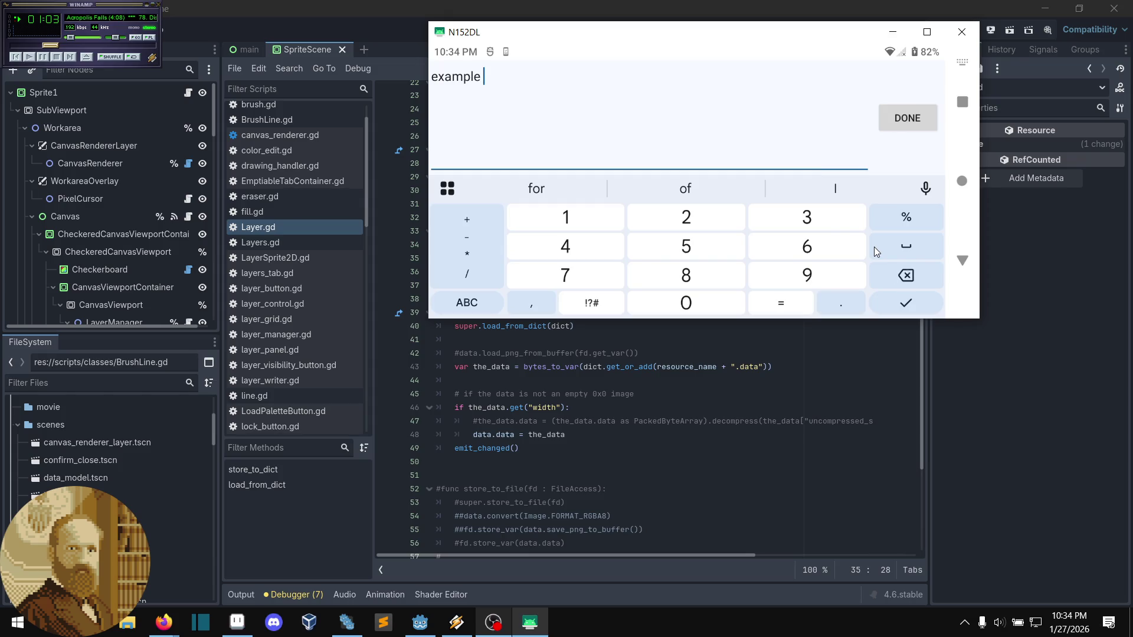
{"action": "key", "text": "BackSpace"}
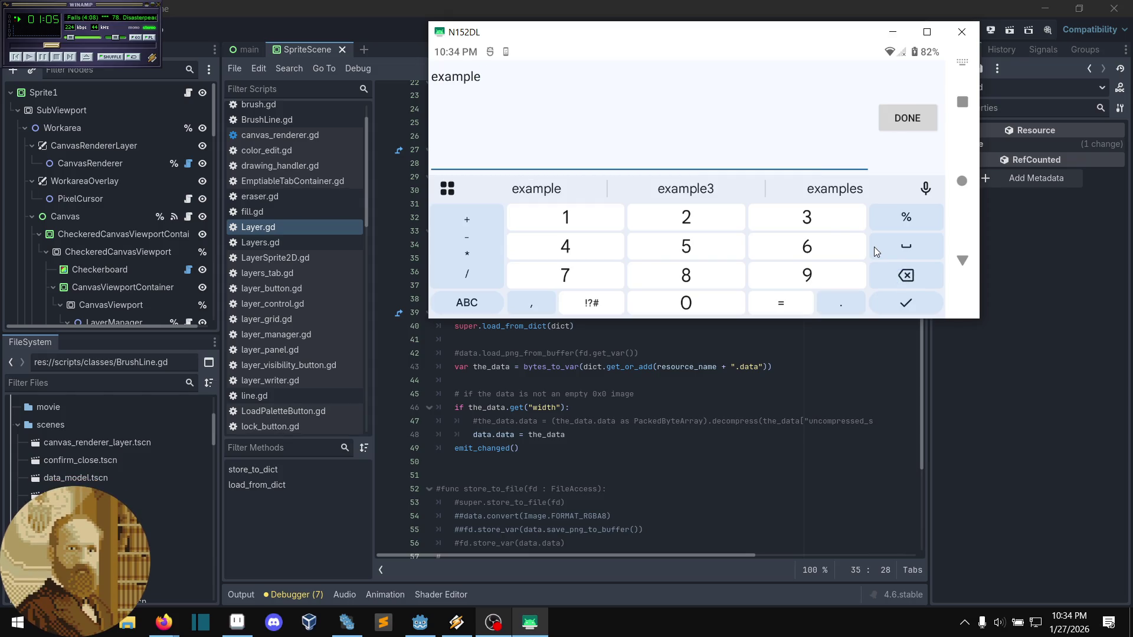
{"action": "type", "text": "_"}
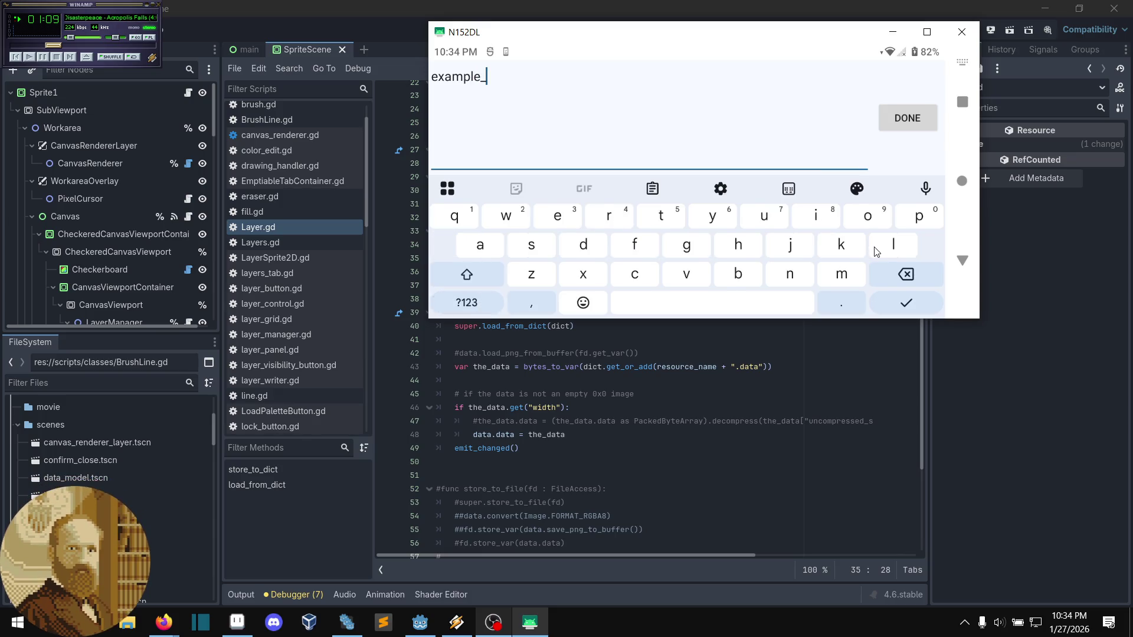
{"action": "type", "text": "unc"}
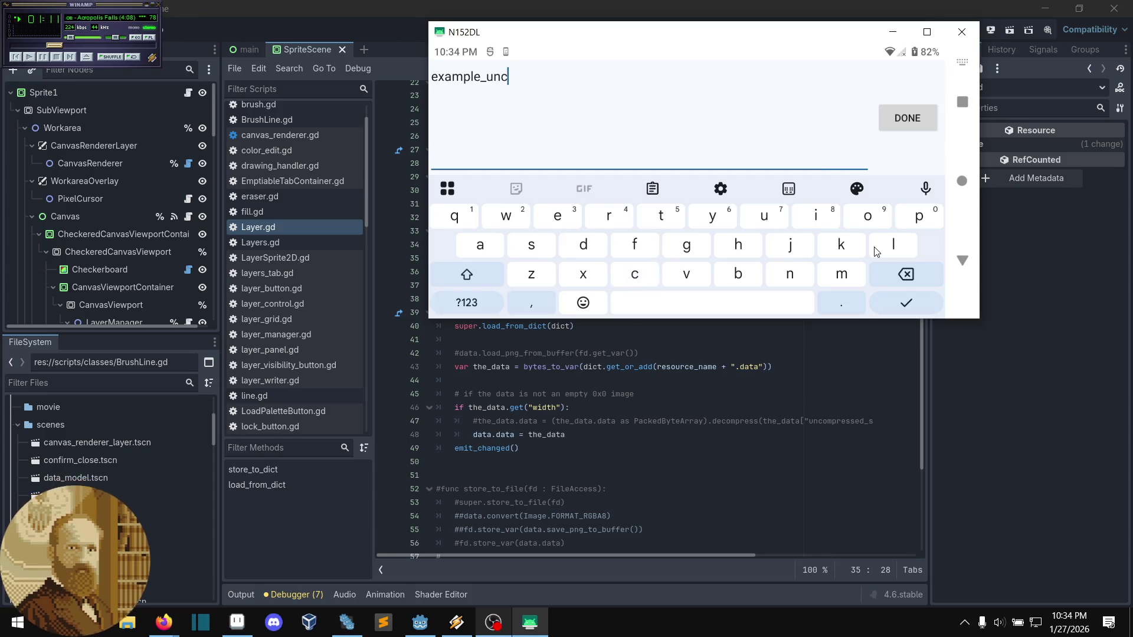
{"action": "type", "text": "ompre"}
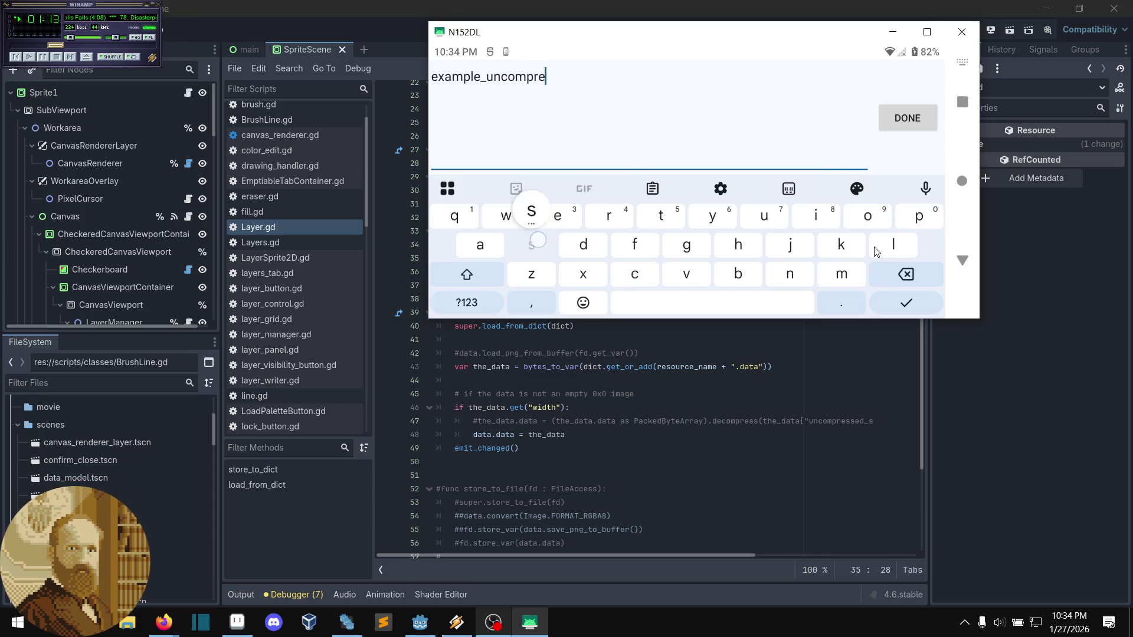
{"action": "type", "text": "ssed.pxgd"}
{"action": "key", "text": "Return"}
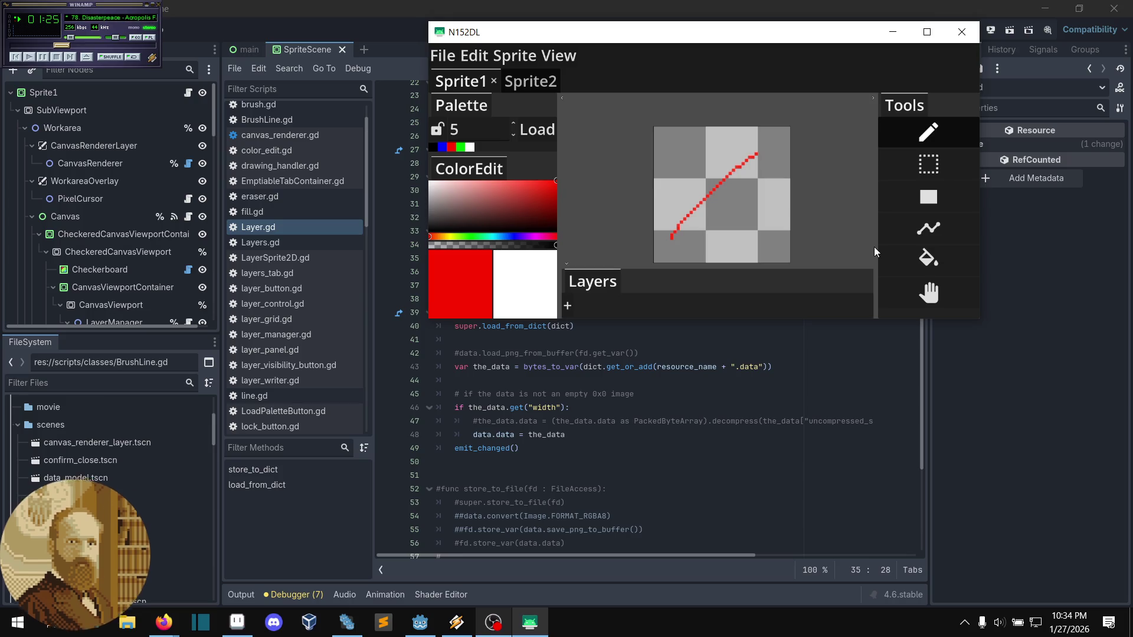
- Save the project again, overwriting example_uncompressed.pxgd
{"action": "left_click", "coordinate": [441, 54]}
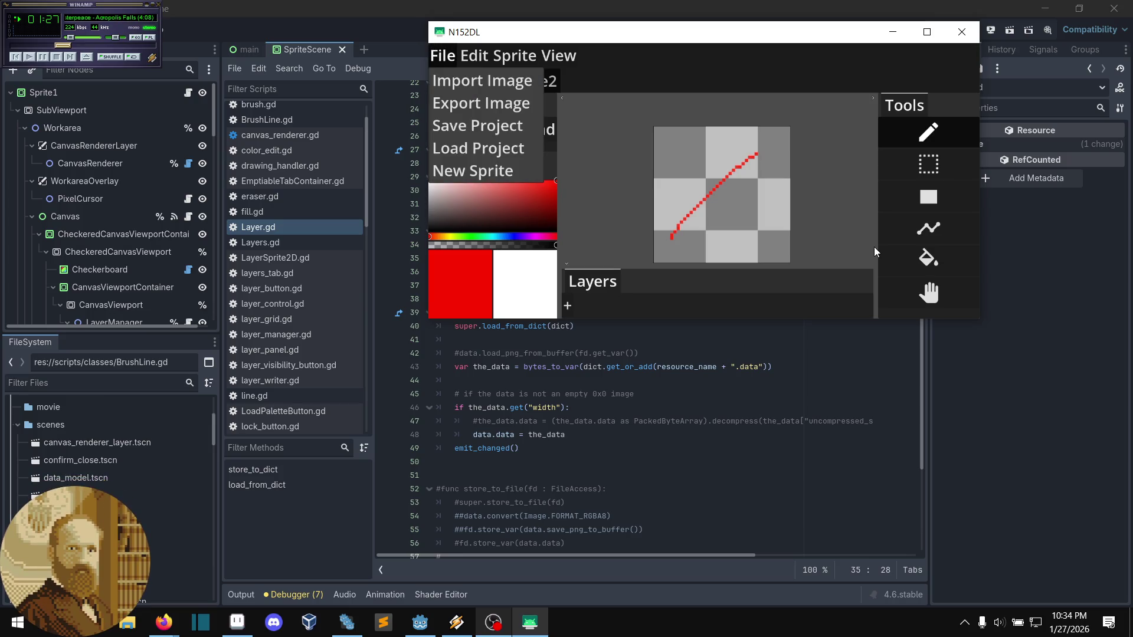
{"action": "left_click", "coordinate": [478, 126]}
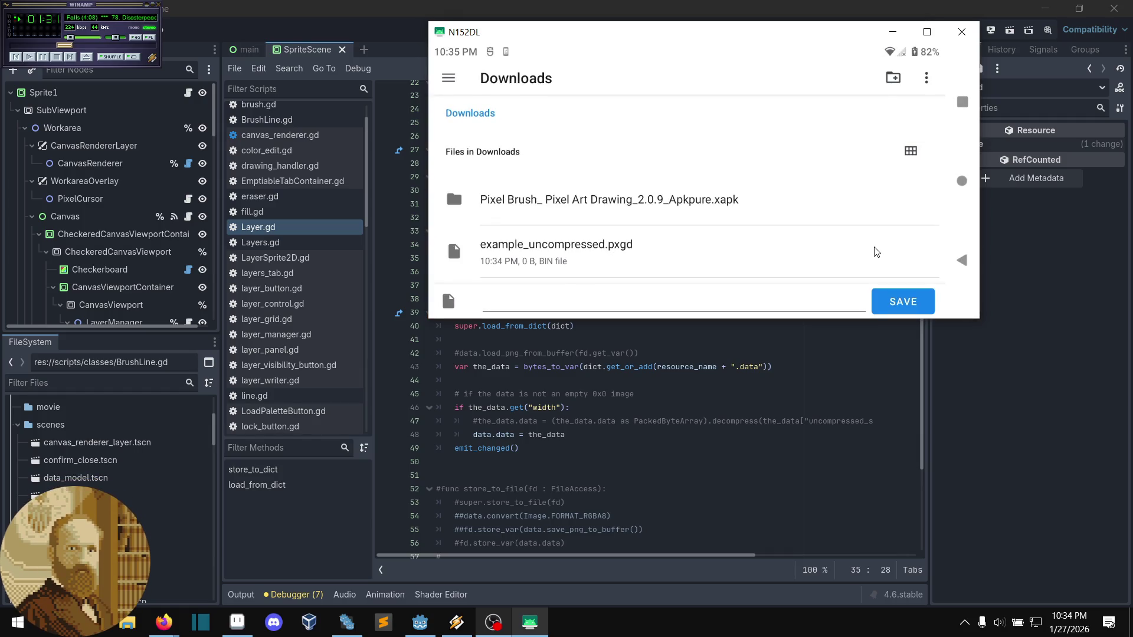
{"action": "left_click", "coordinate": [751, 255]}
{"action": "left_click", "coordinate": [903, 302]}
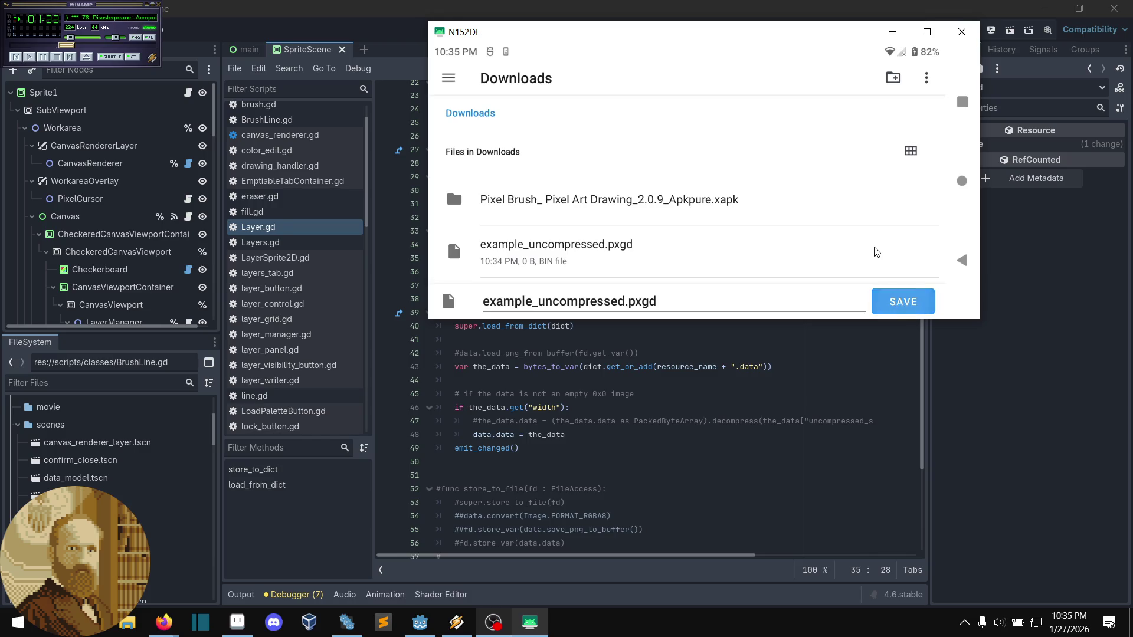
{"action": "key", "text": "Return"}
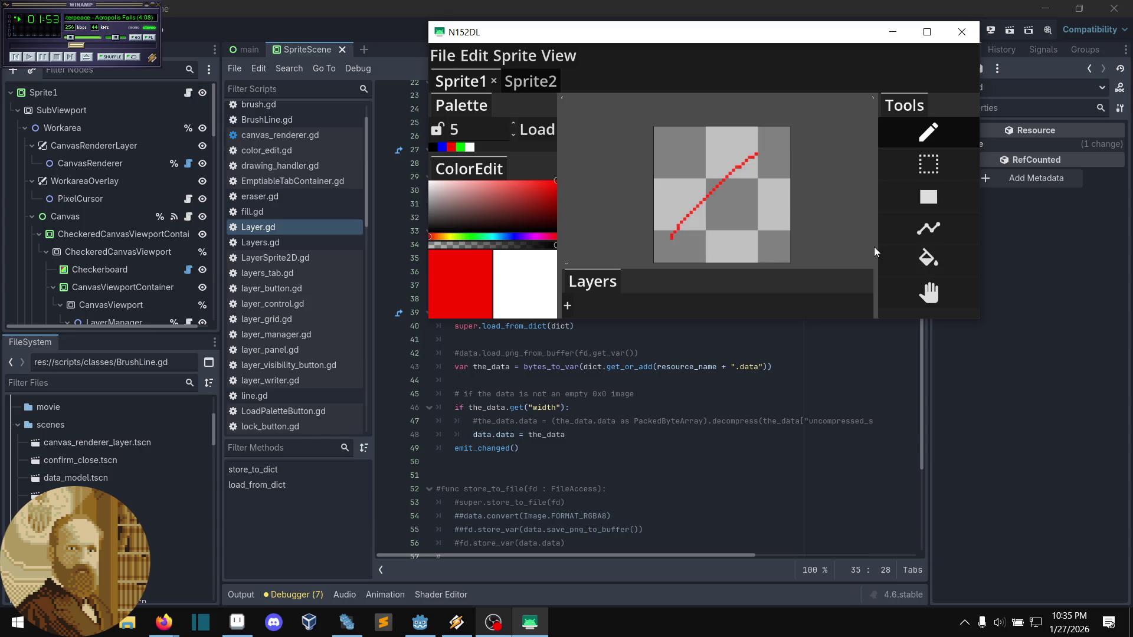
- Switch to Sprite2, start File > Load Project, then close the mirrored phone window
{"action": "key", "text": "ctrl+Tab"}
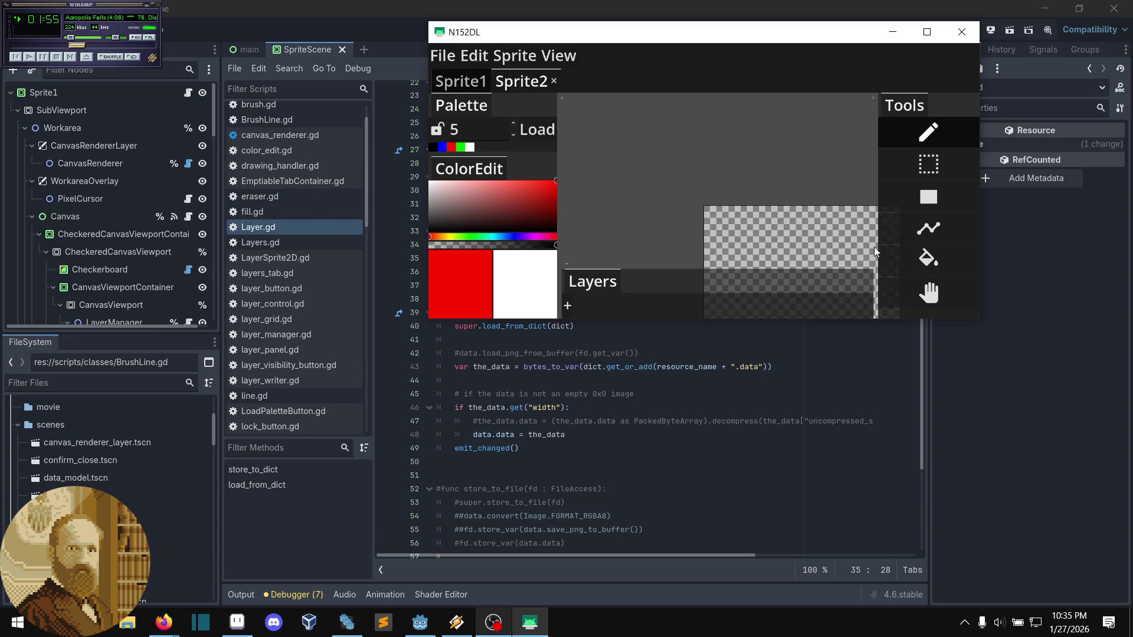
{"action": "key", "text": "alt+f"}
{"action": "key", "text": "Down"}
{"action": "key", "text": "Down"}
{"action": "key", "text": "Down"}
{"action": "key", "text": "Return"}
{"action": "key", "text": "Return"}
{"action": "left_click", "coordinate": [964, 37]}
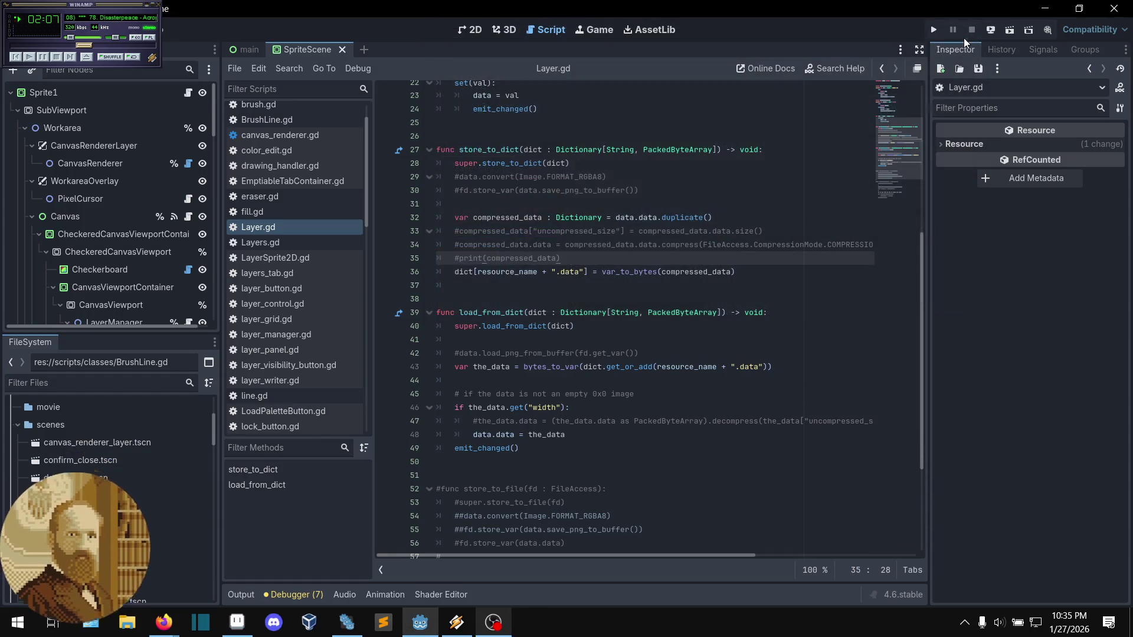
{"action": "left_click", "coordinate": [728, 301]}
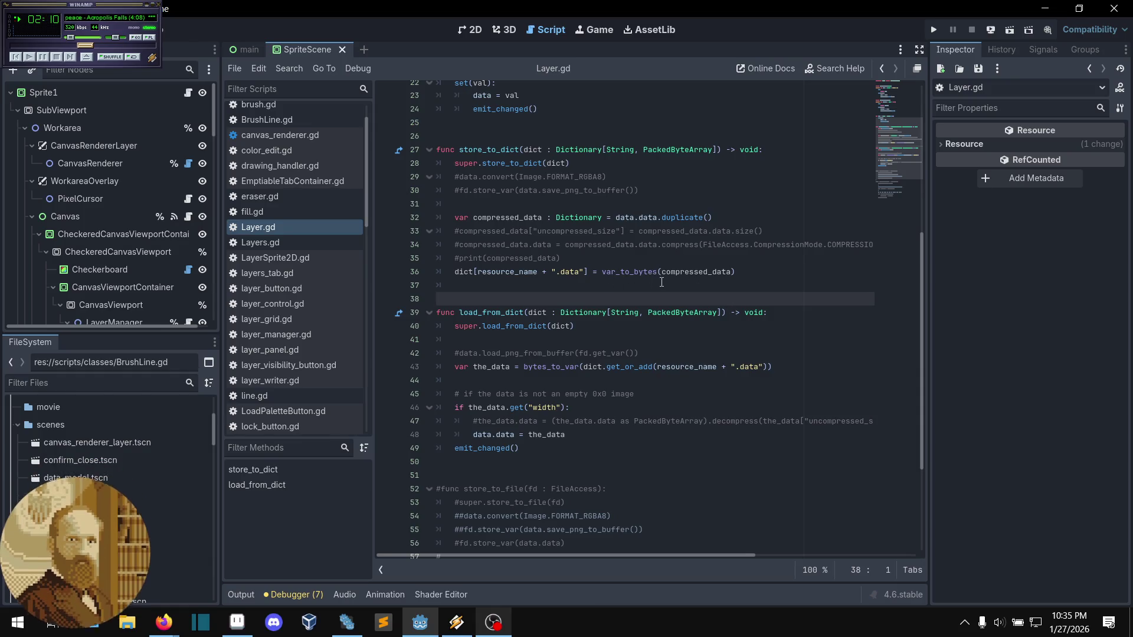
- Restore the compression lines, measuring size from compressed_data, and save Layer.gd
{"action": "key", "text": "ctrl+z"}
{"action": "key", "text": "ctrl+z"}
{"action": "key", "text": "ctrl+z"}
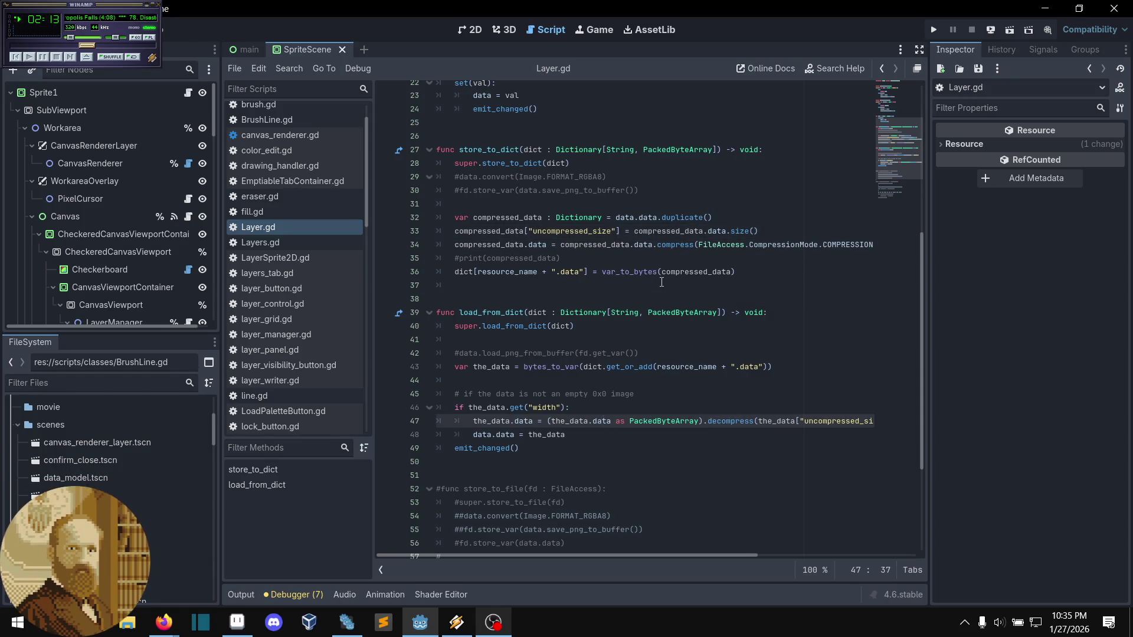
{"action": "key", "text": "ctrl+z"}
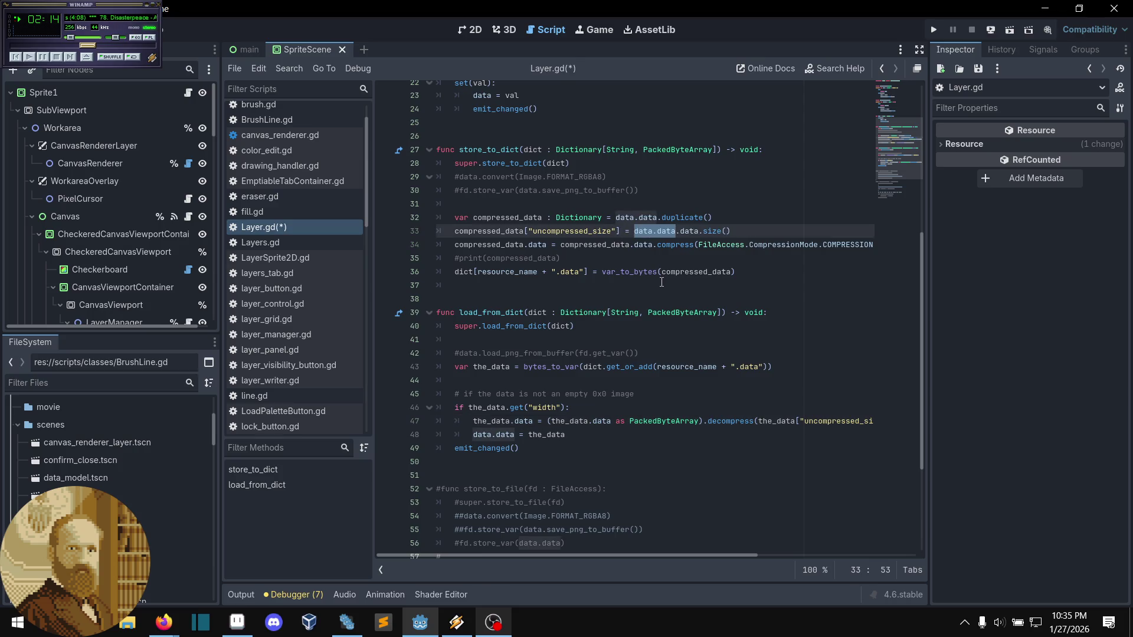
{"action": "key", "text": "ctrl+y"}
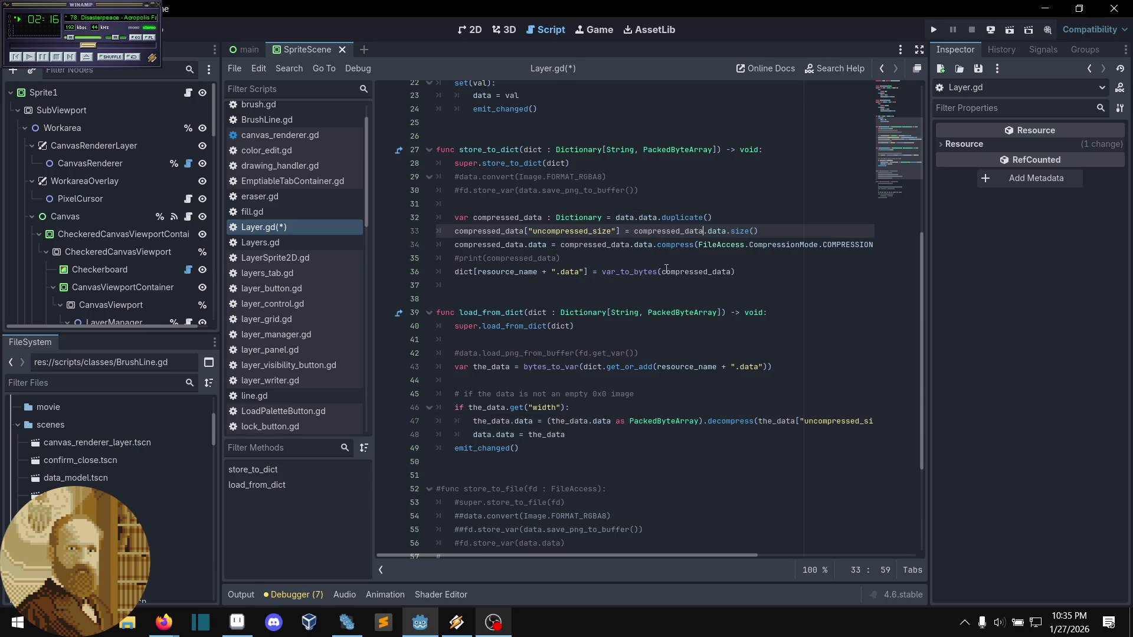
{"action": "left_click", "coordinate": [653, 258]}
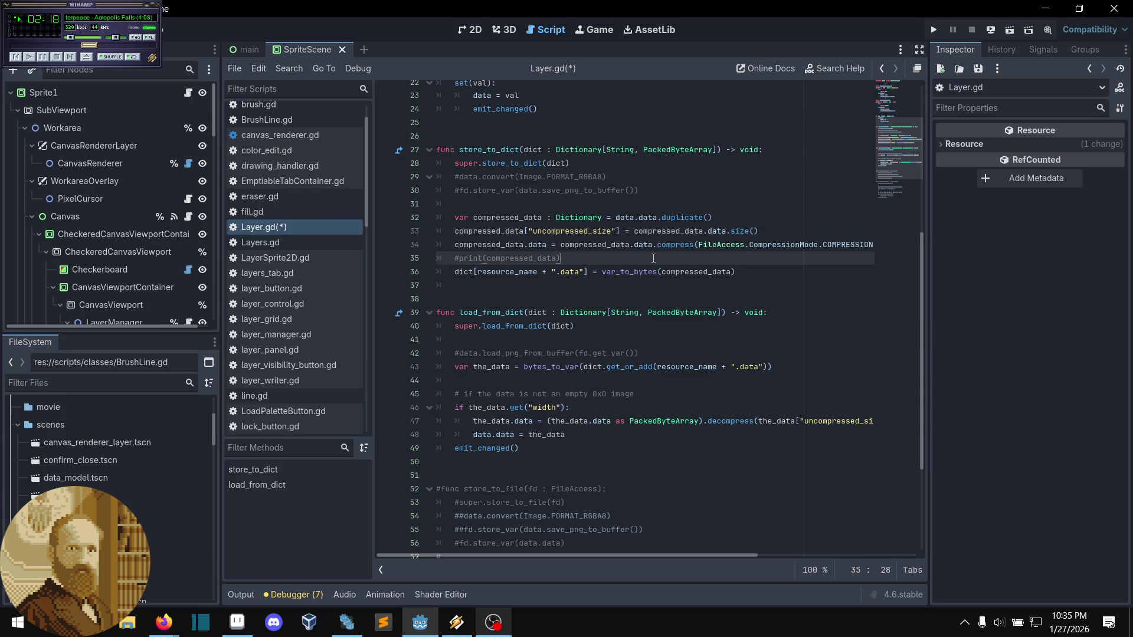
{"action": "key", "text": "ctrl+s"}
- Review the store_to_dict and load_from_dict code in Layer.gd
{"action": "mouse_move", "coordinate": [690, 215]}
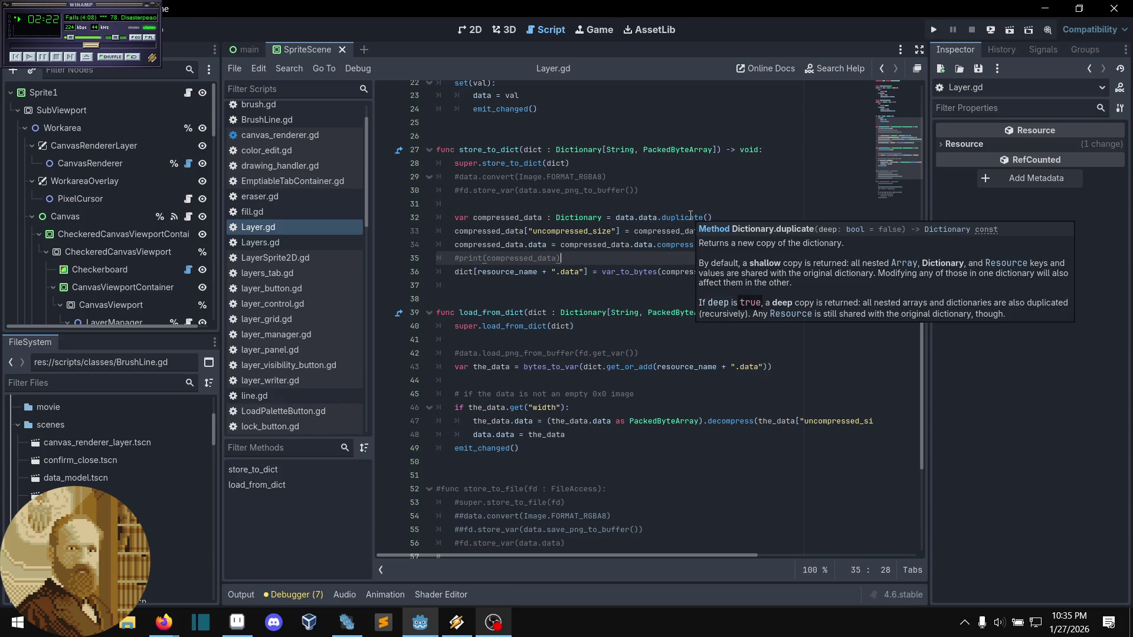
{"action": "left_click", "coordinate": [577, 287]}
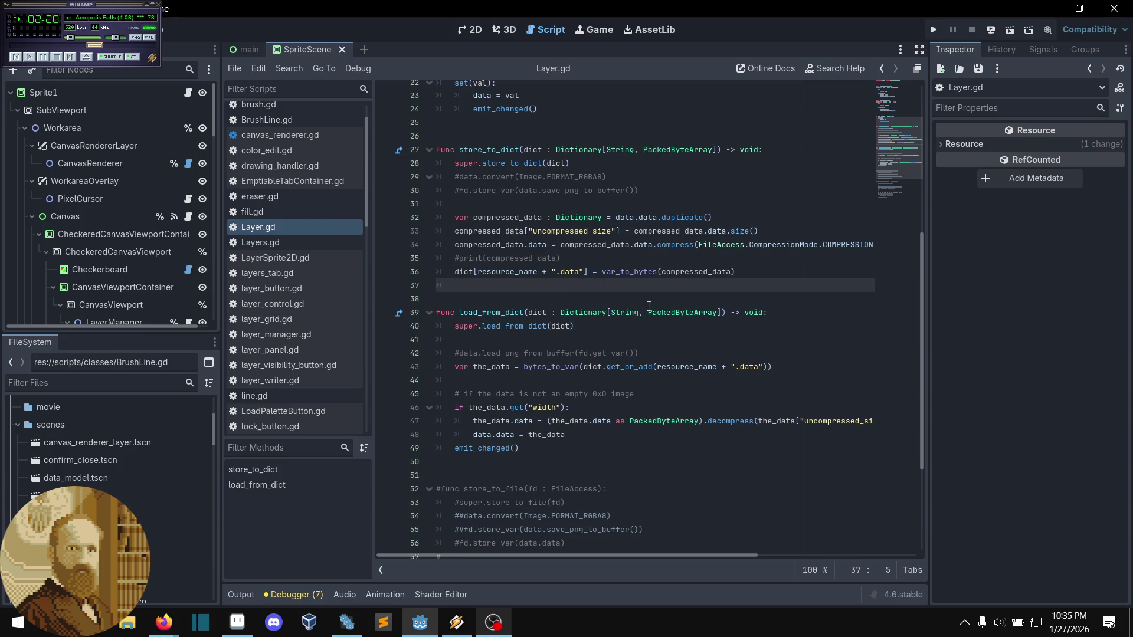
{"action": "scroll", "coordinate": [661, 288], "scroll_direction": "down", "scroll_amount": 1}
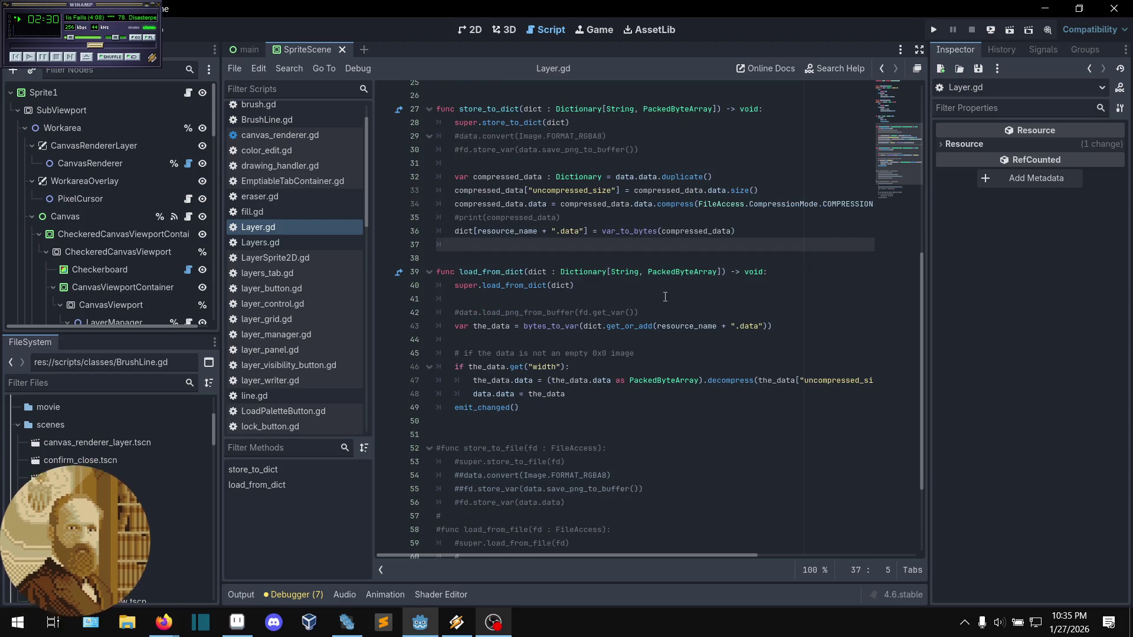
{"action": "scroll", "coordinate": [665, 295], "scroll_direction": "up", "scroll_amount": 1}
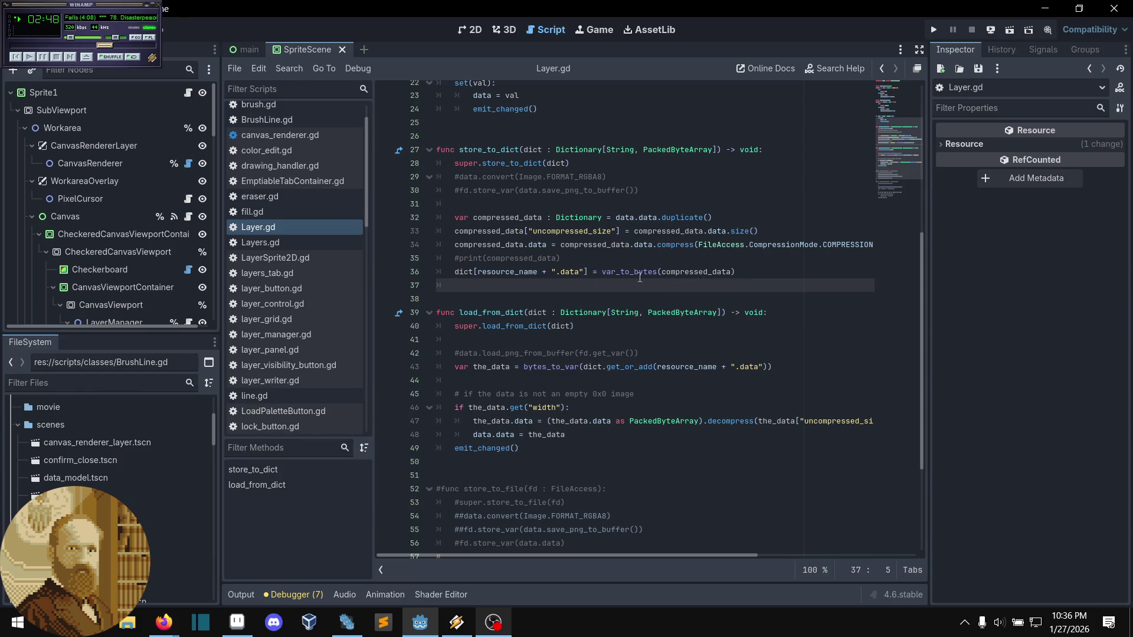
{"action": "scroll", "coordinate": [640, 277], "scroll_direction": "down", "scroll_amount": 1}
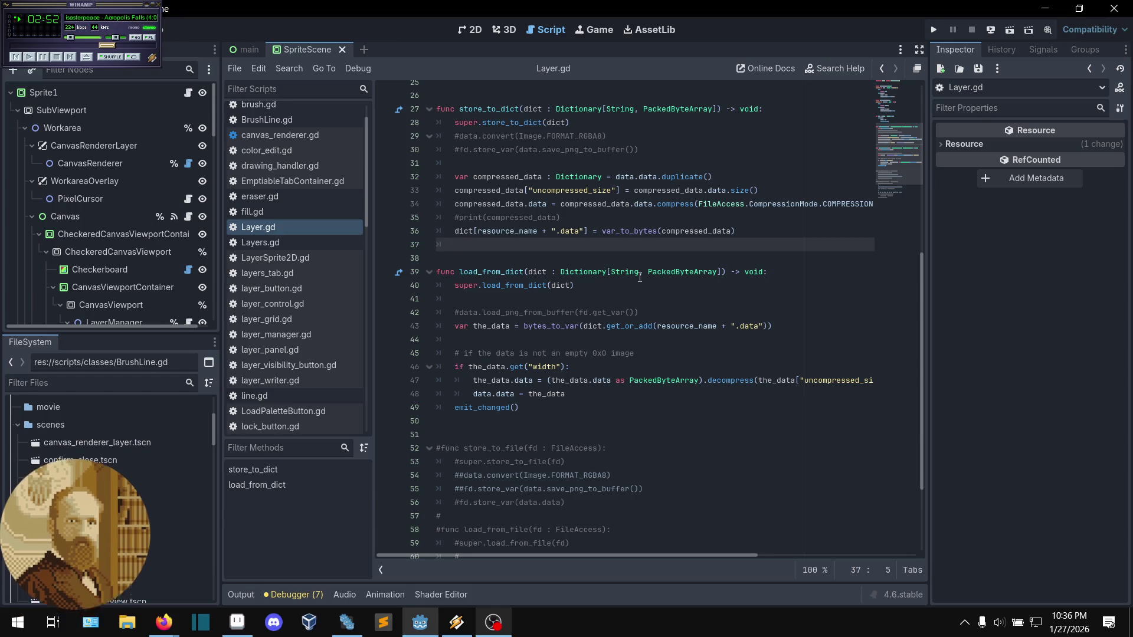
{"action": "left_click", "coordinate": [622, 295]}
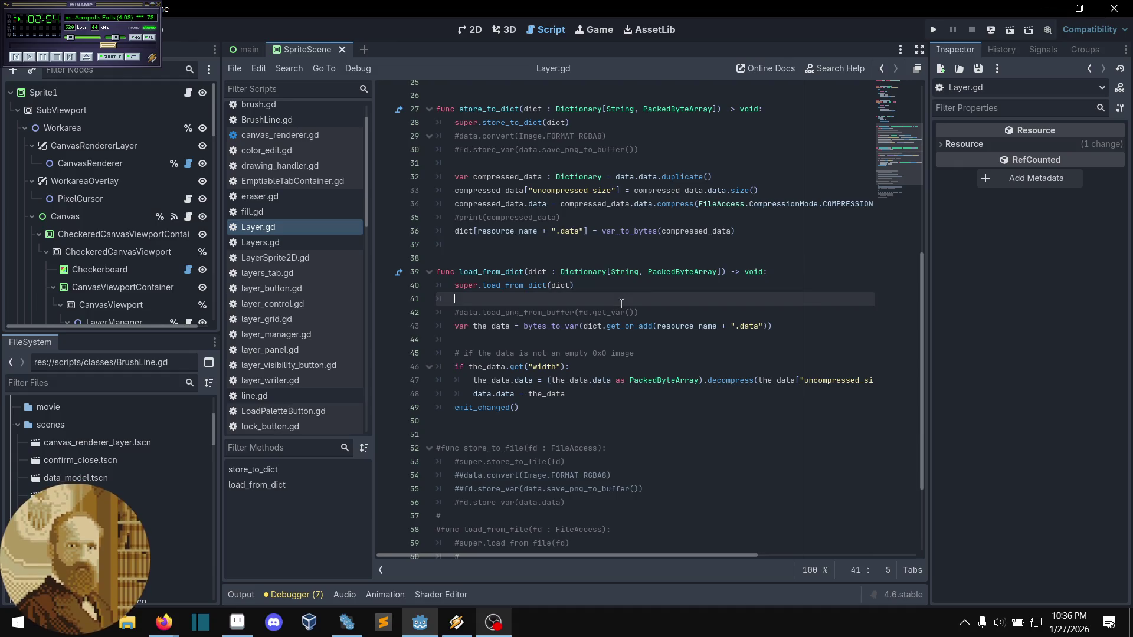
{"action": "scroll", "coordinate": [691, 284], "scroll_direction": "up", "scroll_amount": 1}
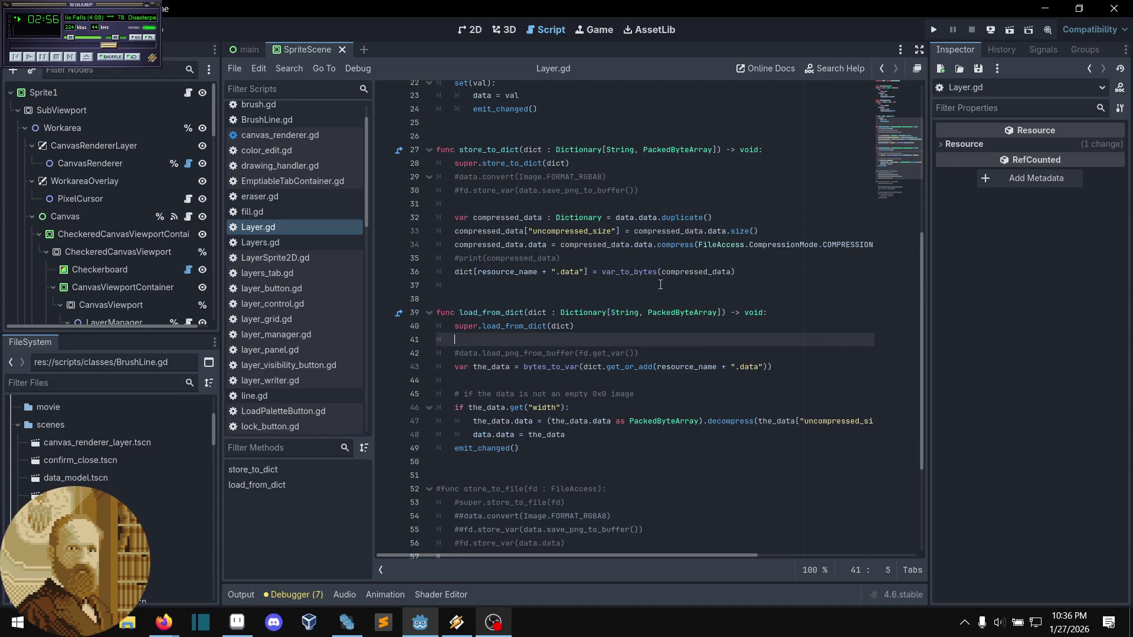
{"action": "mouse_move", "coordinate": [646, 268]}
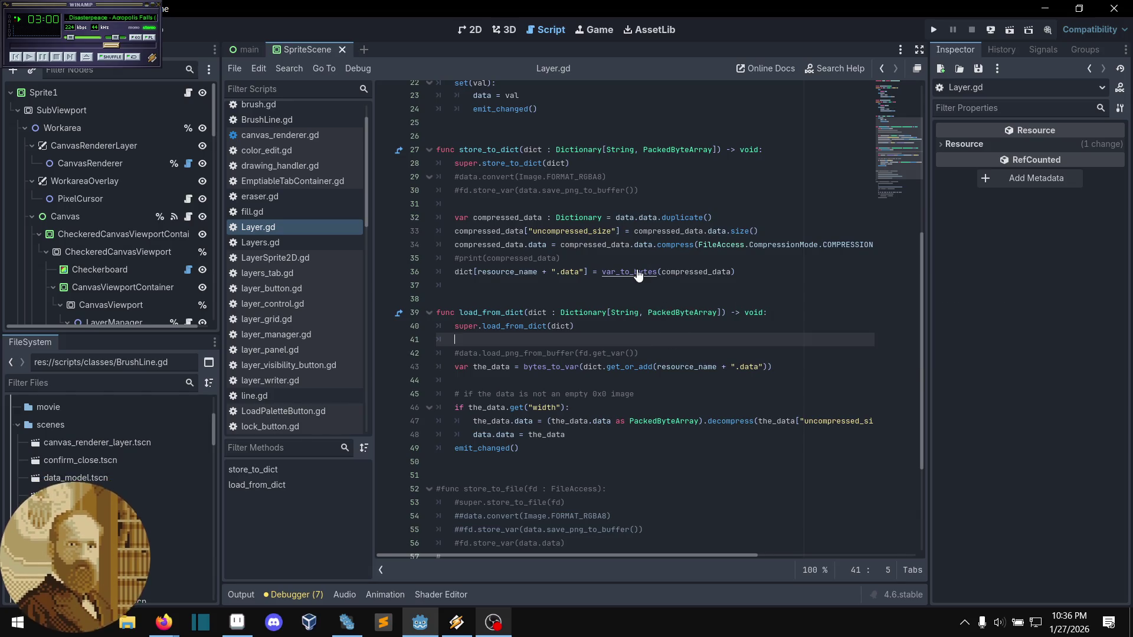
{"action": "left_click", "coordinate": [630, 272], "text": "ctrl"}
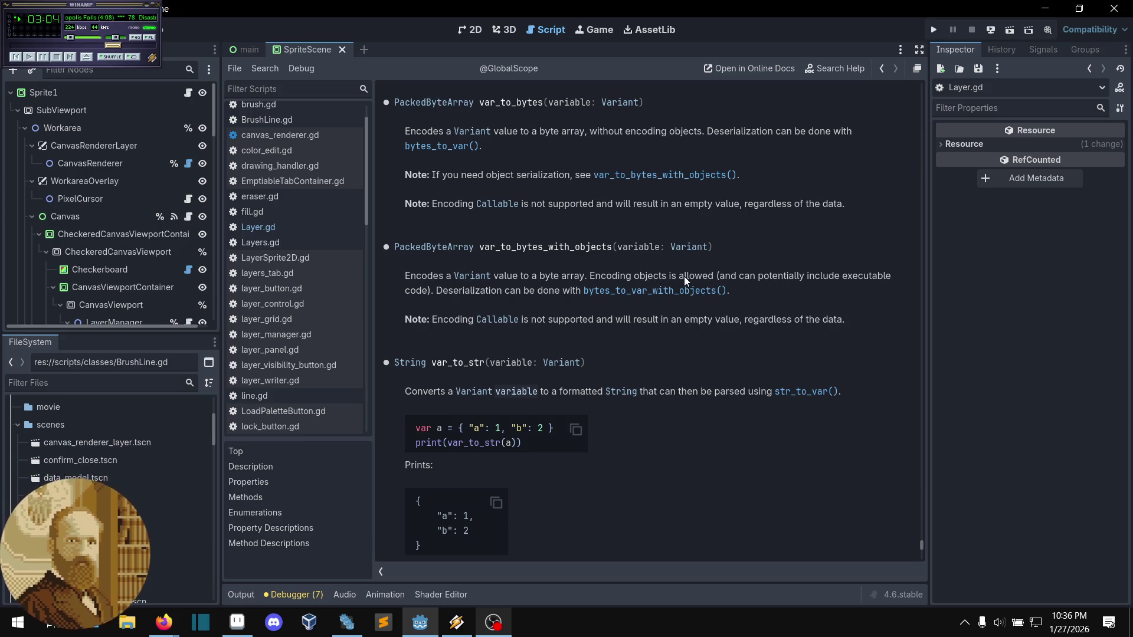
{"action": "scroll", "coordinate": [597, 277], "scroll_direction": "up", "scroll_amount": 2}
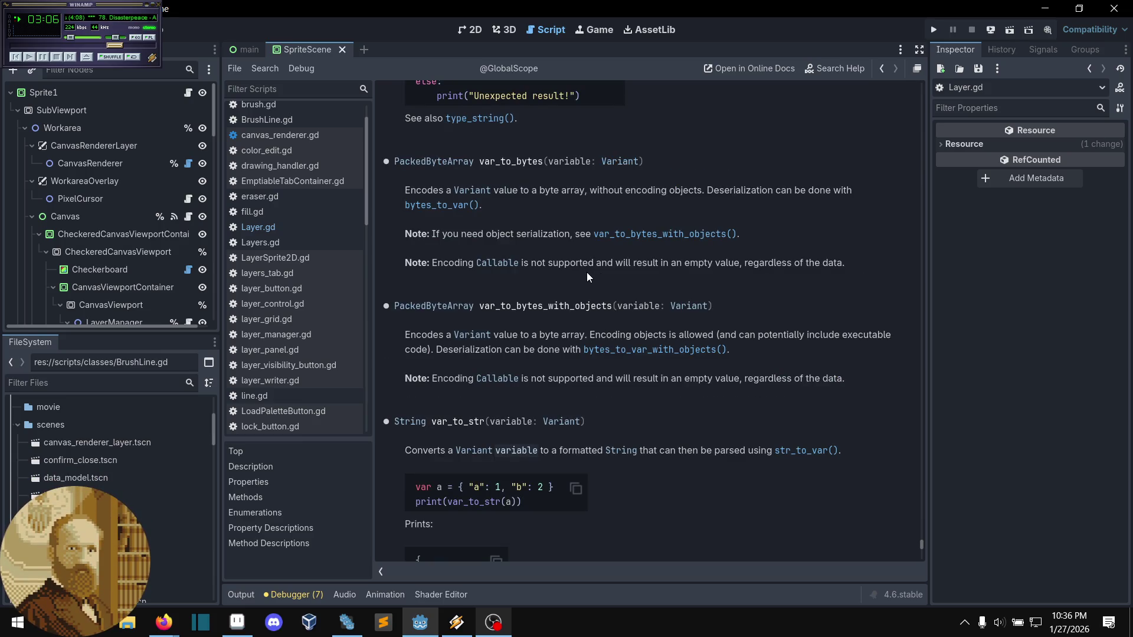
{"action": "scroll", "coordinate": [573, 282], "scroll_direction": "up", "scroll_amount": 2}
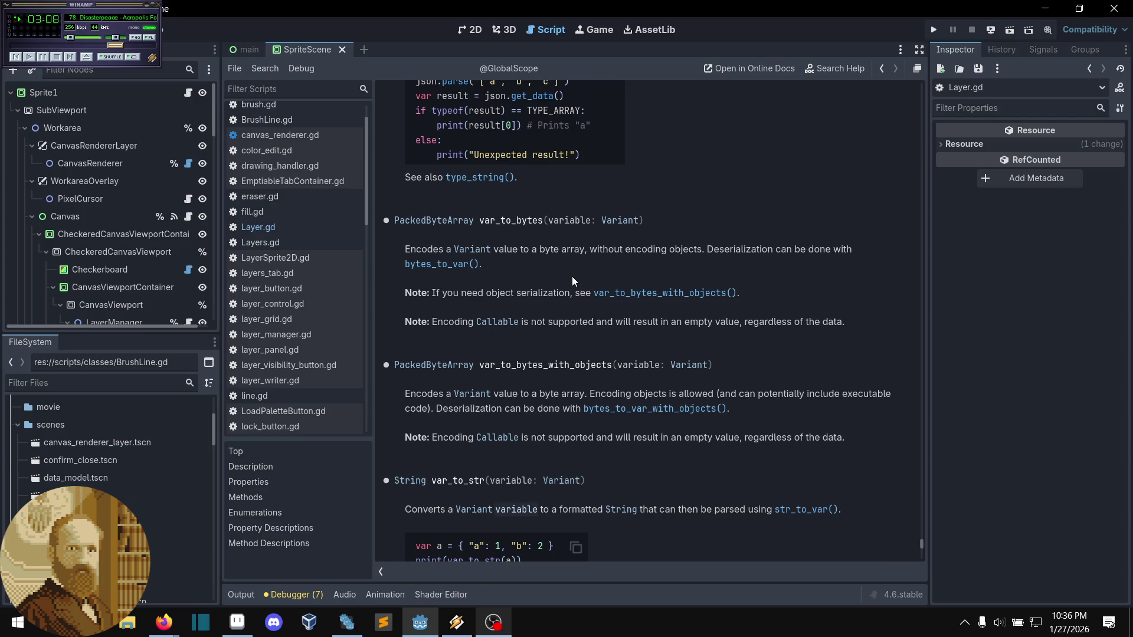
{"action": "scroll", "coordinate": [572, 281], "scroll_direction": "down", "scroll_amount": 2}
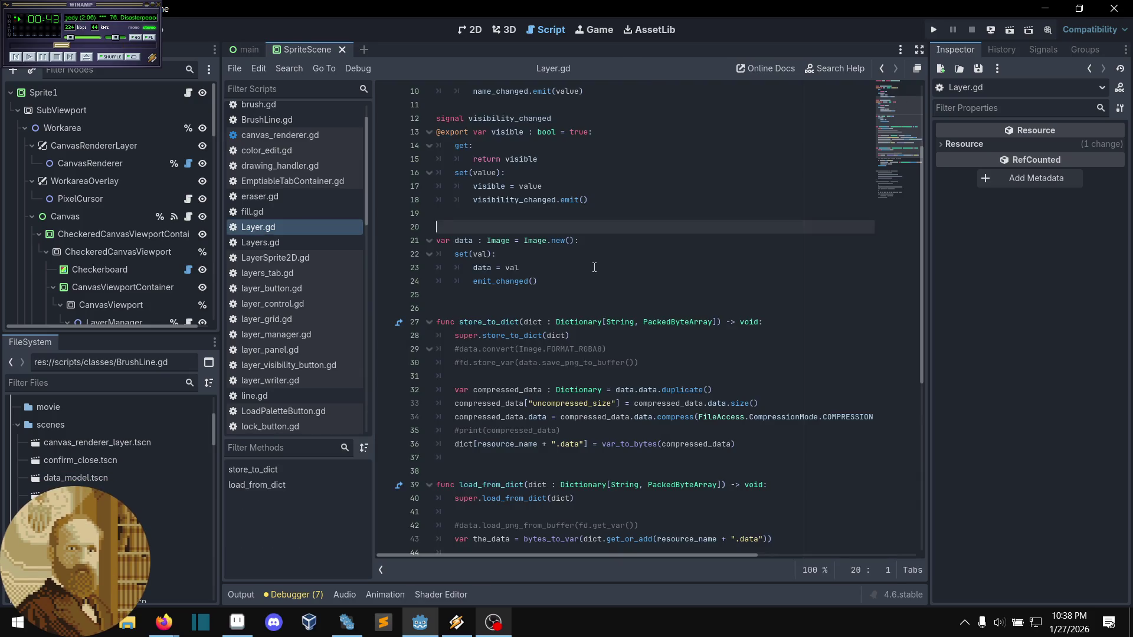
- Look over the compression code on lines 32–36 of store_to_dict
{"action": "scroll", "coordinate": [550, 288], "scroll_direction": "down", "scroll_amount": 1}
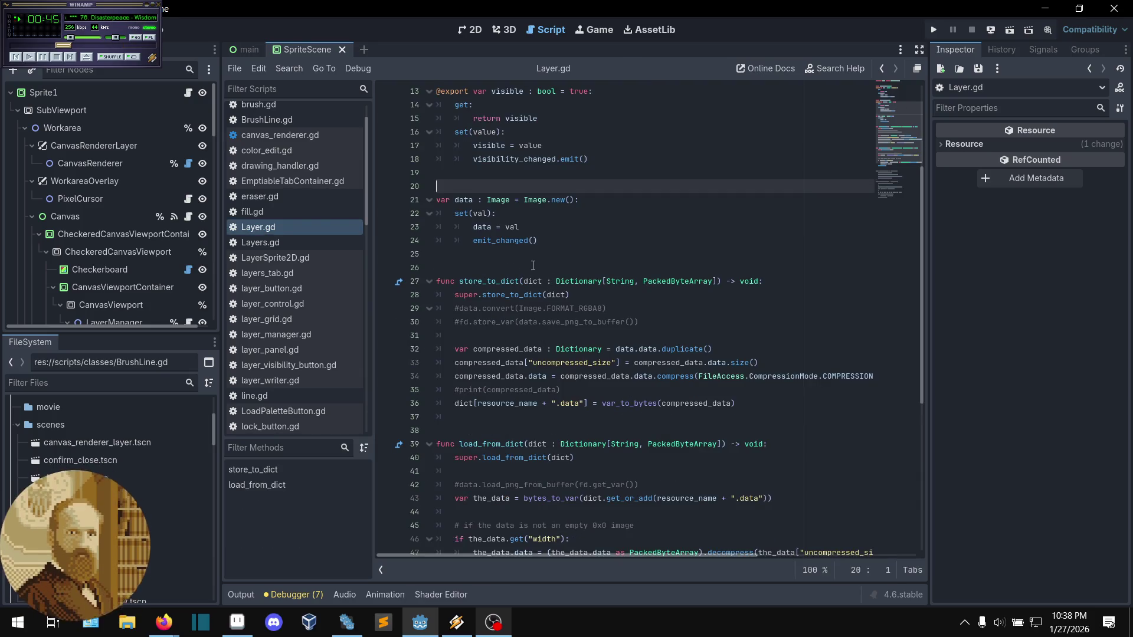
{"action": "left_click", "coordinate": [544, 262]}
{"action": "scroll", "coordinate": [543, 262], "scroll_direction": "up", "scroll_amount": 1}
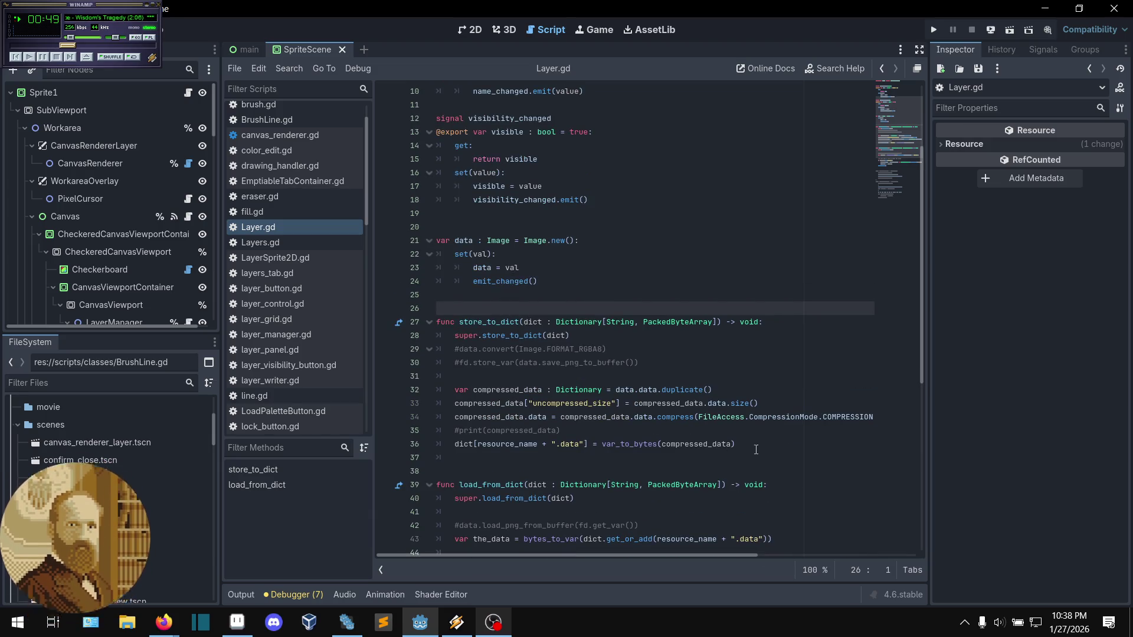
{"action": "left_click_drag", "start_coordinate": [760, 444], "coordinate": [511, 390]}
{"action": "left_click", "coordinate": [631, 432]}
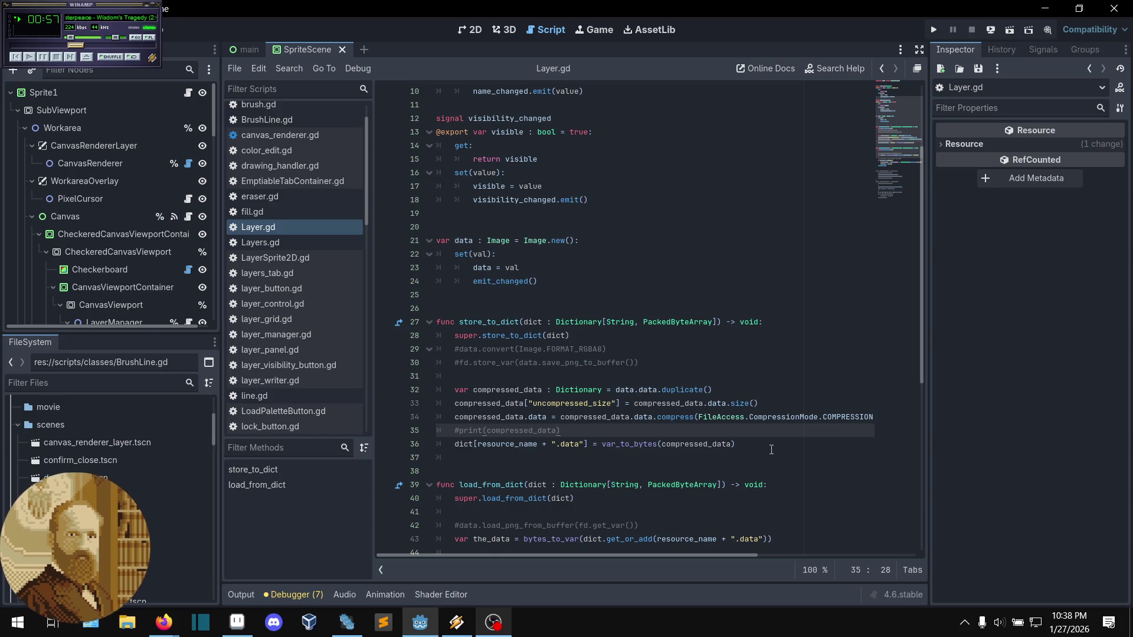
- Follow super.store_to_dict to its definition at StorableResource.gd line 80
{"action": "scroll", "coordinate": [552, 369], "scroll_direction": "up", "scroll_amount": 2}
{"action": "scroll", "coordinate": [531, 324], "scroll_direction": "up", "scroll_amount": 1}
{"action": "scroll", "coordinate": [559, 321], "scroll_direction": "down", "scroll_amount": 2}
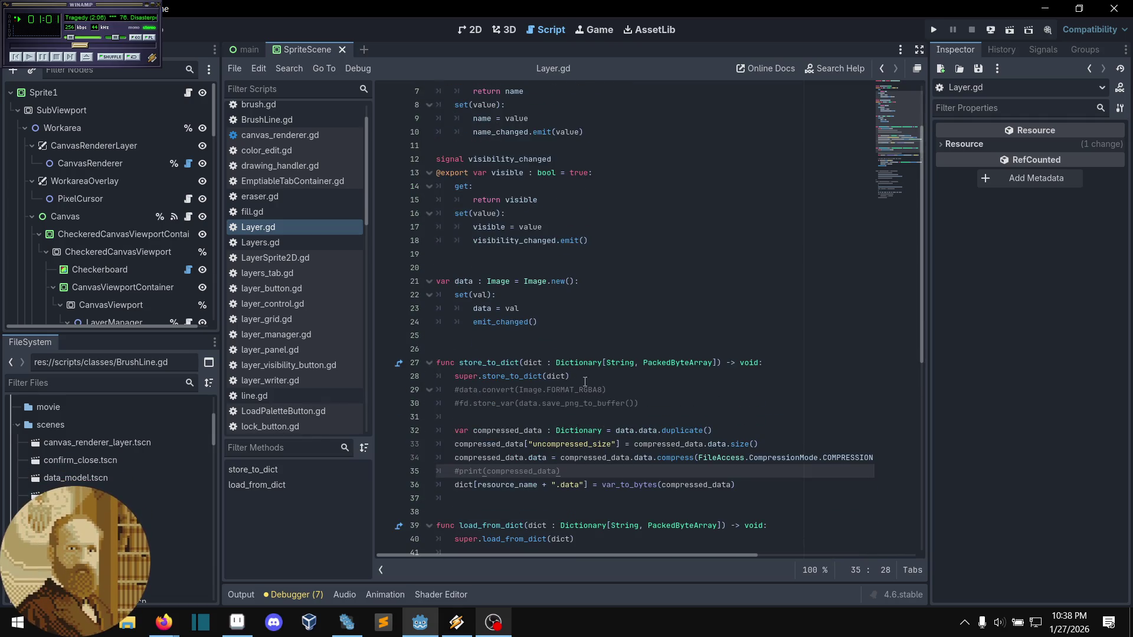
{"action": "left_click", "coordinate": [590, 406]}
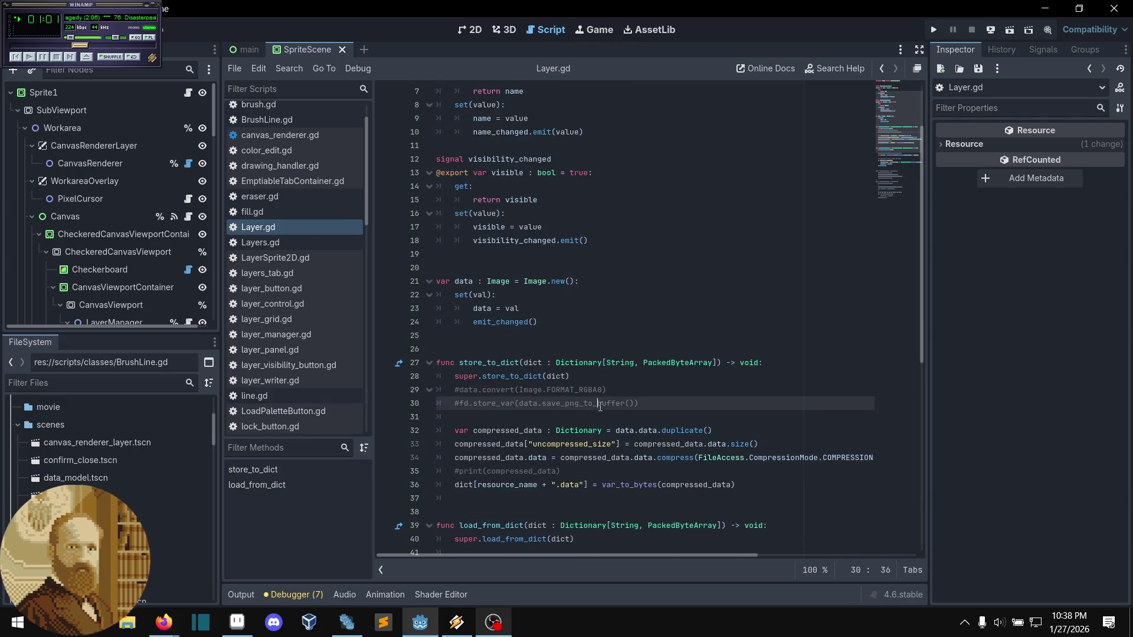
{"action": "left_click", "coordinate": [494, 416]}
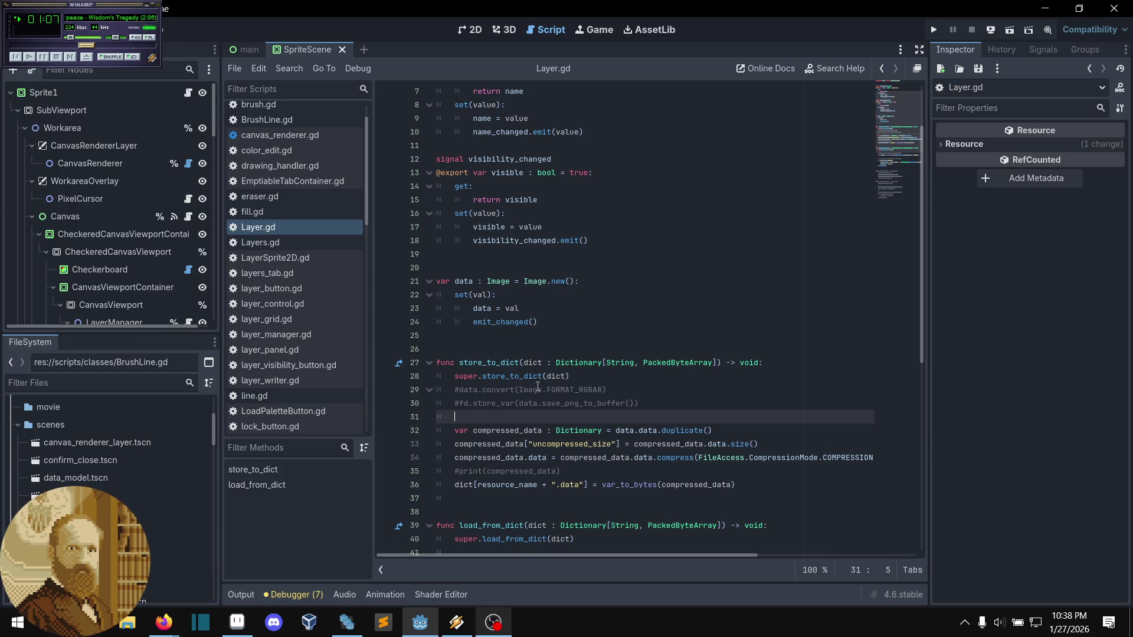
{"action": "left_click", "coordinate": [510, 378], "text": "ctrl"}
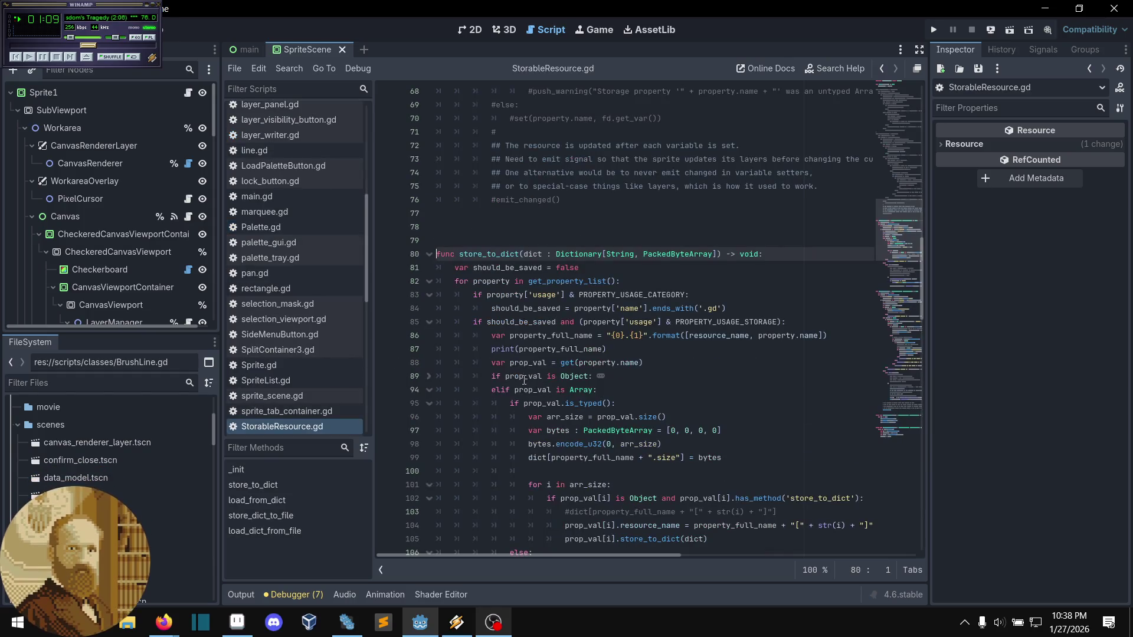
{"action": "scroll", "coordinate": [610, 366], "scroll_direction": "down", "scroll_amount": 3}
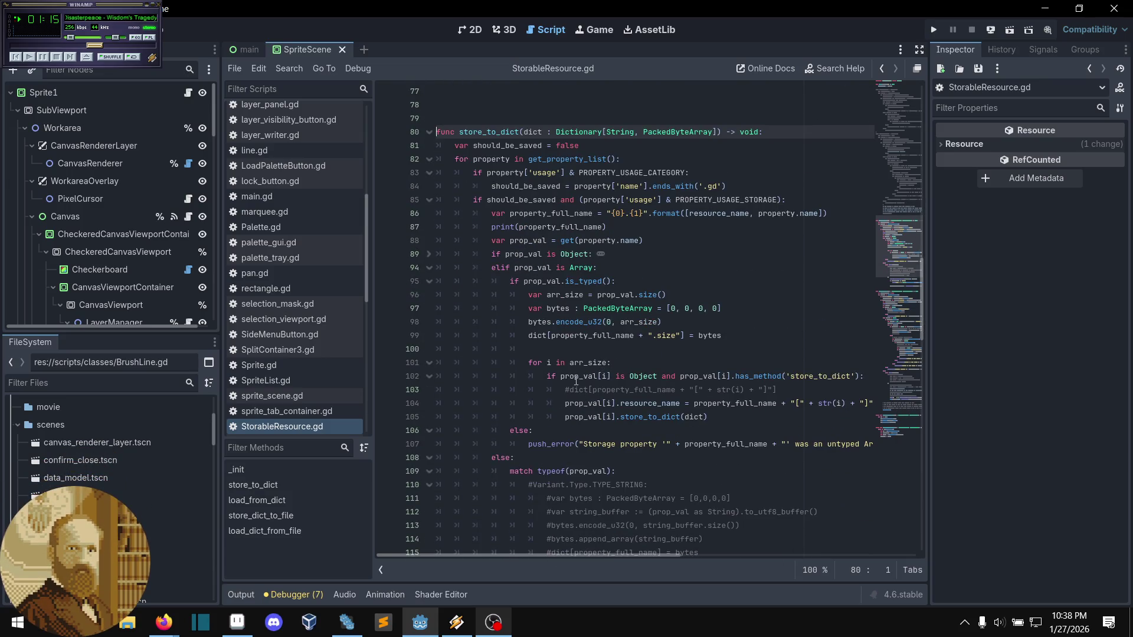
{"action": "scroll", "coordinate": [707, 392], "scroll_direction": "down", "scroll_amount": 1}
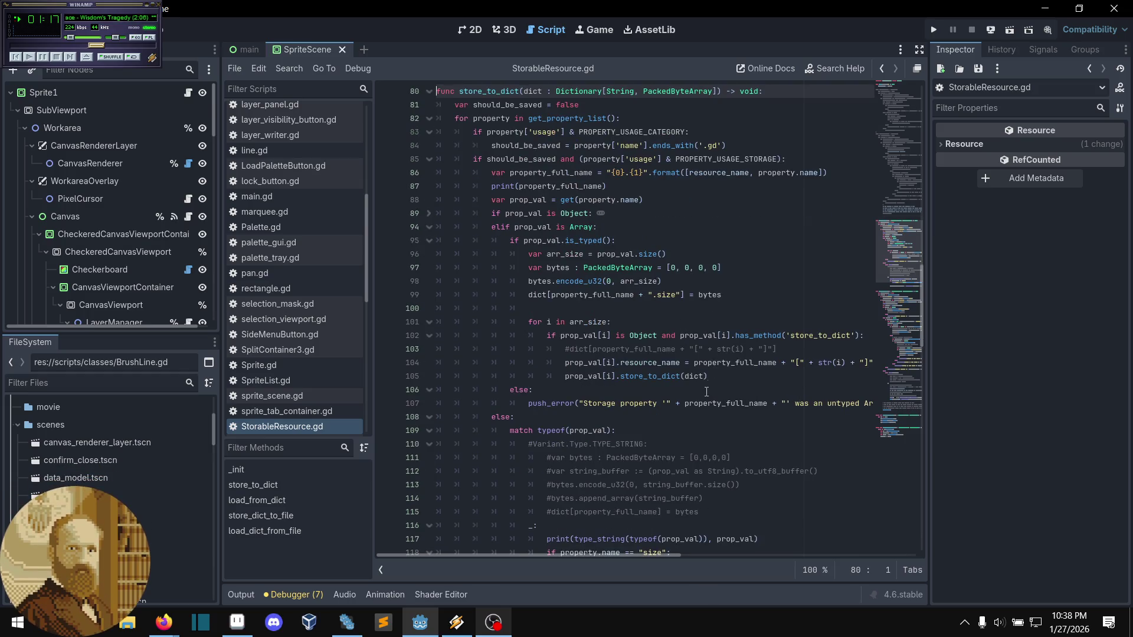
{"action": "scroll", "coordinate": [660, 318], "scroll_direction": "up", "scroll_amount": 2}
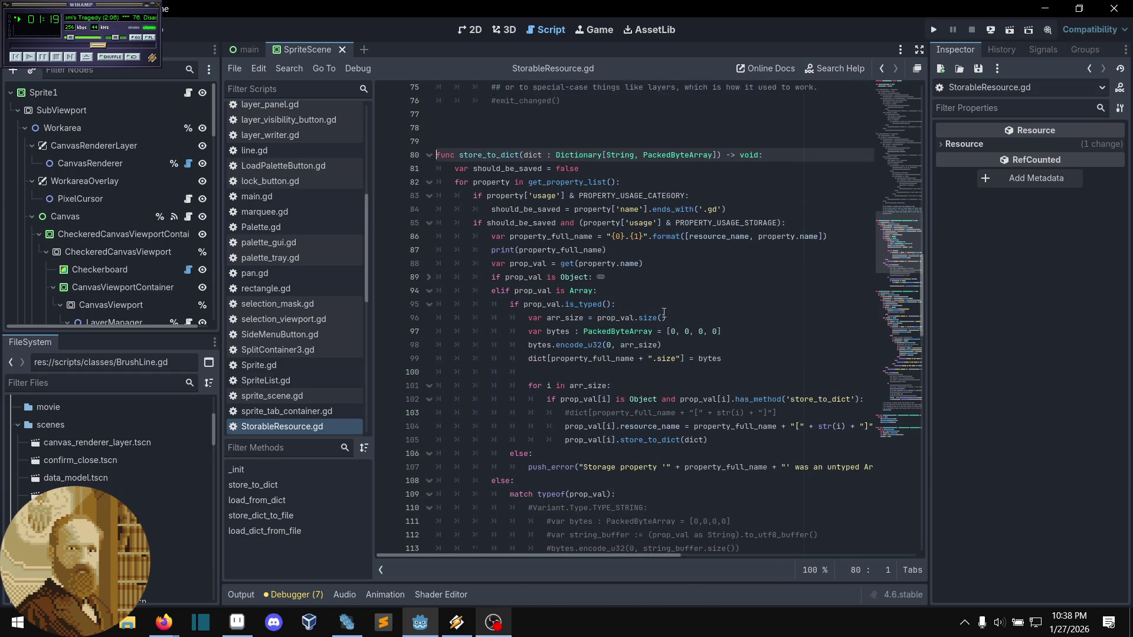
{"action": "left_click", "coordinate": [700, 368]}
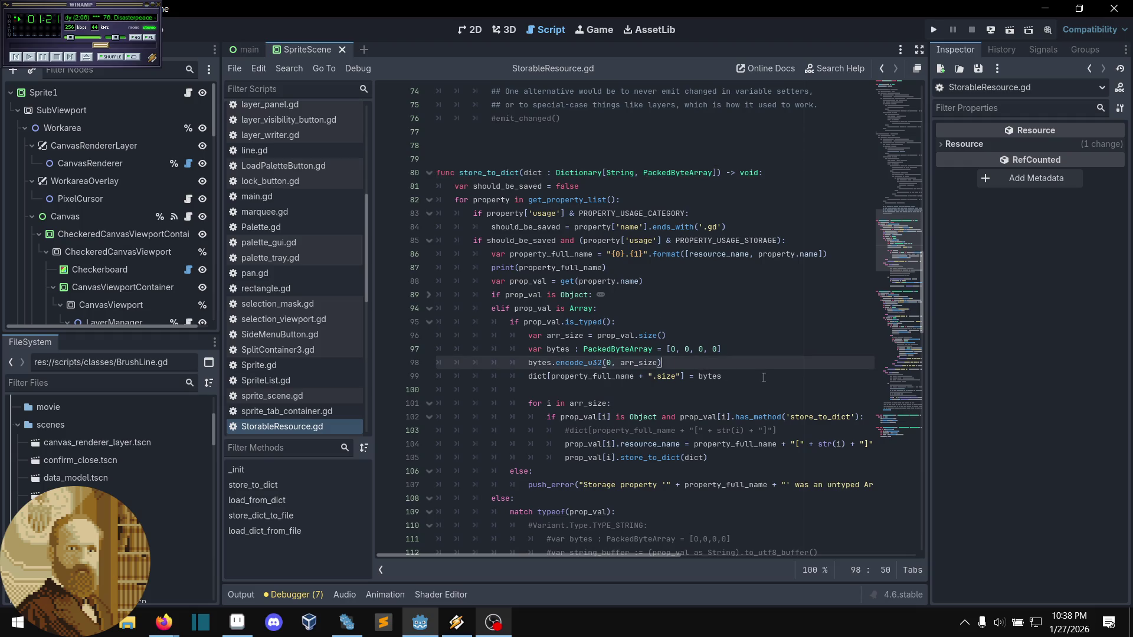
{"action": "left_click", "coordinate": [761, 378]}
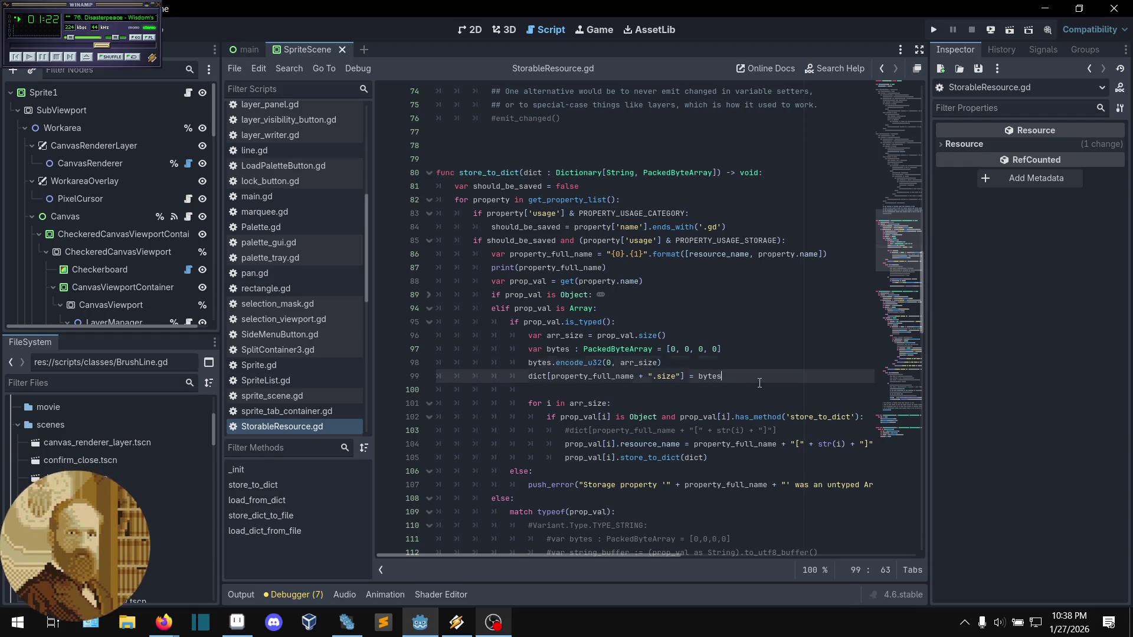
{"action": "left_click", "coordinate": [430, 308]}
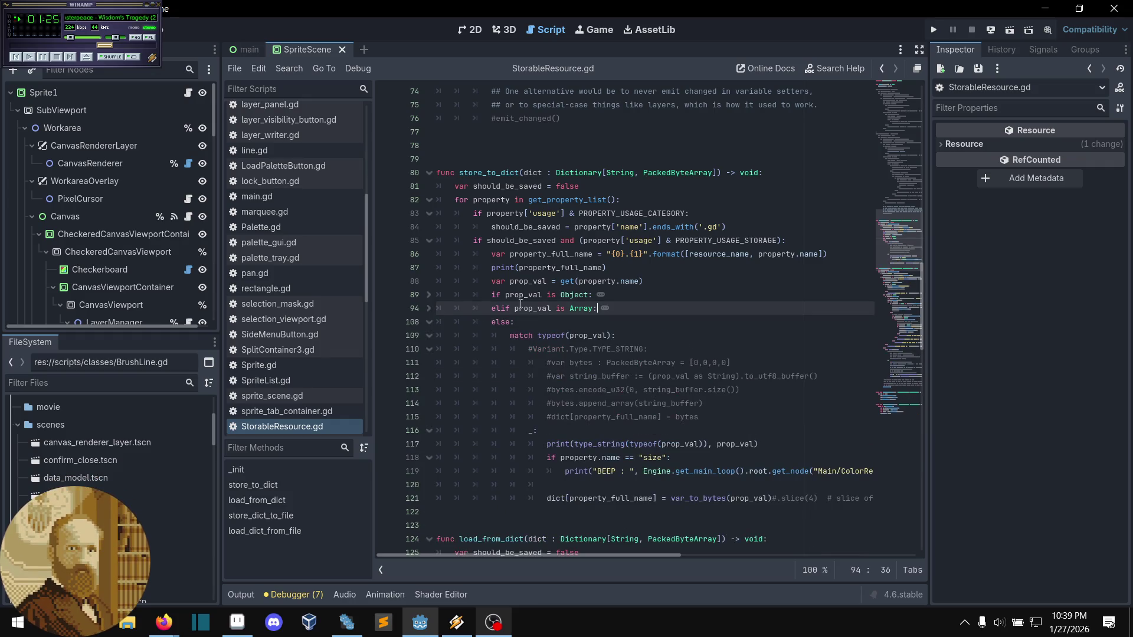
{"action": "left_click", "coordinate": [608, 320]}
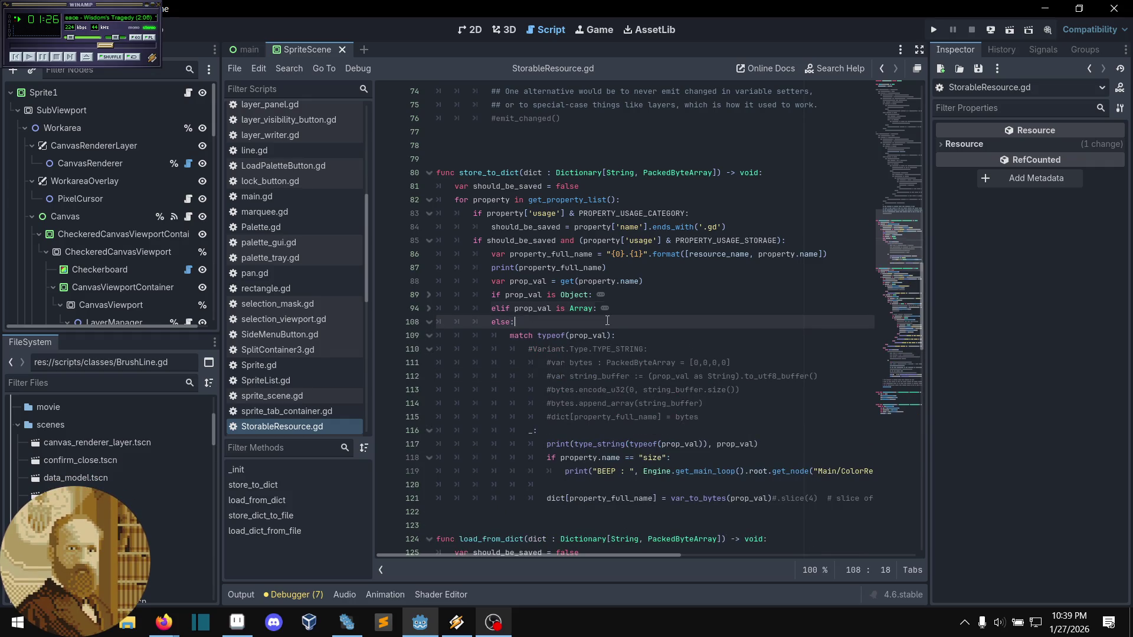
{"action": "left_click", "coordinate": [429, 294]}
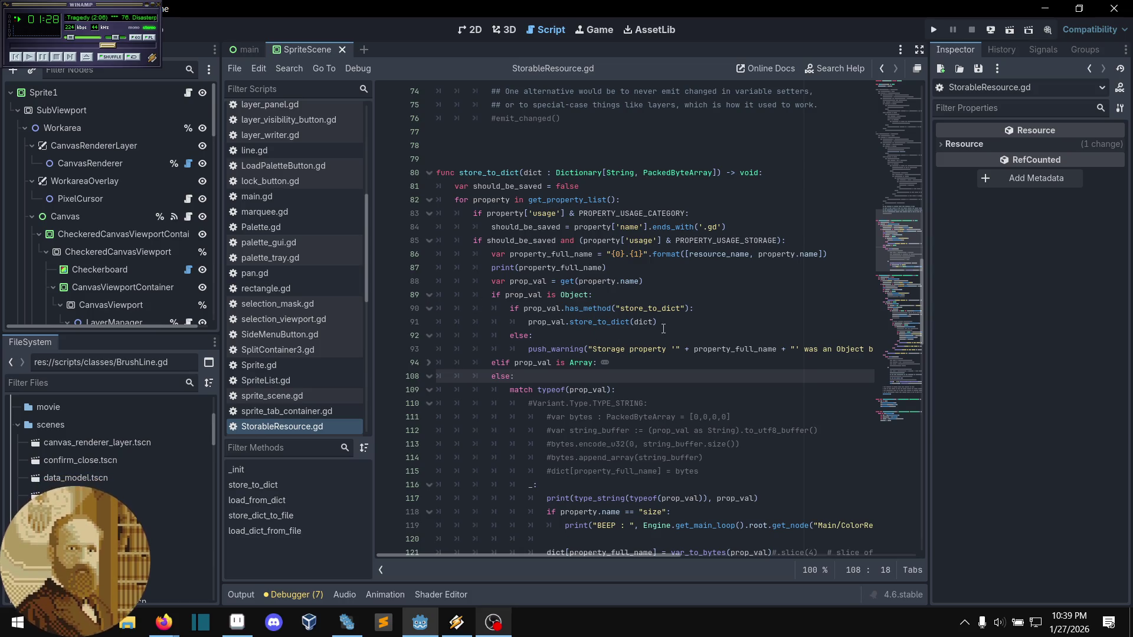
{"action": "left_click", "coordinate": [429, 295]}
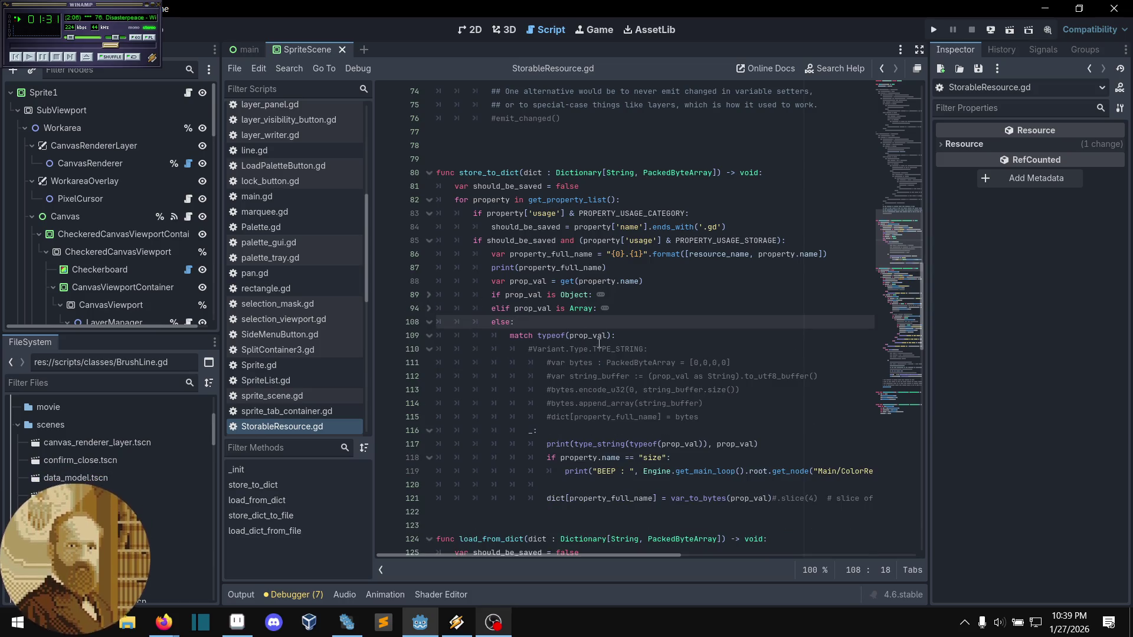
{"action": "left_click", "coordinate": [619, 338]}
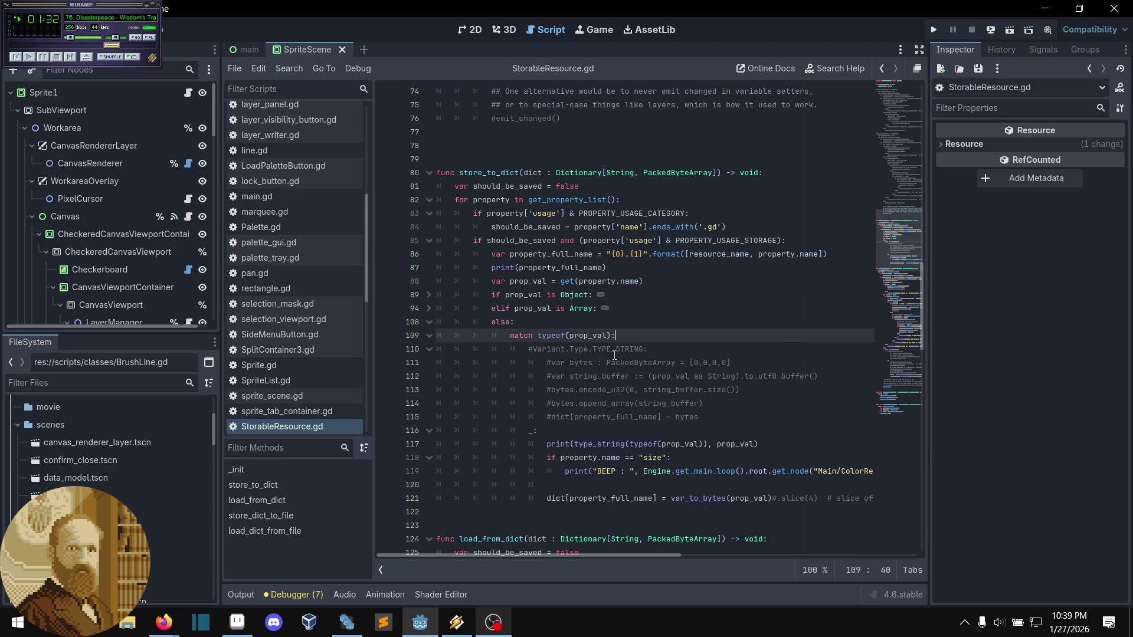
{"action": "mouse_move", "coordinate": [603, 349]}
{"action": "left_mouse_down"}
{"action": "mouse_move", "coordinate": [661, 435]}
{"action": "mouse_move", "coordinate": [653, 416]}
{"action": "left_mouse_up"}
{"action": "left_click", "coordinate": [654, 403]}
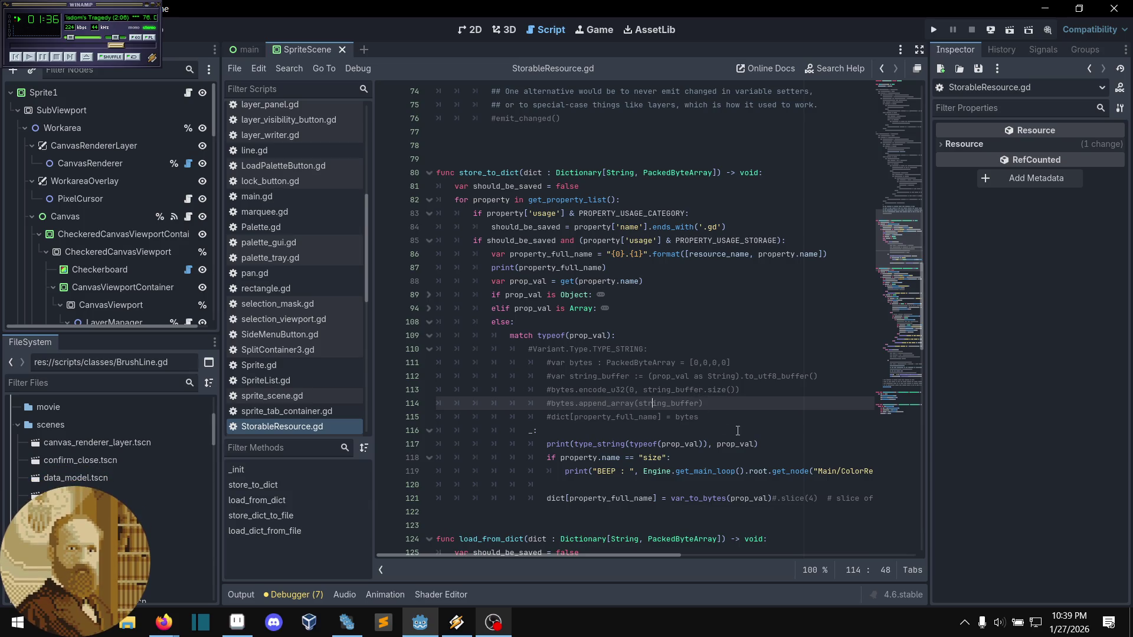
{"action": "mouse_move", "coordinate": [633, 556]}
{"action": "left_mouse_down"}
{"action": "mouse_move", "coordinate": [742, 590]}
{"action": "mouse_move", "coordinate": [809, 590]}
{"action": "mouse_move", "coordinate": [884, 569]}
{"action": "mouse_move", "coordinate": [628, 572]}
{"action": "mouse_move", "coordinate": [887, 498]}
{"action": "mouse_move", "coordinate": [876, 508]}
{"action": "mouse_move", "coordinate": [882, 479]}
{"action": "mouse_move", "coordinate": [646, 555]}
{"action": "mouse_move", "coordinate": [510, 550]}
{"action": "left_mouse_up"}
{"action": "left_click_drag", "start_coordinate": [636, 555], "coordinate": [646, 552]}
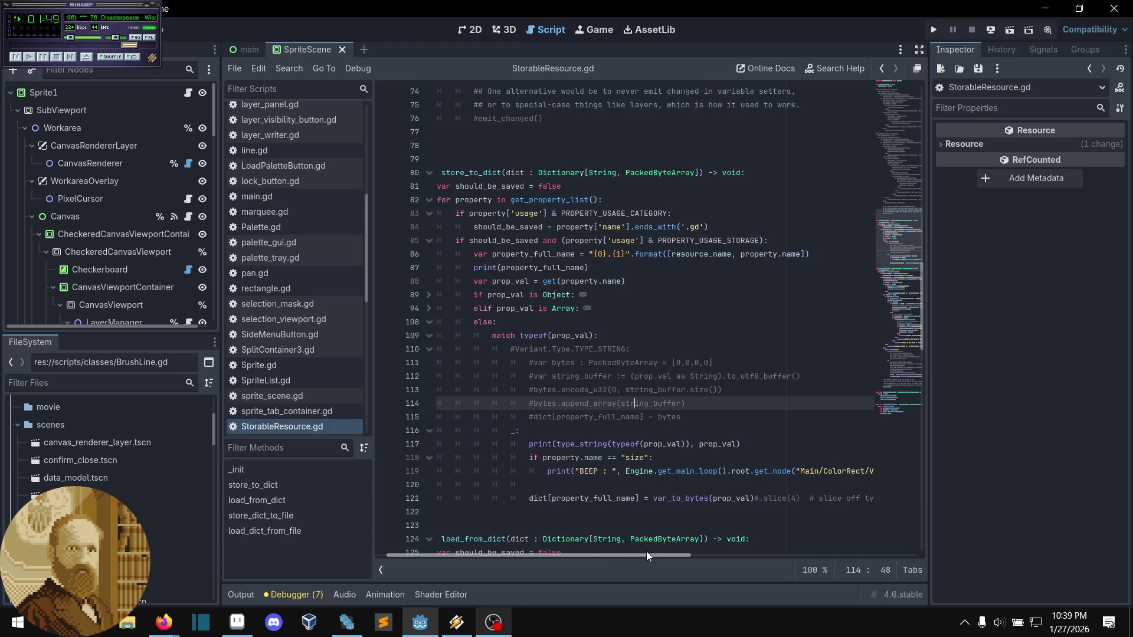
{"action": "left_click_drag", "start_coordinate": [583, 484], "coordinate": [585, 442]}
{"action": "left_click", "coordinate": [590, 484]}
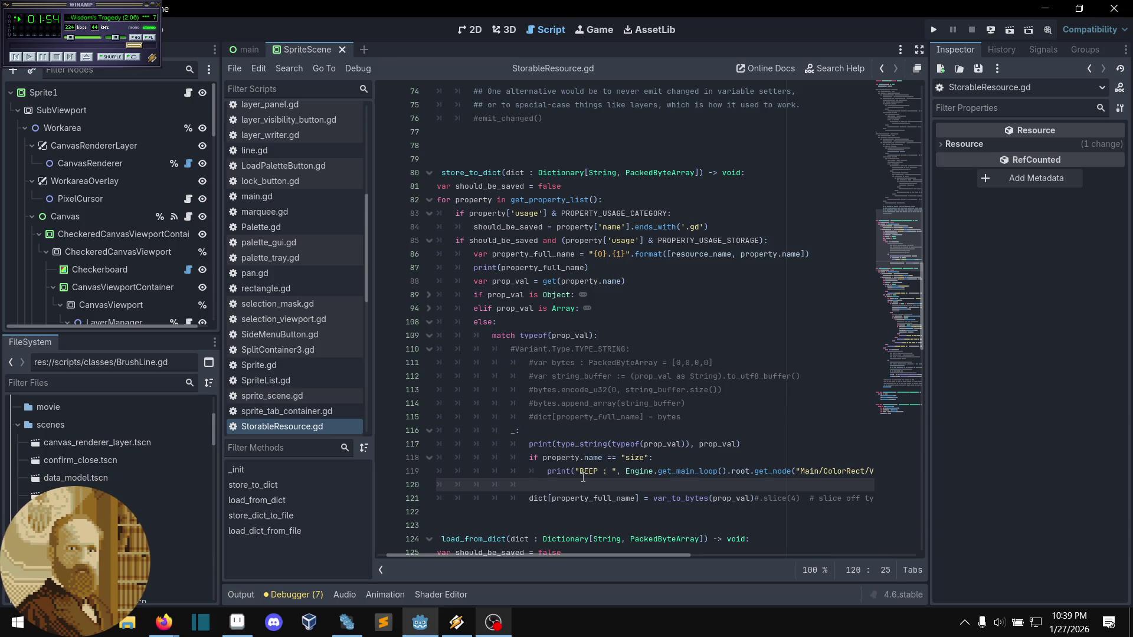
{"action": "mouse_move", "coordinate": [580, 446]}
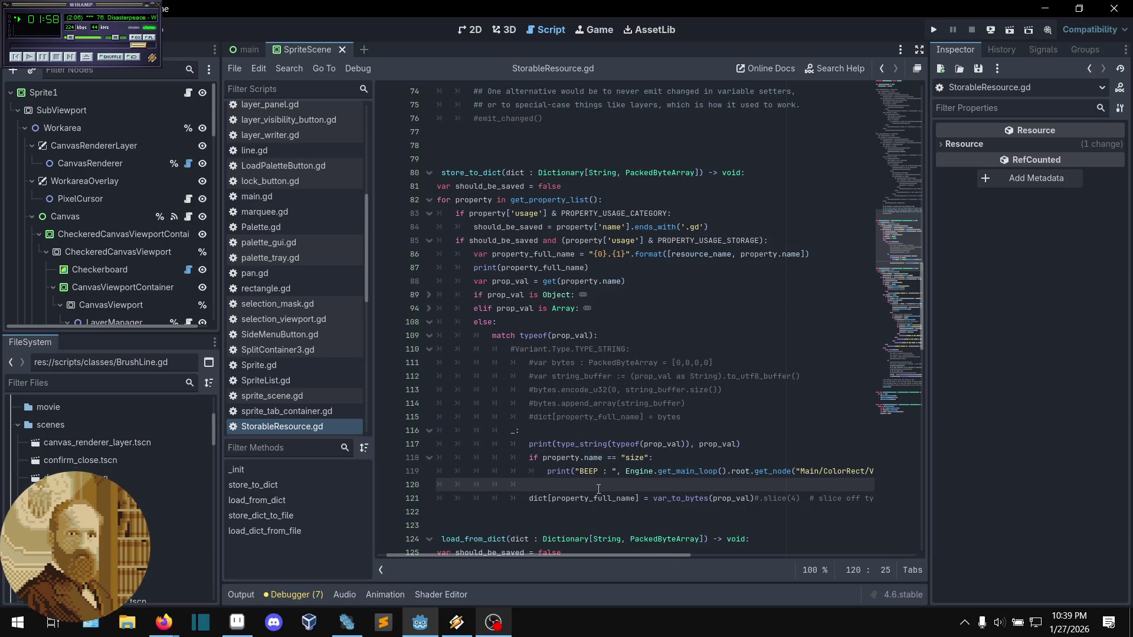
{"action": "left_click_drag", "start_coordinate": [565, 557], "coordinate": [575, 554]}
{"action": "left_click_drag", "start_coordinate": [539, 499], "coordinate": [668, 497]}
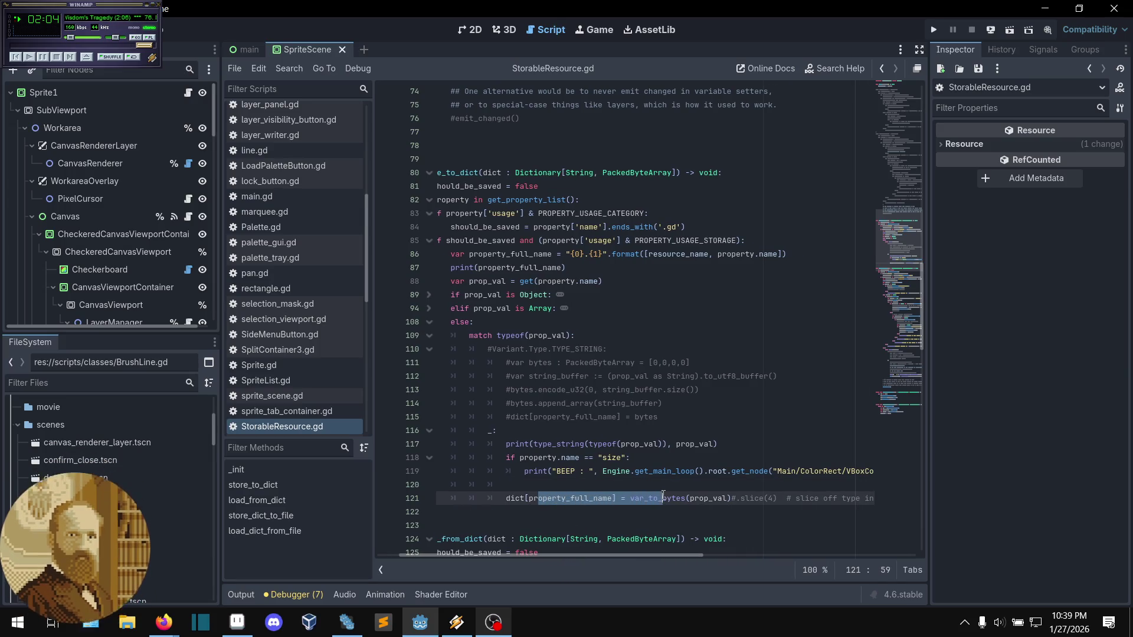
{"action": "left_click", "coordinate": [667, 498]}
{"action": "scroll", "coordinate": [603, 499], "scroll_direction": "down", "scroll_amount": 2}
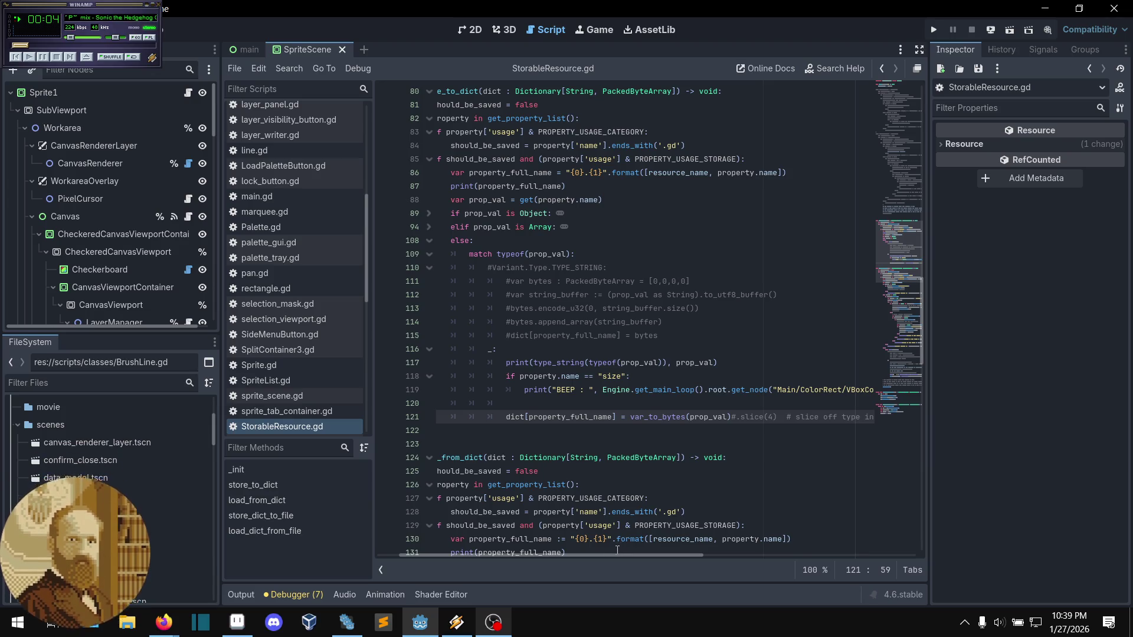
{"action": "scroll", "coordinate": [578, 559], "scroll_direction": "left", "scroll_amount": 3}
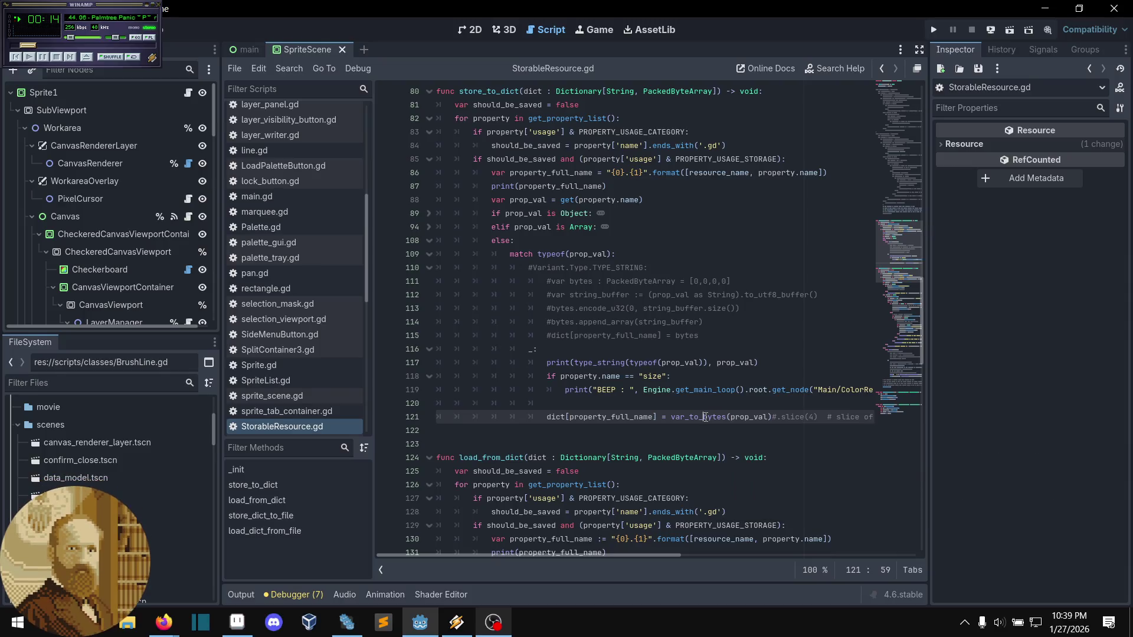
{"action": "mouse_move", "coordinate": [706, 418]}
{"action": "scroll", "coordinate": [651, 506], "scroll_direction": "up", "scroll_amount": 2}
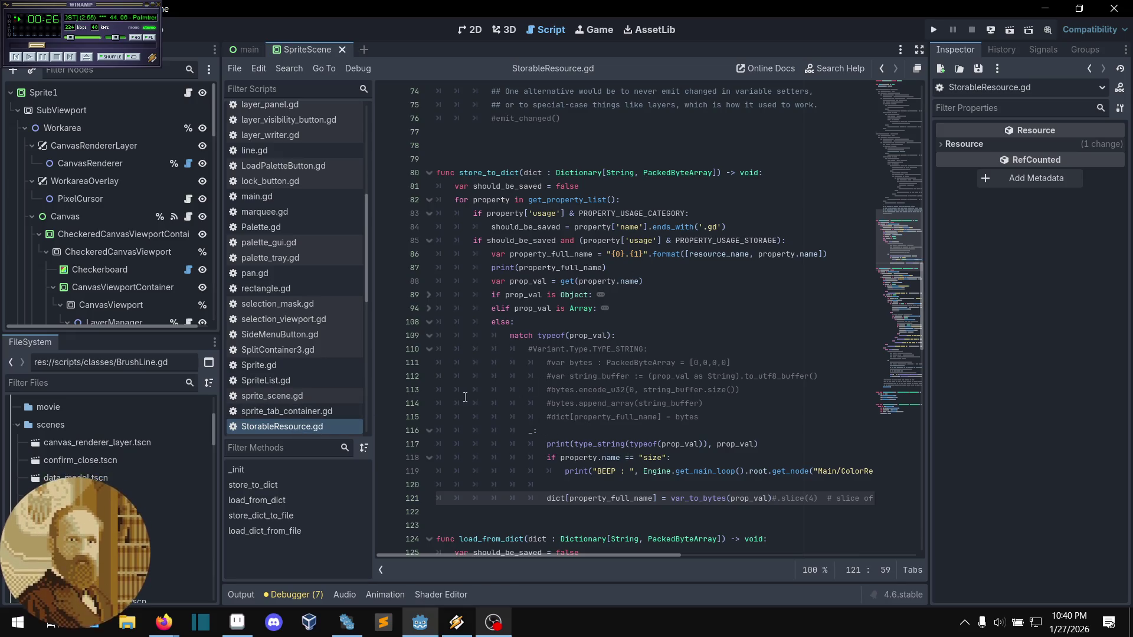
{"action": "scroll", "coordinate": [331, 398], "scroll_direction": "down", "scroll_amount": 2}
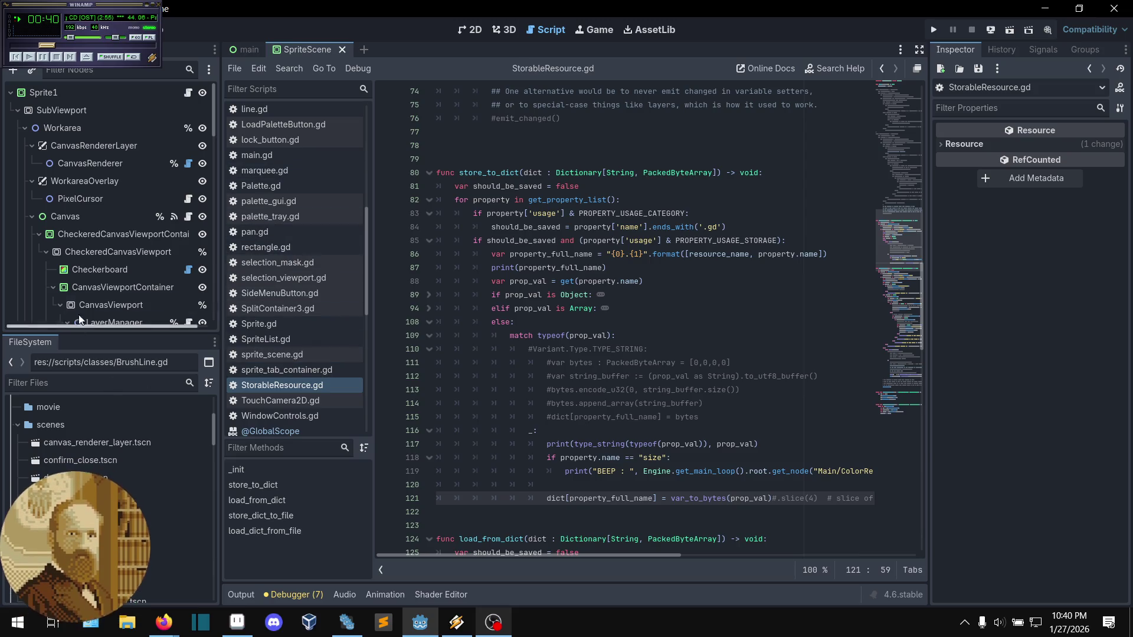
- Open sprite_scene.gd and scroll to _on_save_project with its store_to_dict and store_dict_to_file calls
{"action": "left_click", "coordinate": [187, 93]}
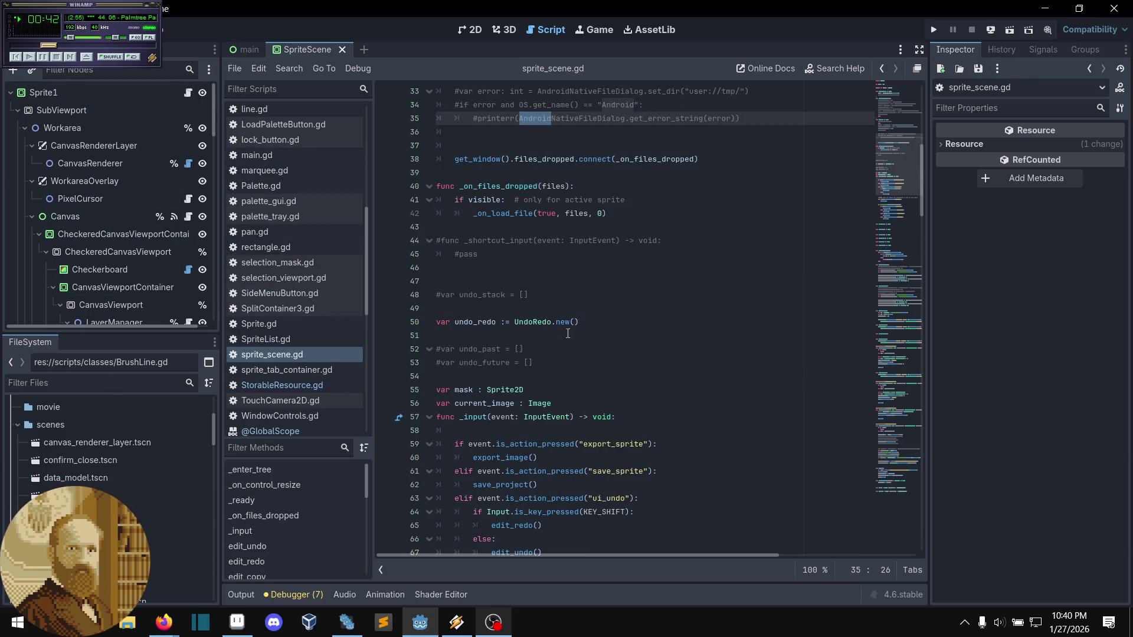
{"action": "scroll", "coordinate": [622, 377], "scroll_direction": "up", "scroll_amount": 5}
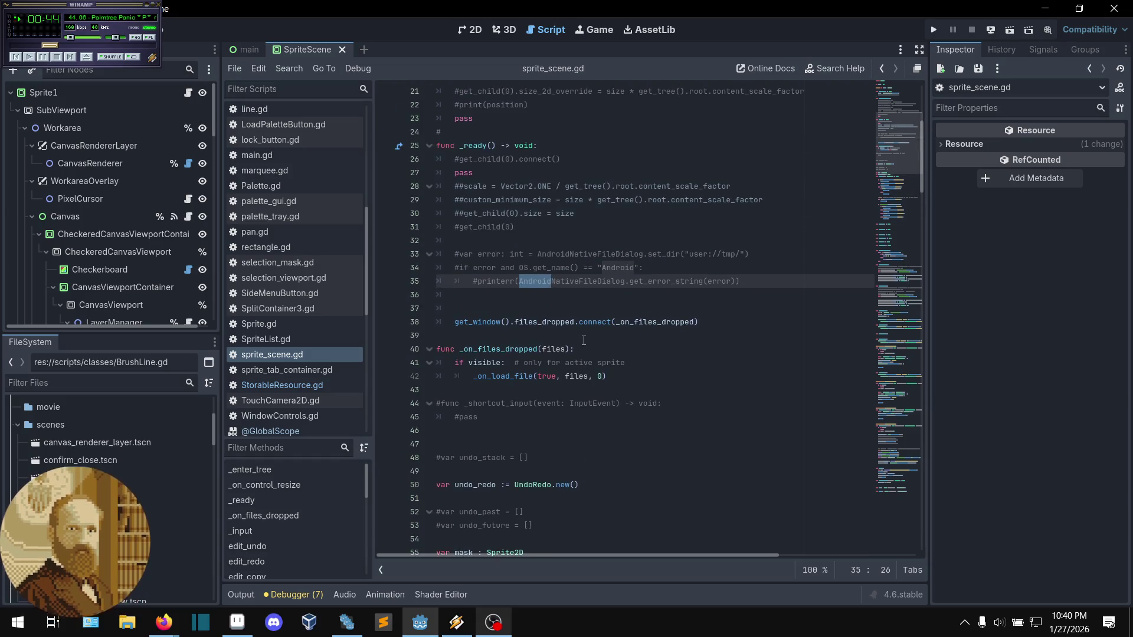
{"action": "scroll", "coordinate": [584, 342], "scroll_direction": "down", "scroll_amount": 10}
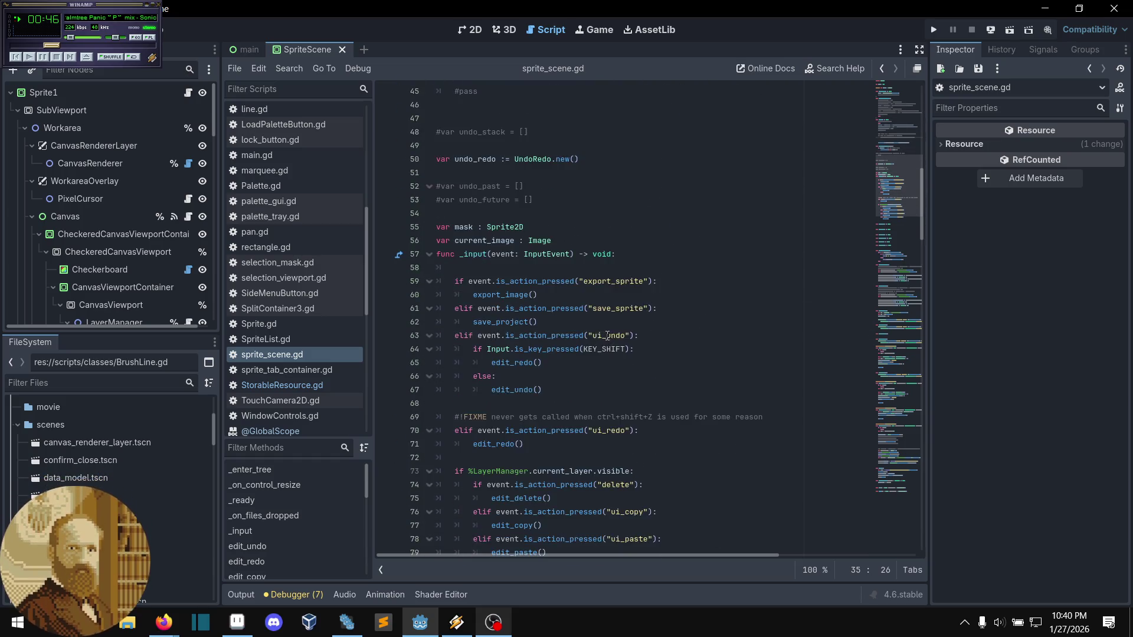
{"action": "scroll", "coordinate": [607, 339], "scroll_direction": "down", "scroll_amount": 5}
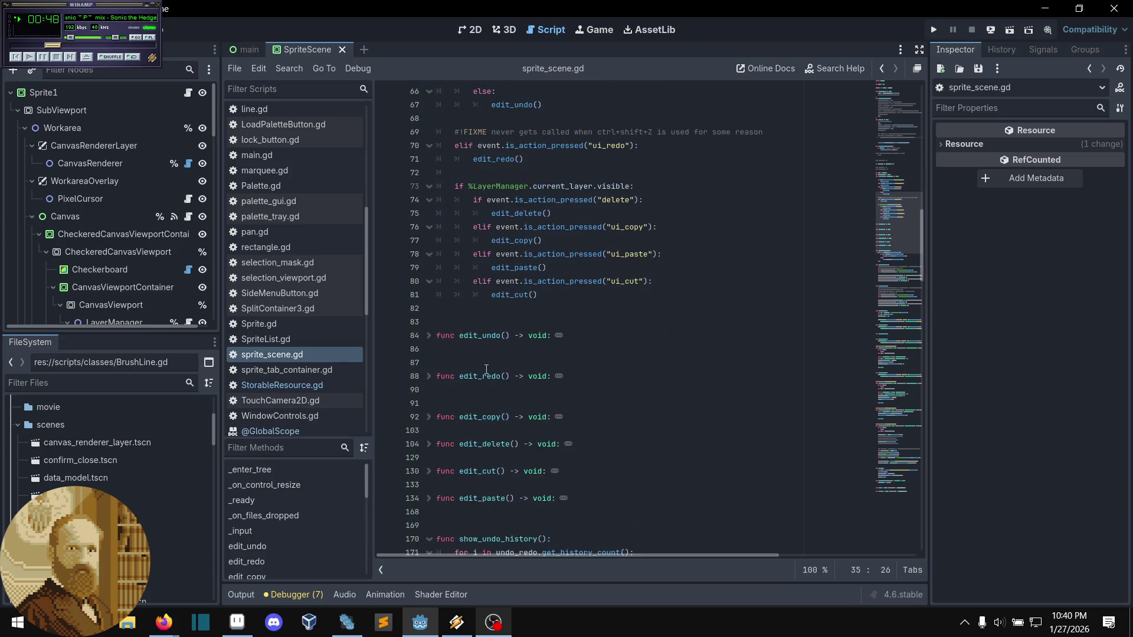
{"action": "scroll", "coordinate": [485, 365], "scroll_direction": "up", "scroll_amount": 15}
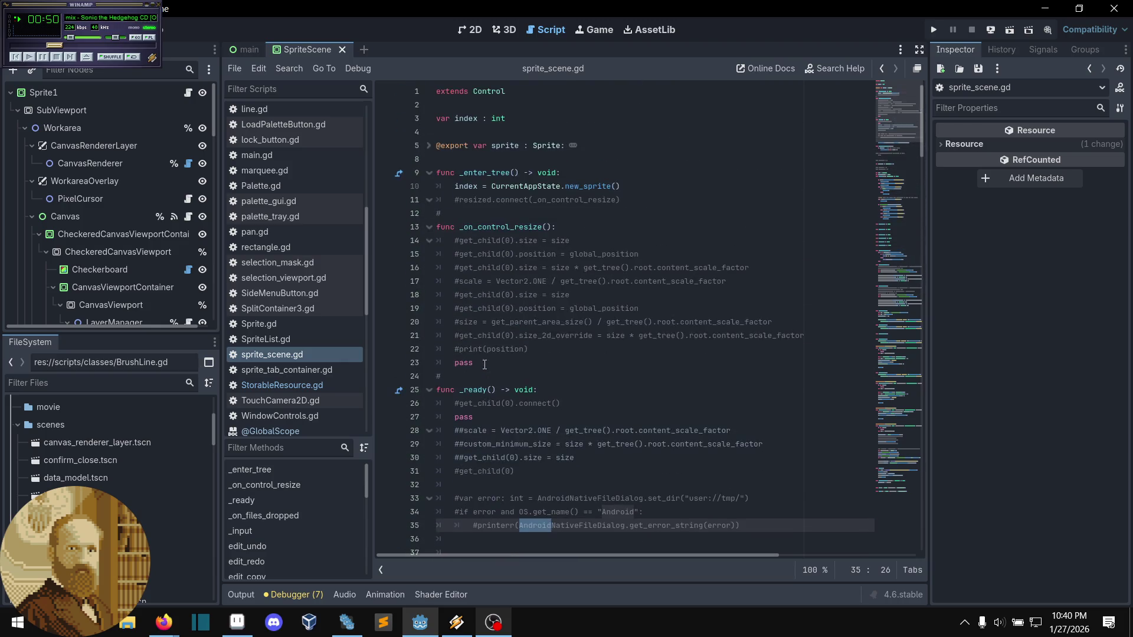
{"action": "scroll", "coordinate": [484, 368], "scroll_direction": "down", "scroll_amount": 20}
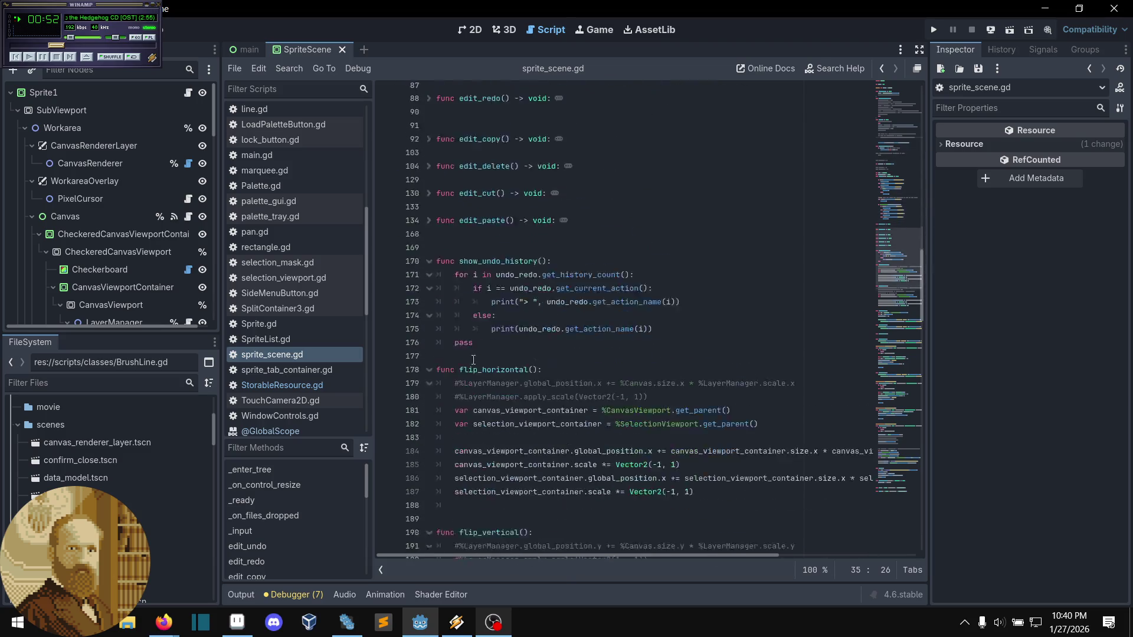
{"action": "scroll", "coordinate": [471, 359], "scroll_direction": "down", "scroll_amount": 14}
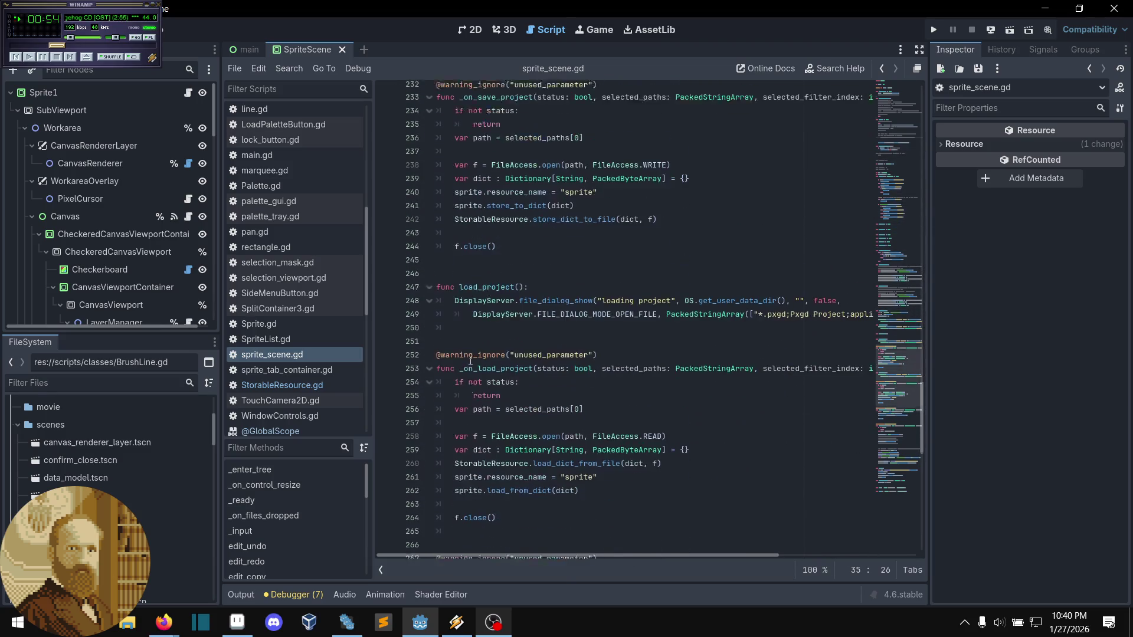
{"action": "scroll", "coordinate": [571, 377], "scroll_direction": "down", "scroll_amount": 2}
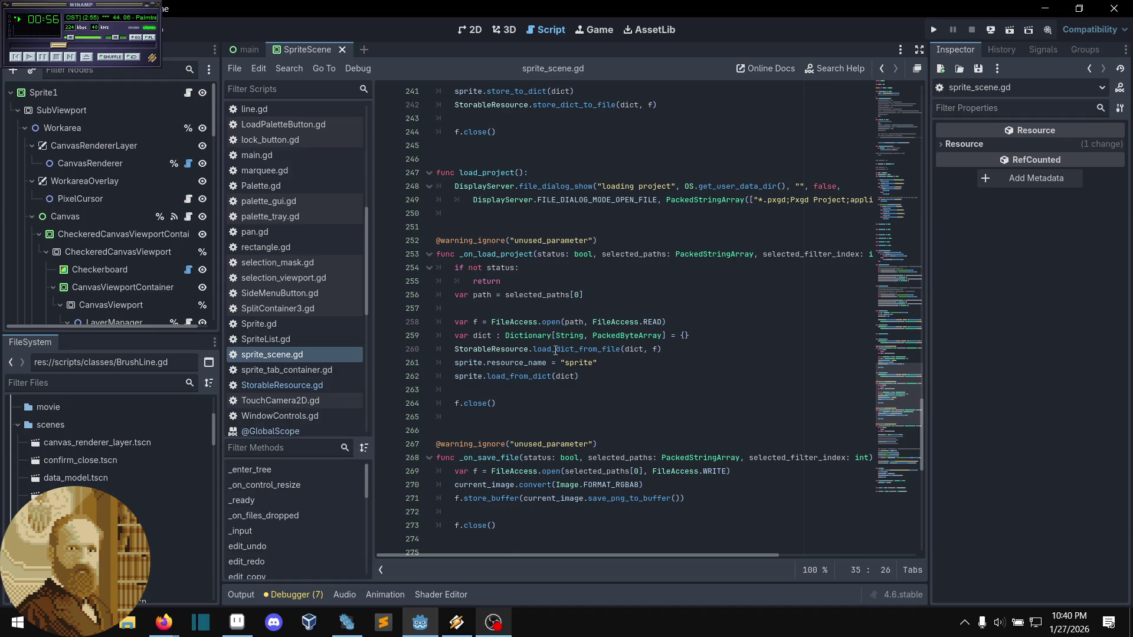
{"action": "scroll", "coordinate": [555, 351], "scroll_direction": "up", "scroll_amount": 13}
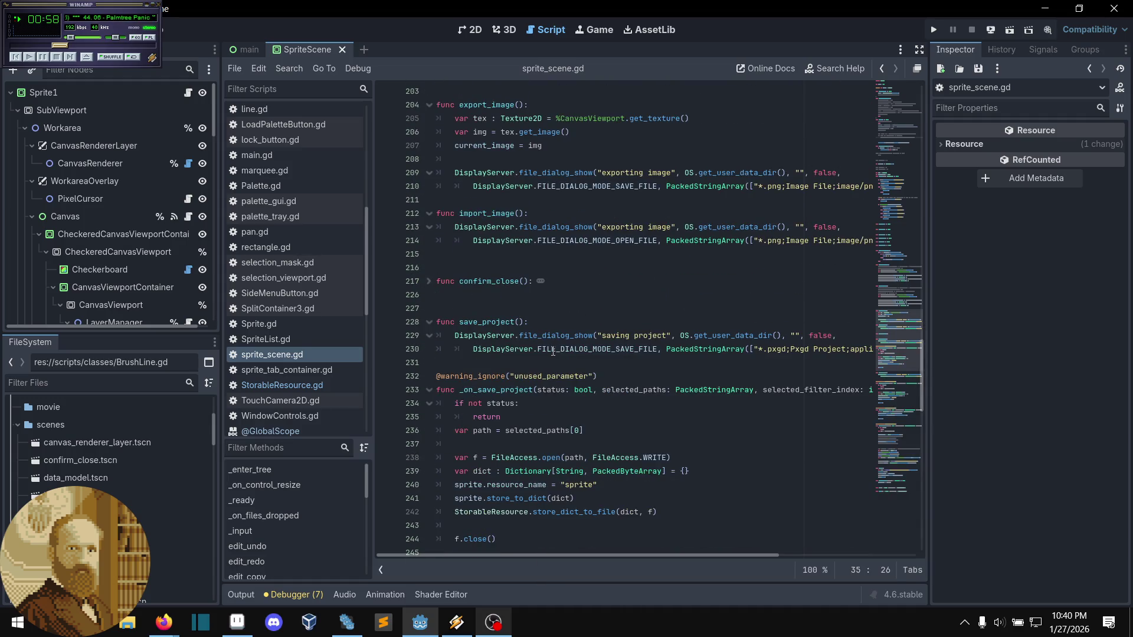
{"action": "scroll", "coordinate": [553, 353], "scroll_direction": "down", "scroll_amount": 2}
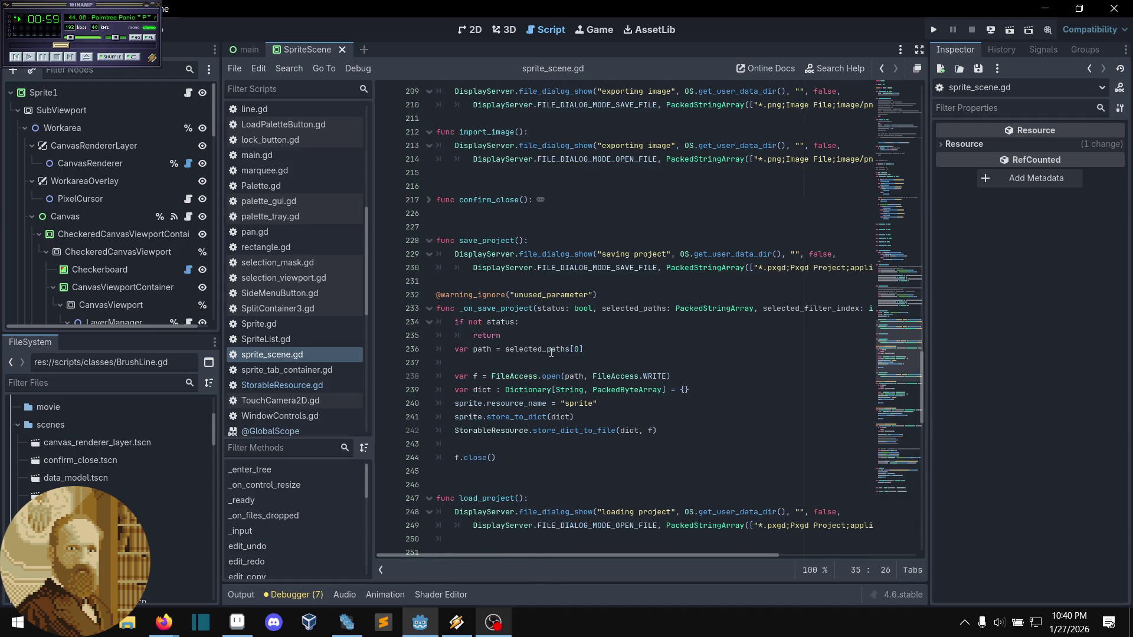
{"action": "left_click", "coordinate": [593, 444]}
{"action": "mouse_move", "coordinate": [636, 430]}
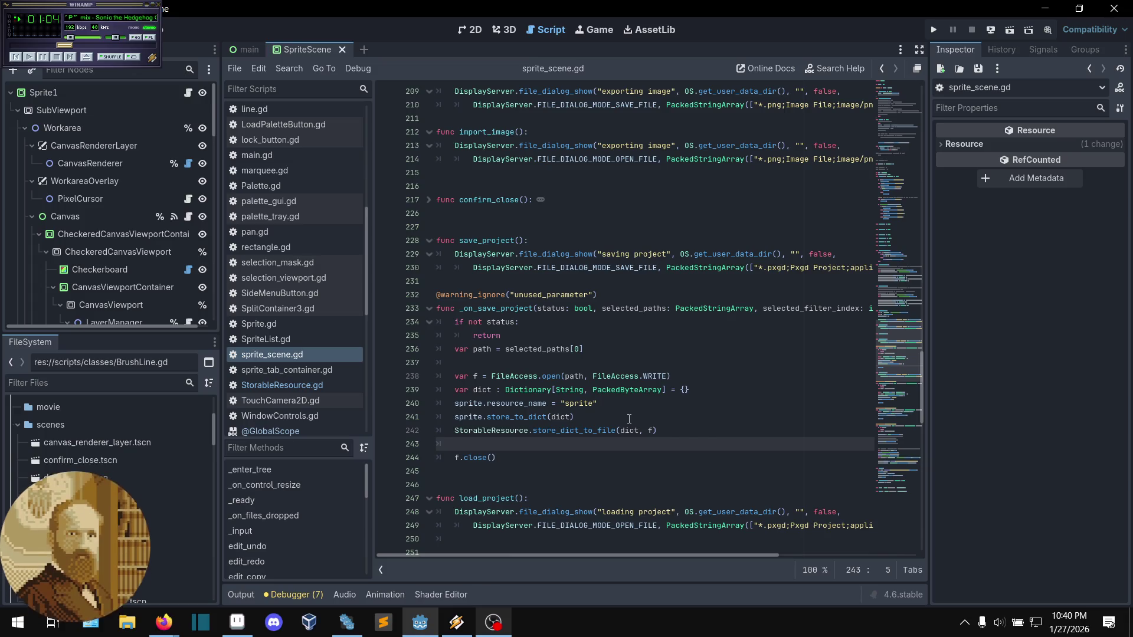
- Comment out the resource name and store_to_dict lines and add a blank line below them
{"action": "left_click", "coordinate": [597, 418]}
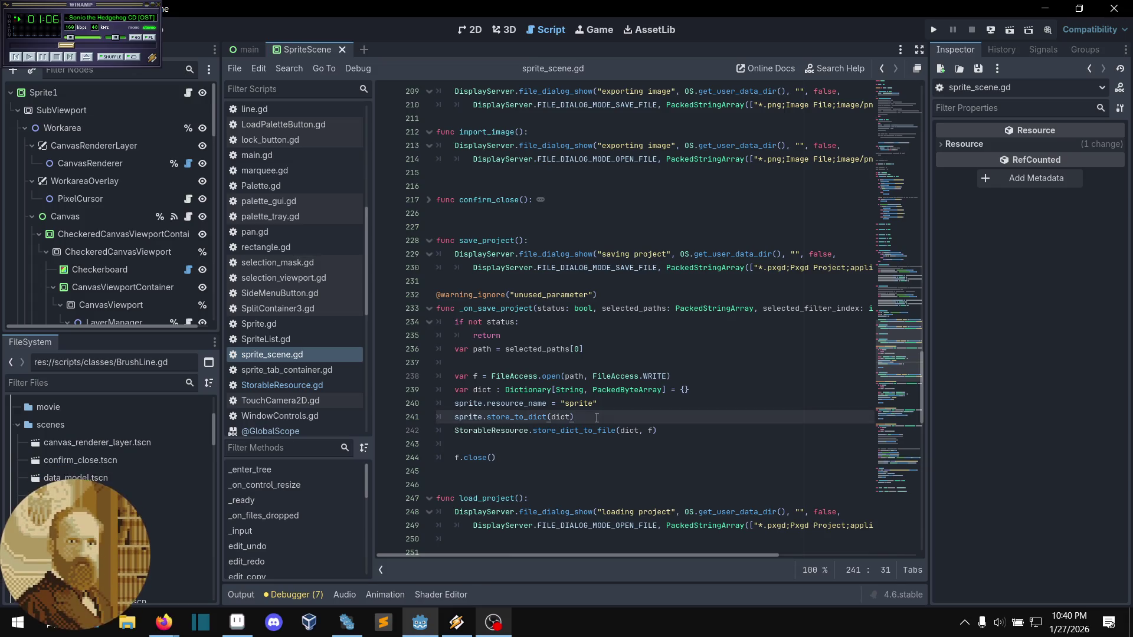
{"action": "left_click", "coordinate": [552, 403], "text": "shift"}
{"action": "key", "text": "ctrl+k"}
{"action": "left_click", "coordinate": [597, 419]}
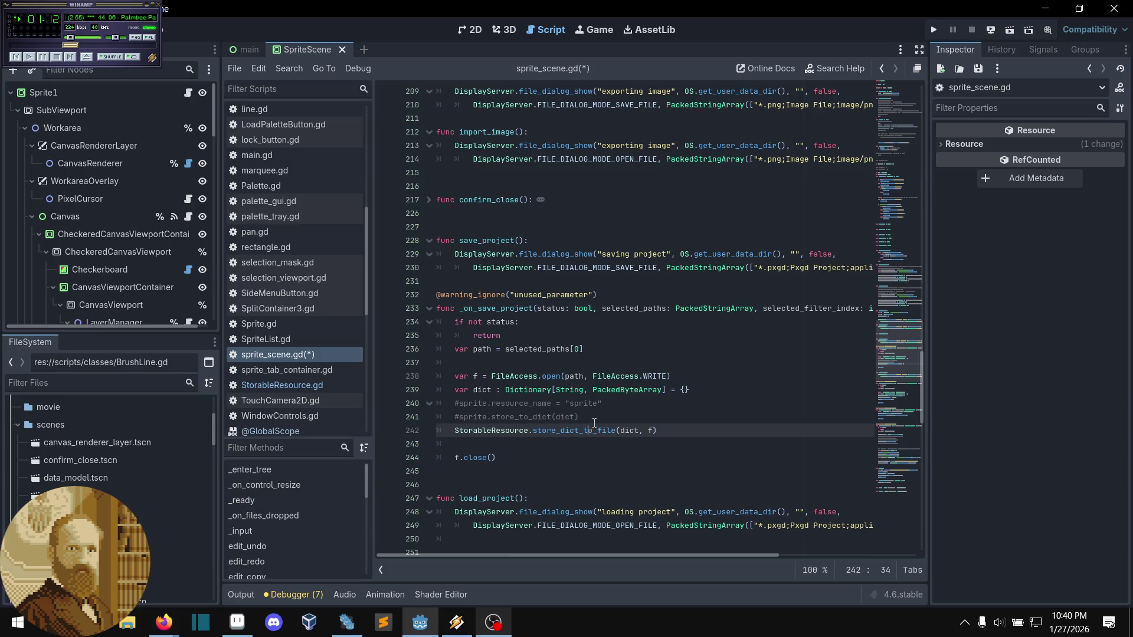
{"action": "key", "text": "Return"}
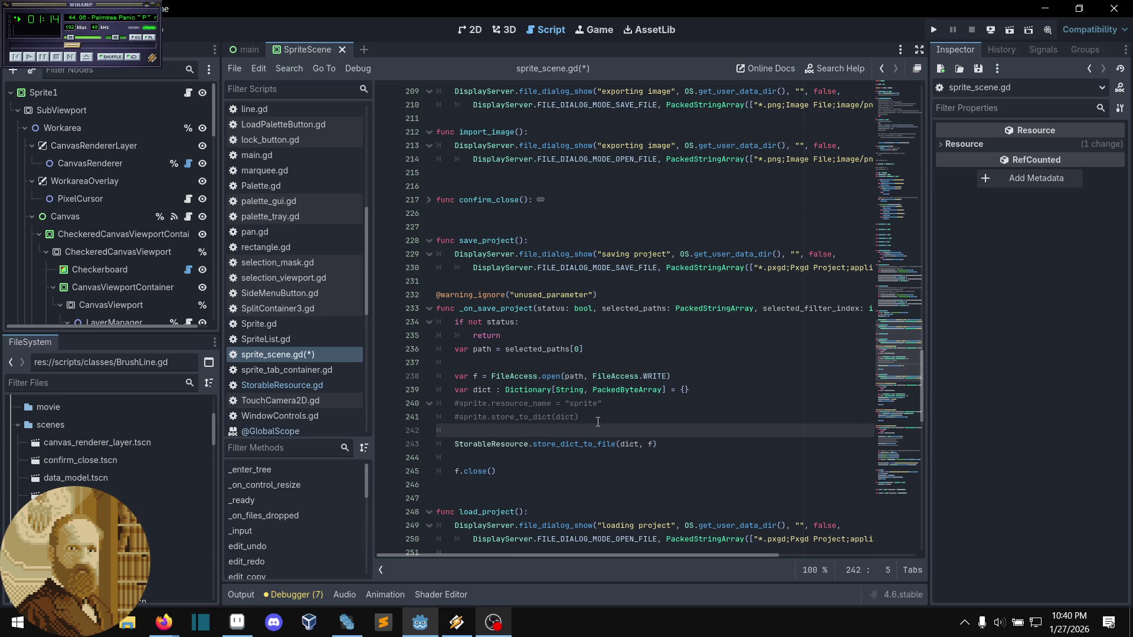
- Write dict["hello"] = var_to_bytes("does this work?") on line 242 and dismiss autocomplete
{"action": "type", "text": "var_to"}
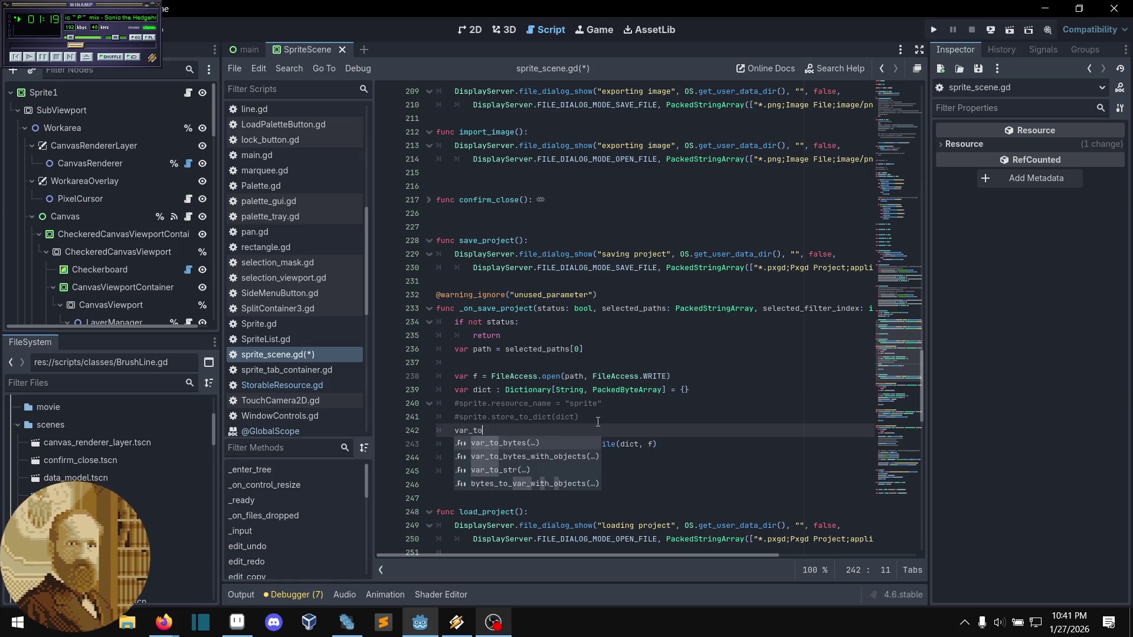
{"action": "key", "text": "Return"}
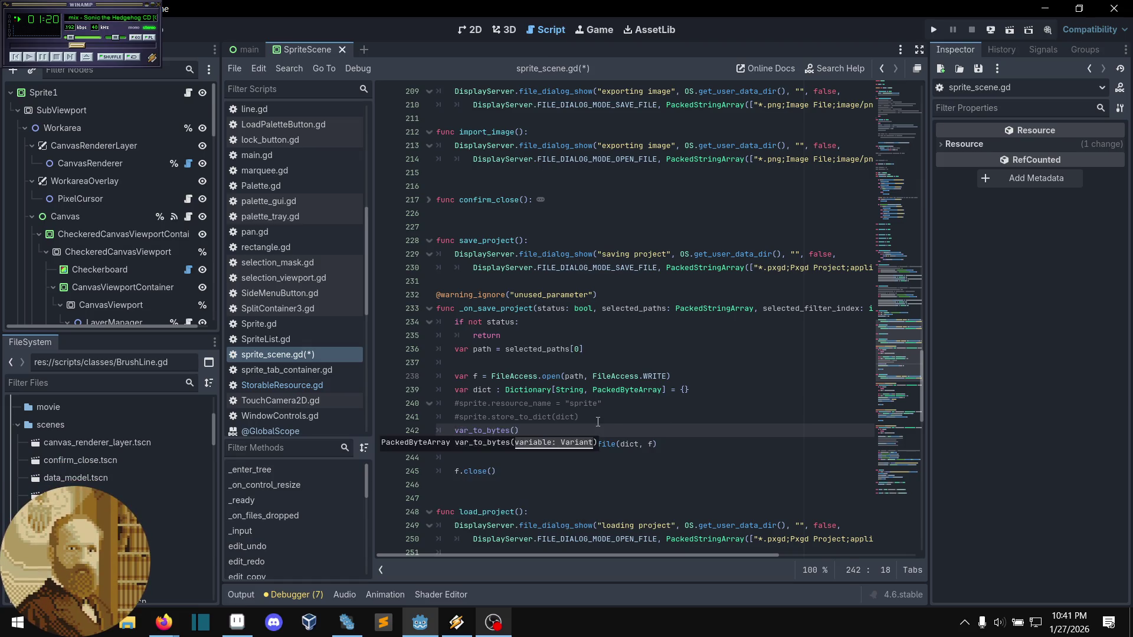
{"action": "type", "text": "\""}
{"action": "type", "text": "does the"}
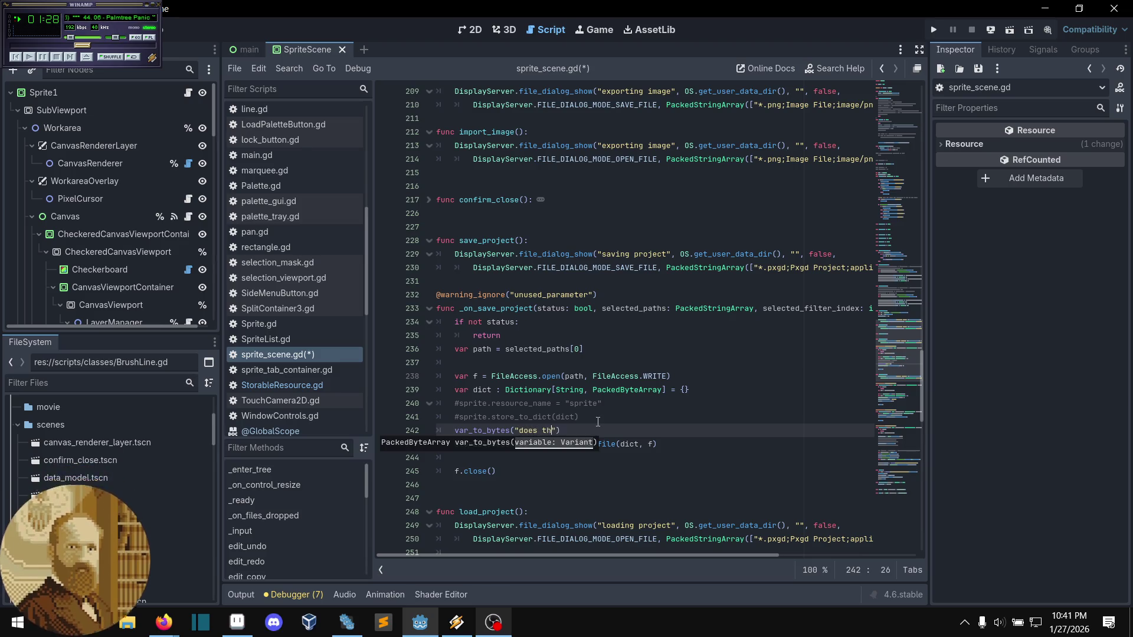
{"action": "key", "text": "BackSpace"}
{"action": "type", "text": "is work?"}
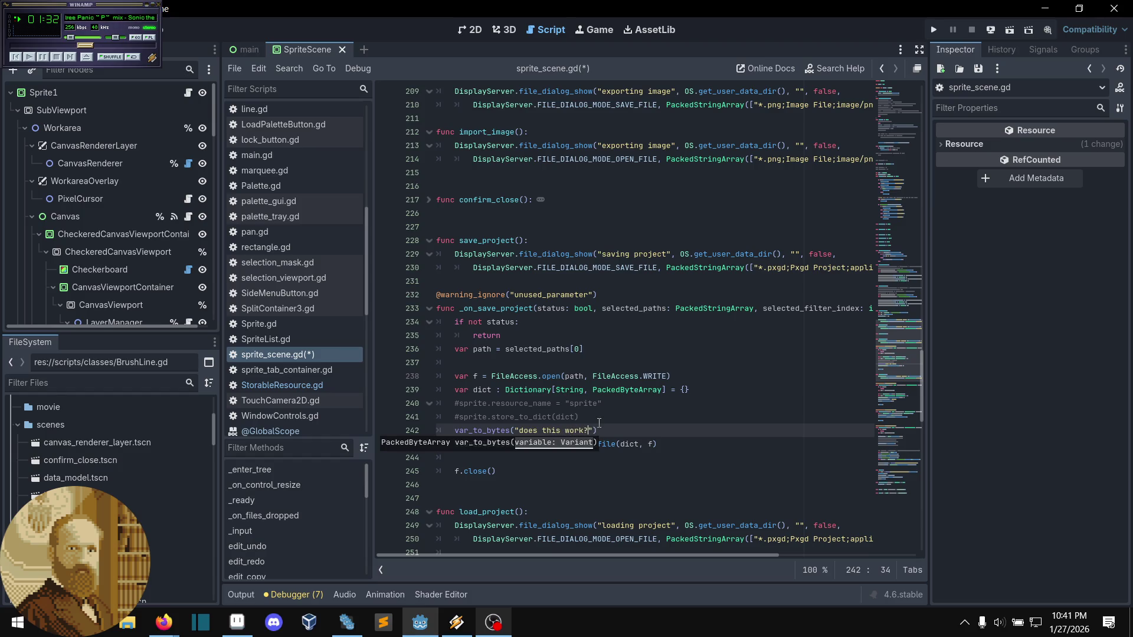
{"action": "key", "text": "End"}
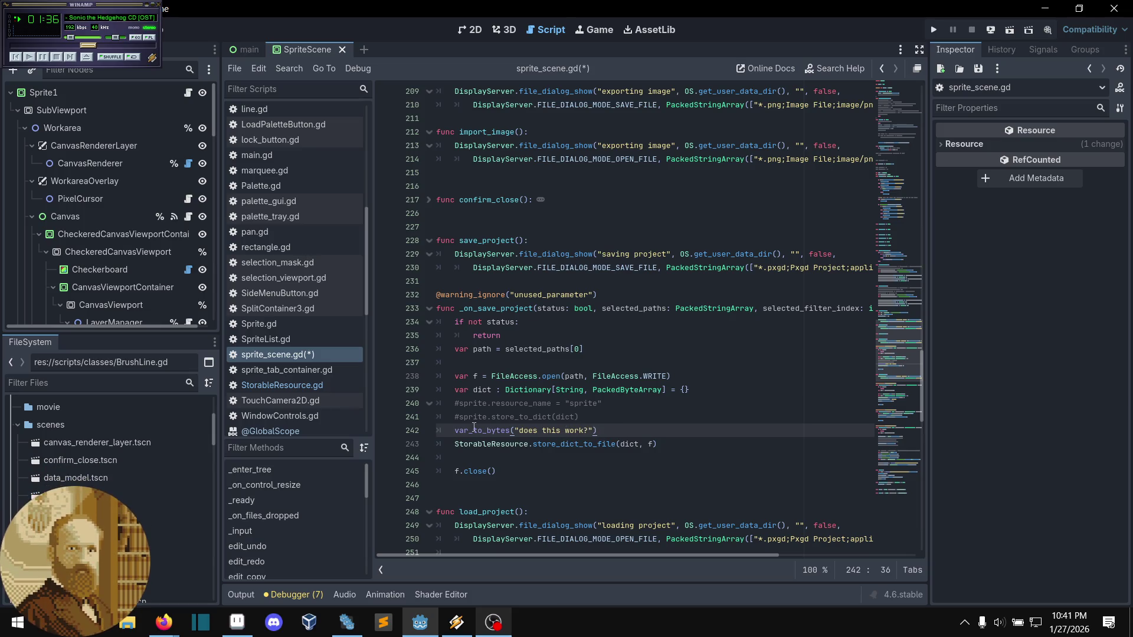
{"action": "key", "text": "Home"}
{"action": "mouse_move", "coordinate": [506, 447]}
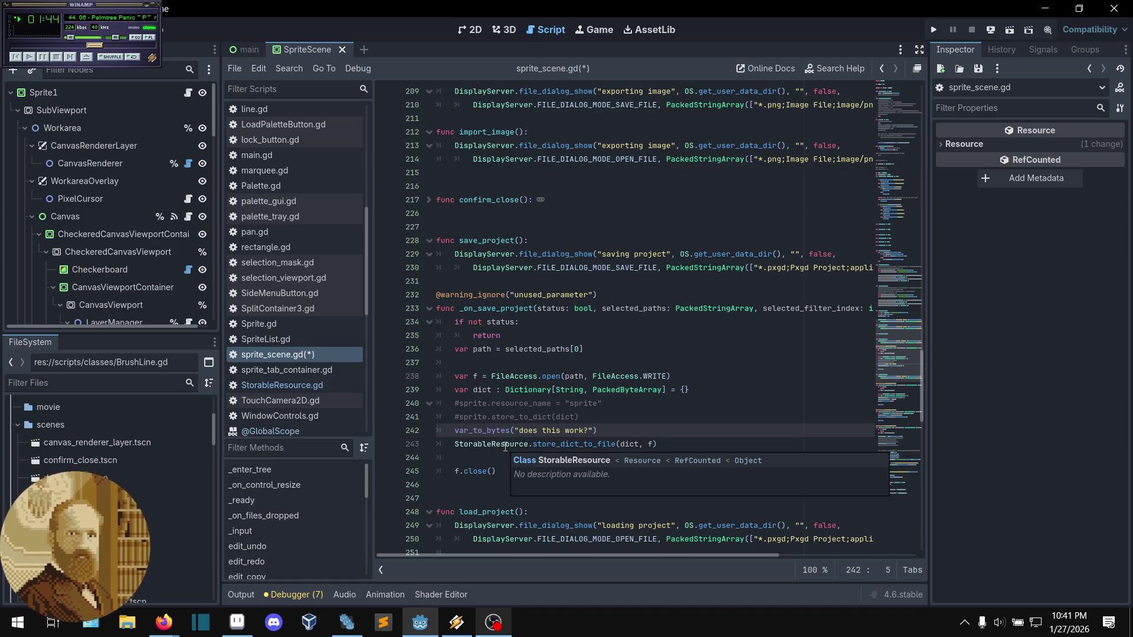
{"action": "type", "text": "dict"}
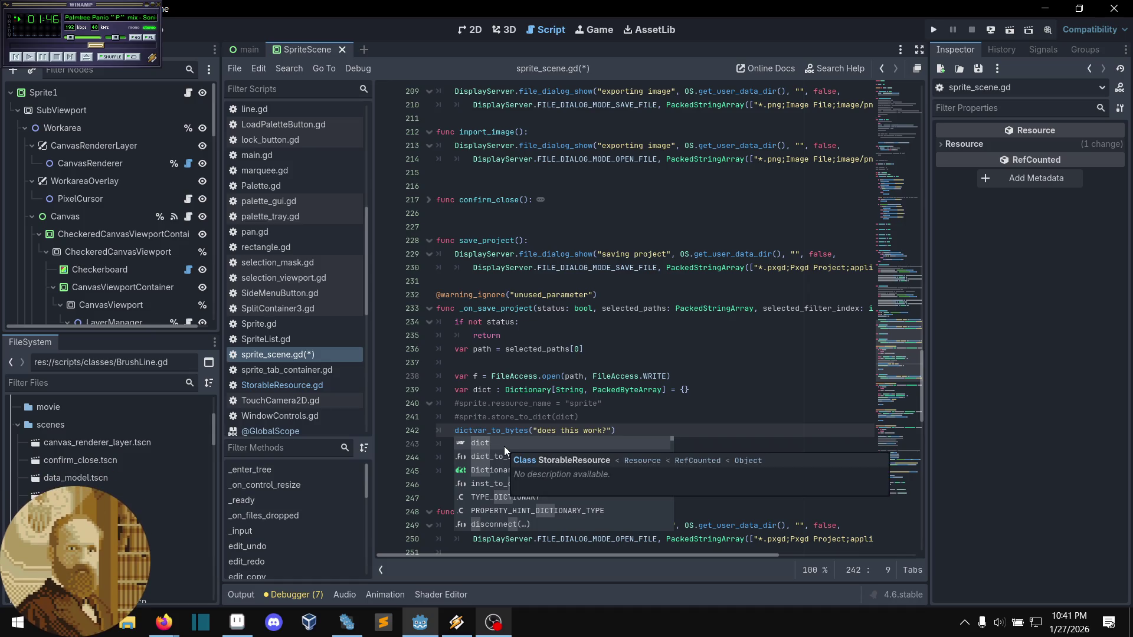
{"action": "type", "text": "["}
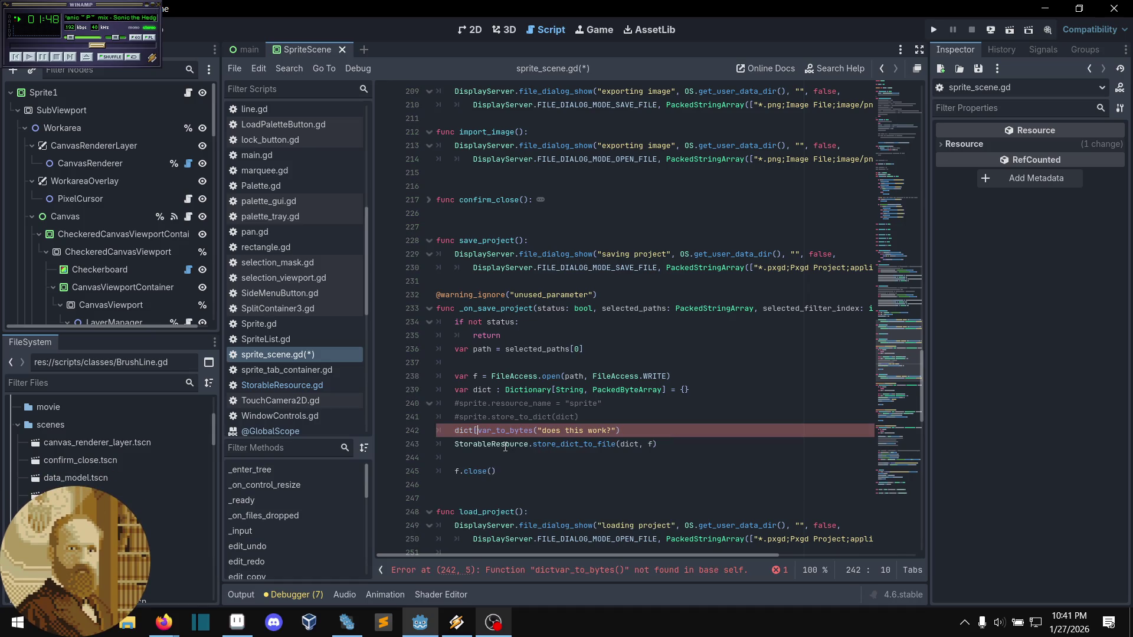
{"action": "type", "text": "\"hell"}
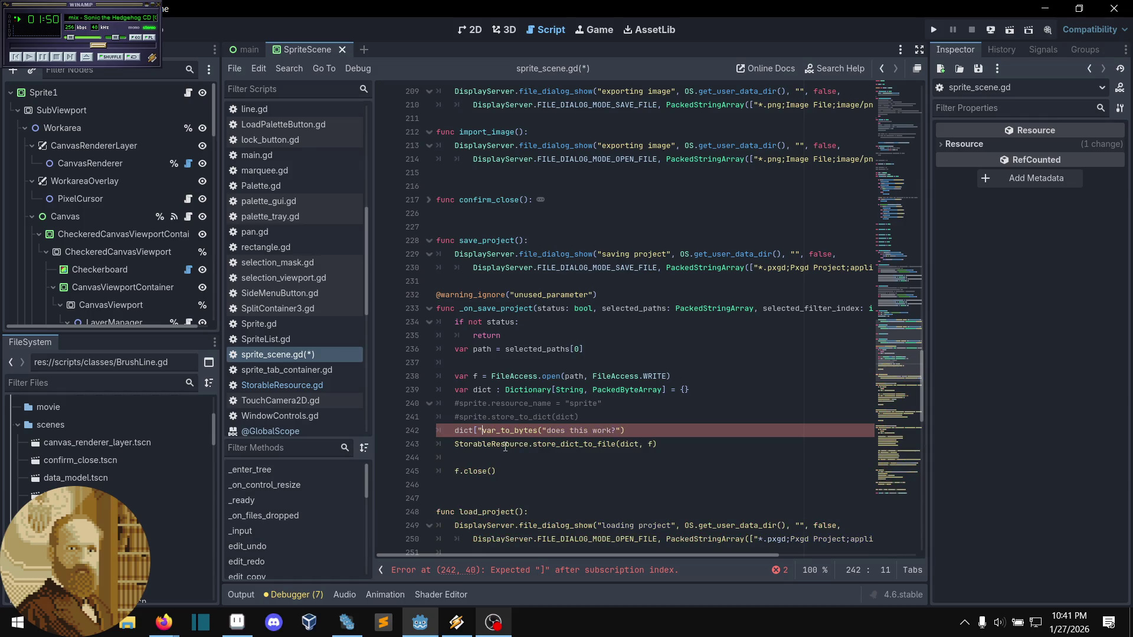
{"action": "type", "text": "o"}
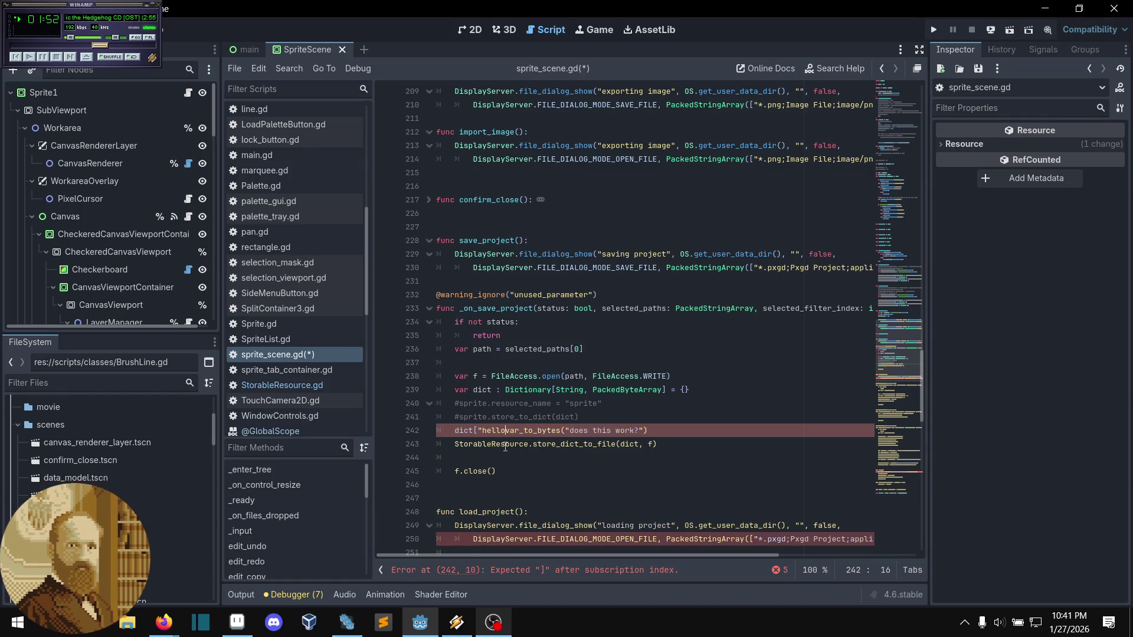
{"action": "type", "text": "\""}
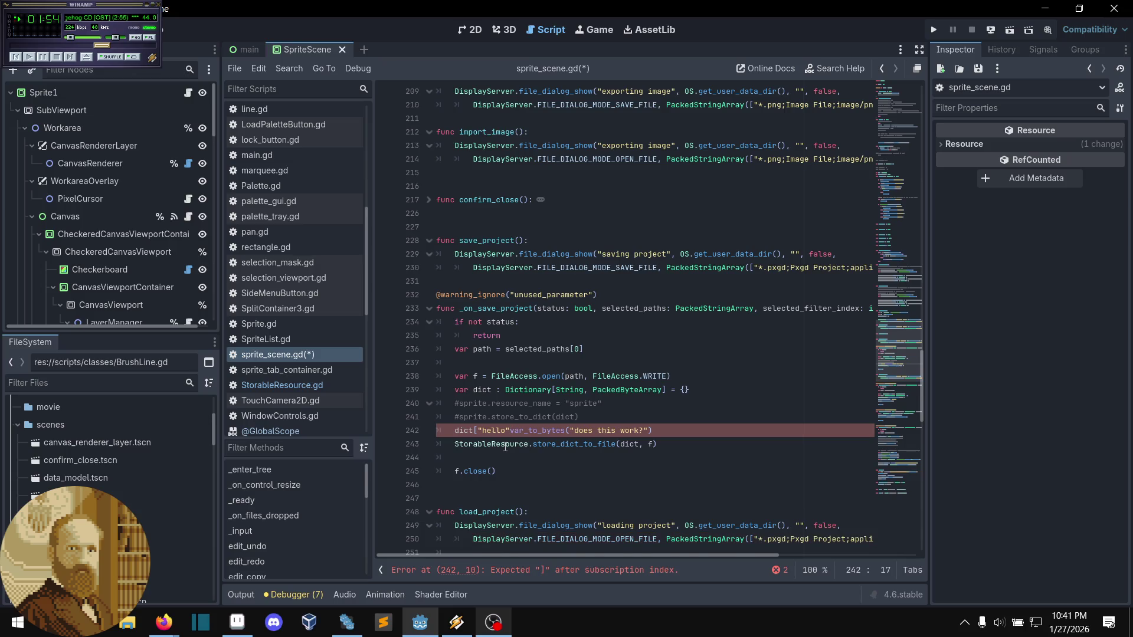
{"action": "type", "text": "] ="}
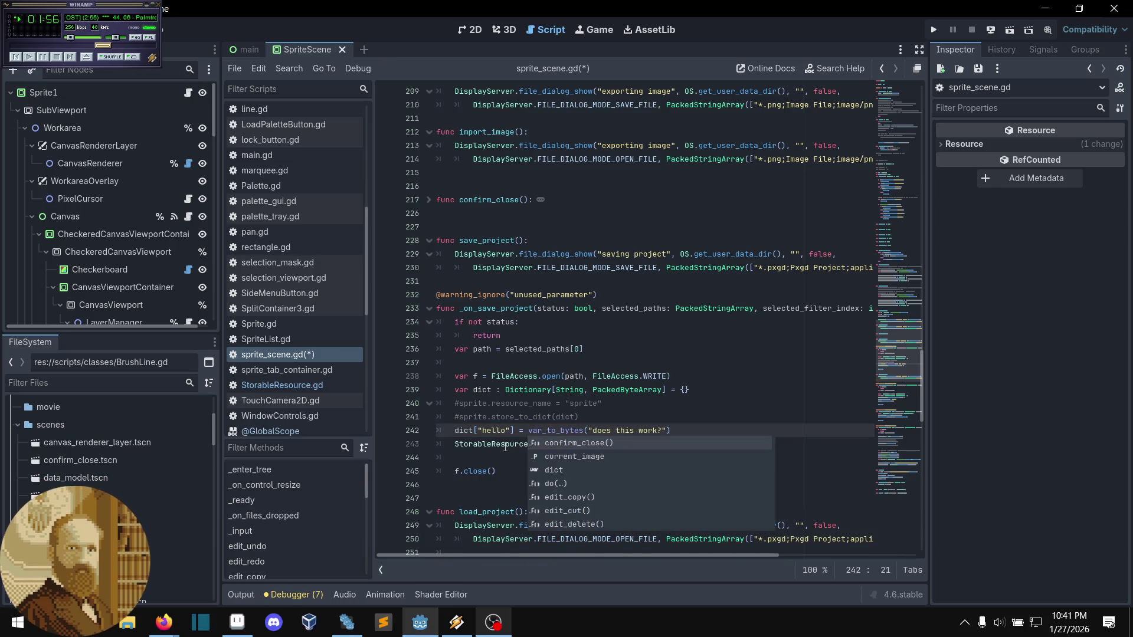
{"action": "key", "text": "Escape"}
{"action": "scroll", "coordinate": [694, 422], "scroll_direction": "down", "scroll_amount": 1}
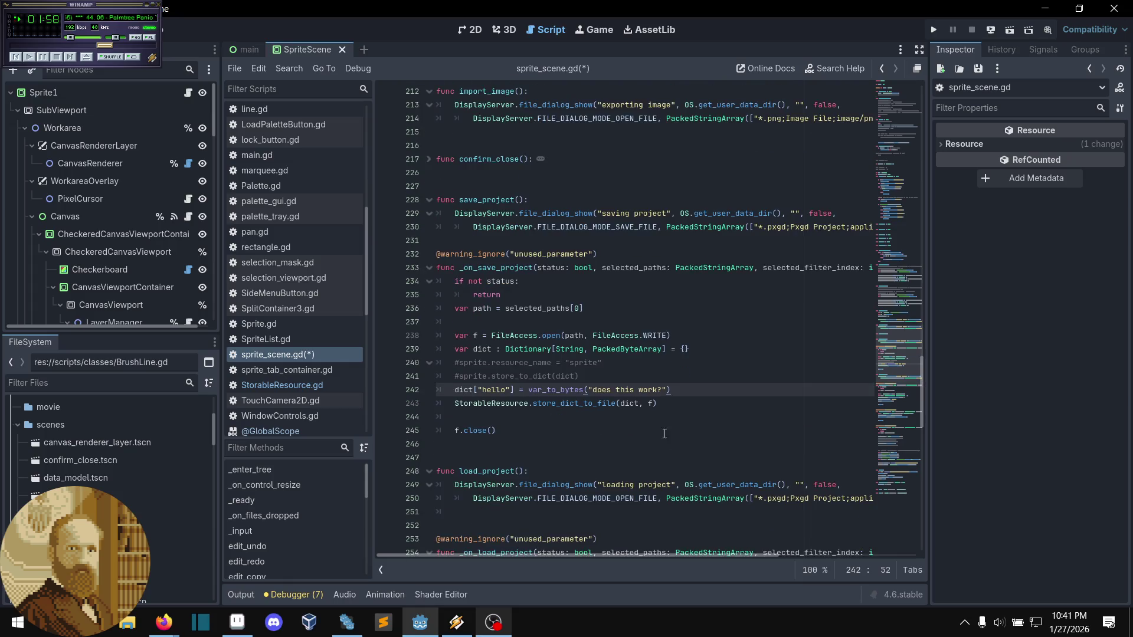
{"action": "left_click", "coordinate": [697, 403]}
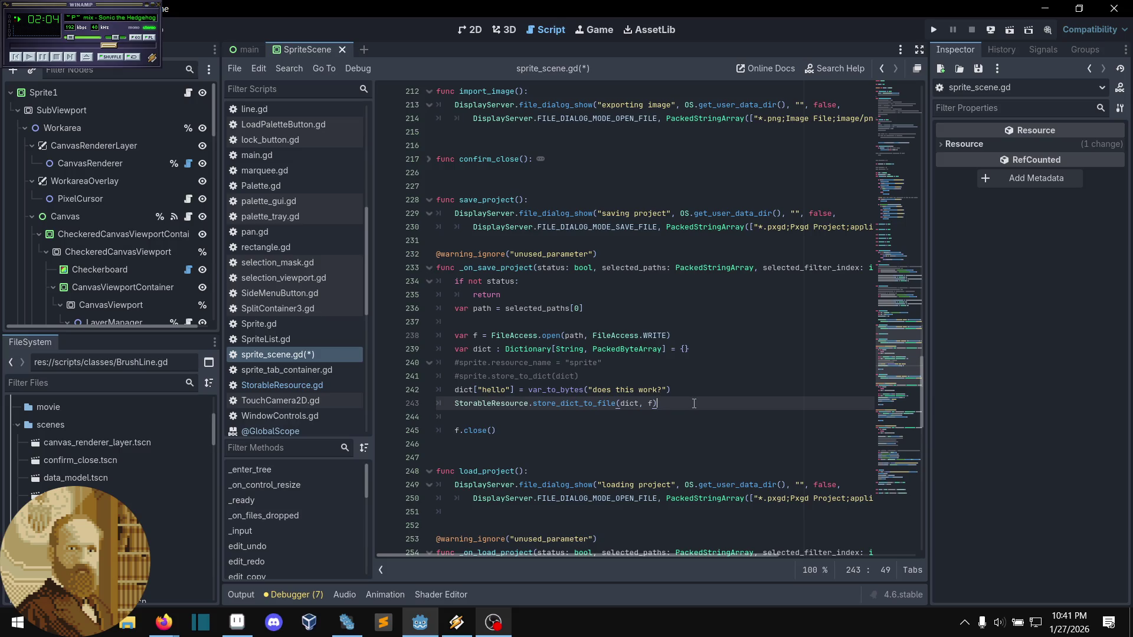
- Comment out the store_dict_to_file call and save sprite_scene.gd
{"action": "scroll", "coordinate": [618, 421], "scroll_direction": "down", "scroll_amount": 1}
{"action": "key", "text": "ctrl+k"}
{"action": "left_click", "coordinate": [704, 369]}
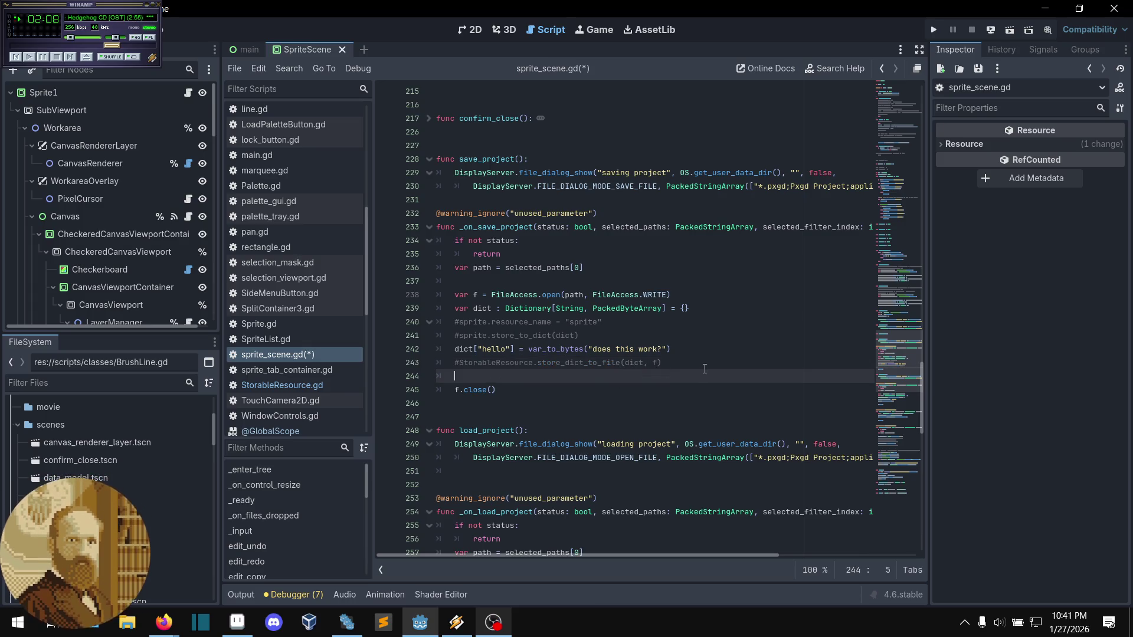
{"action": "key", "text": "ctrl+s"}
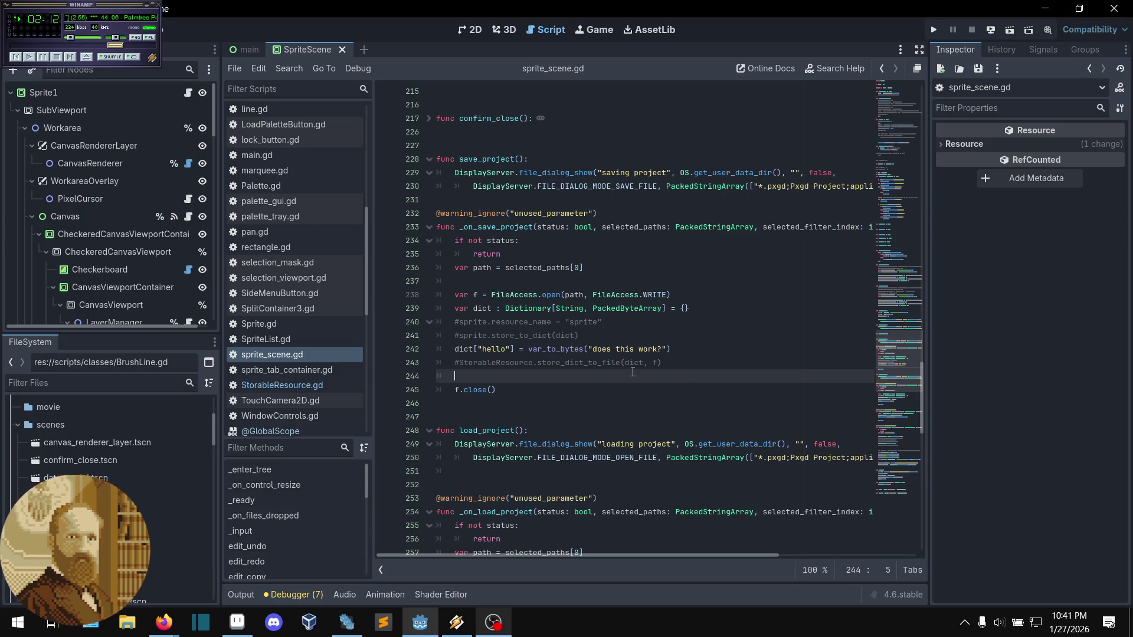
- Uncomment store_dict_to_file, open its definition in StorableResource.gd, and save the scripts
{"action": "left_click", "coordinate": [691, 352]}
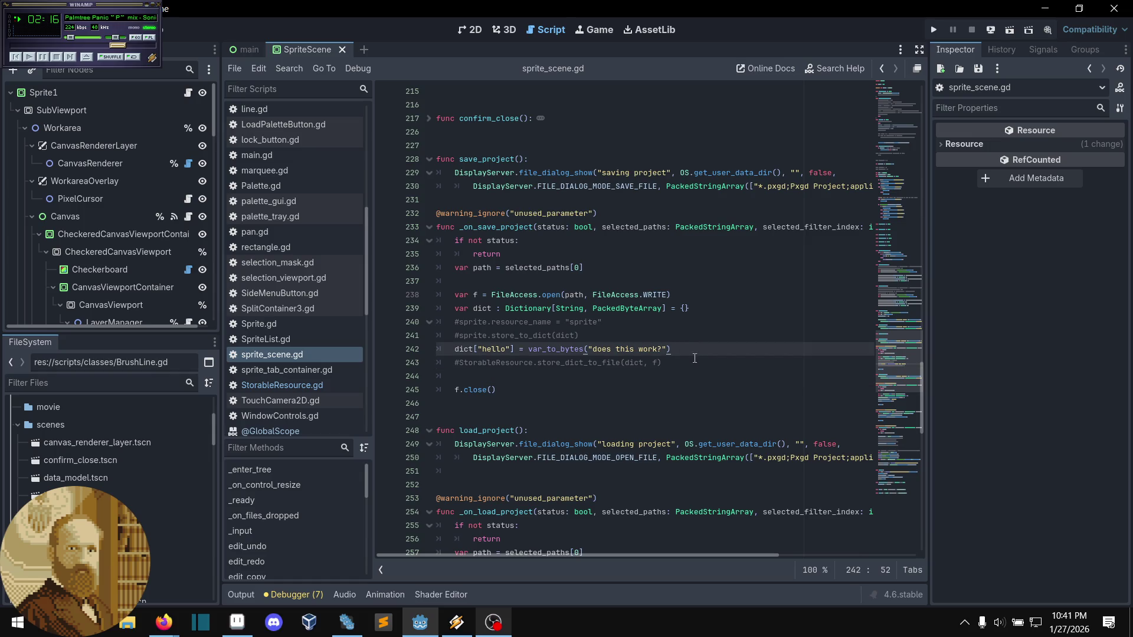
{"action": "left_click", "coordinate": [696, 360]}
{"action": "key", "text": "ctrl+k"}
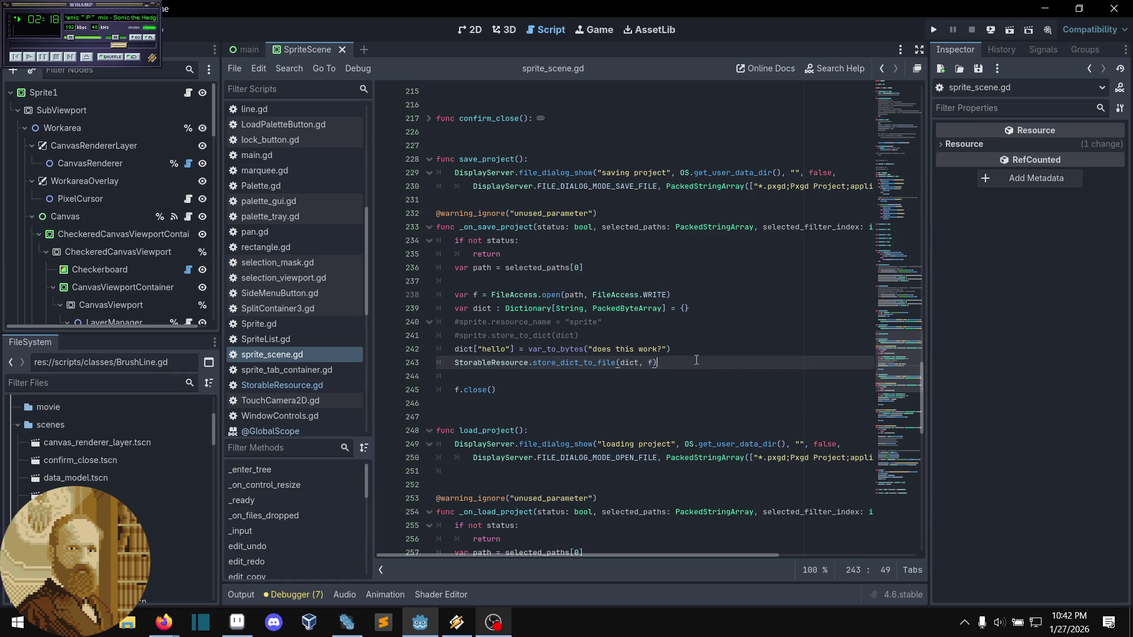
{"action": "left_click", "coordinate": [628, 388]}
{"action": "left_click", "coordinate": [611, 363]}
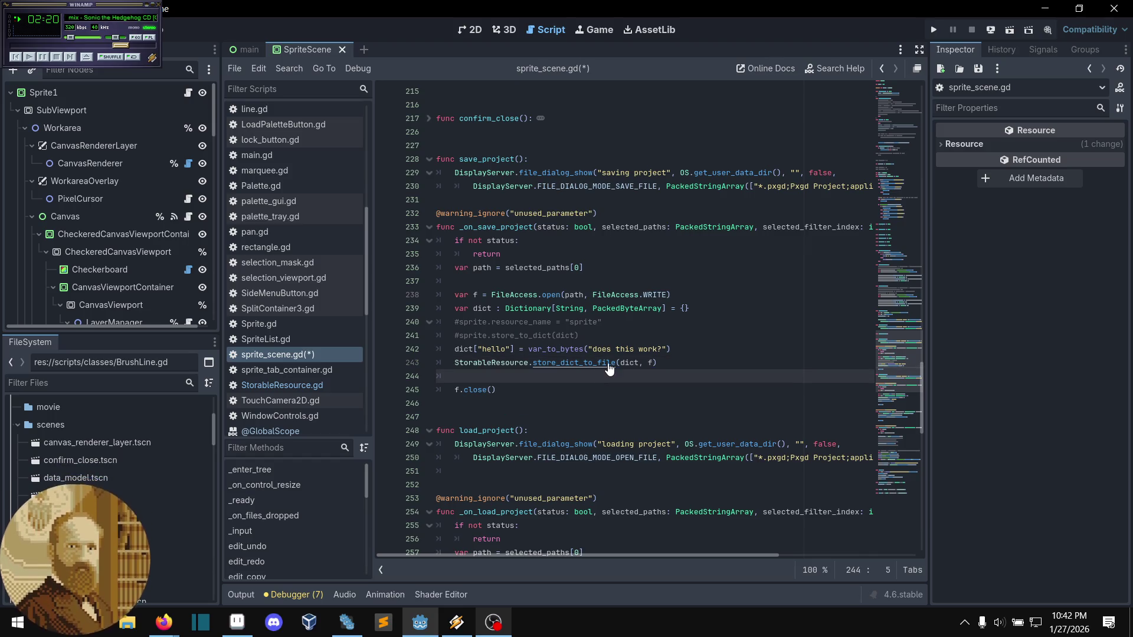
{"action": "left_click", "coordinate": [612, 363], "text": "ctrl"}
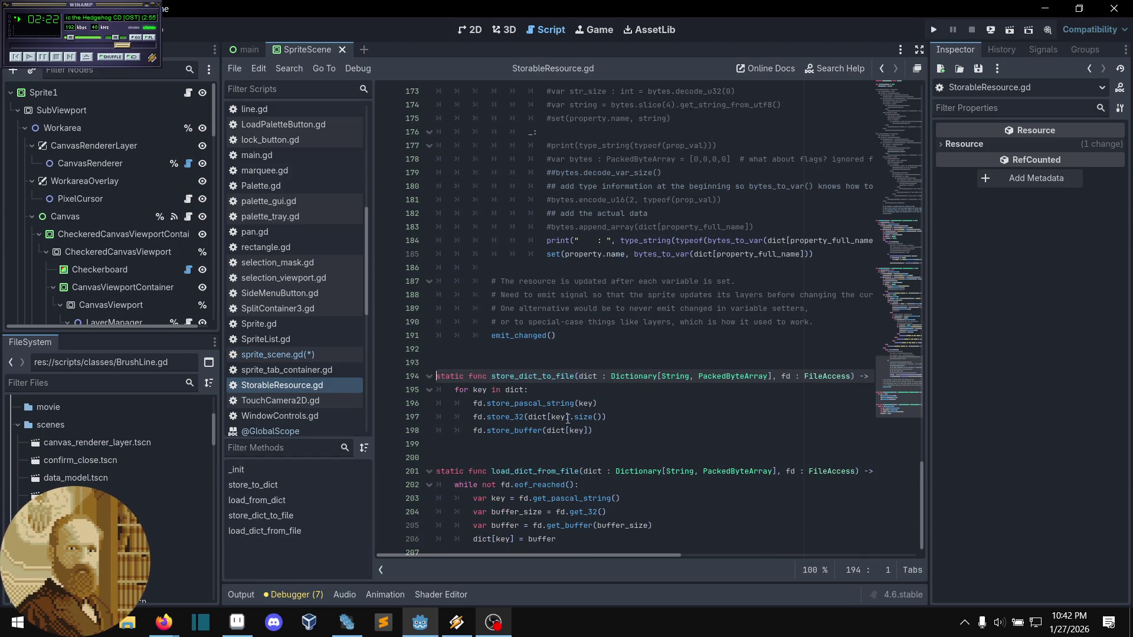
{"action": "key", "text": "Down"}
{"action": "key", "text": "End"}
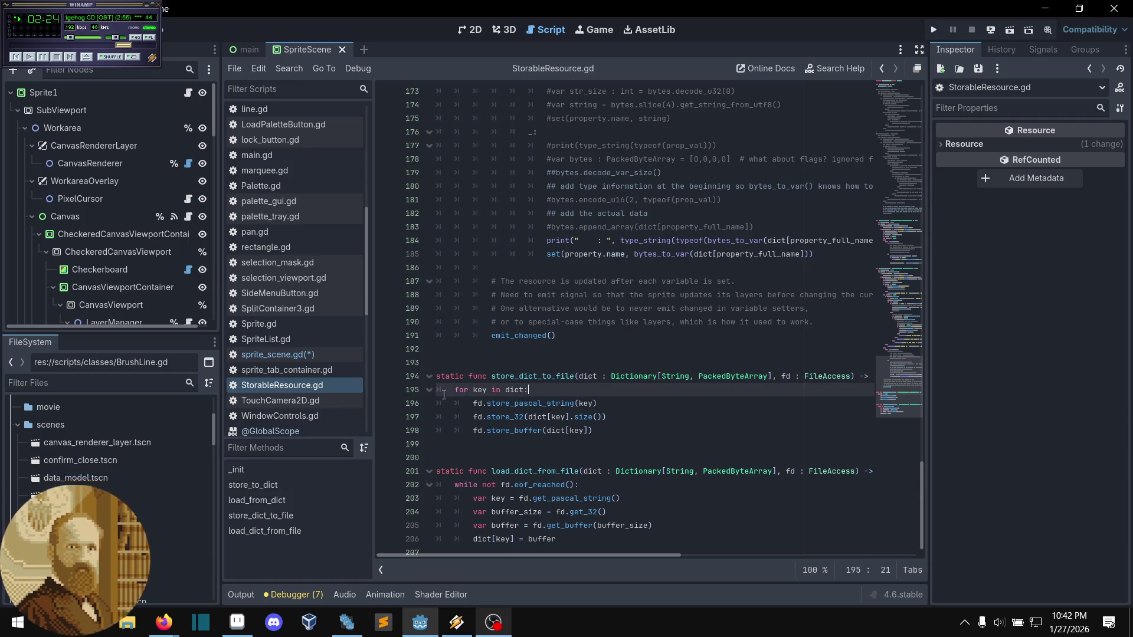
{"action": "key", "text": "ctrl+s"}
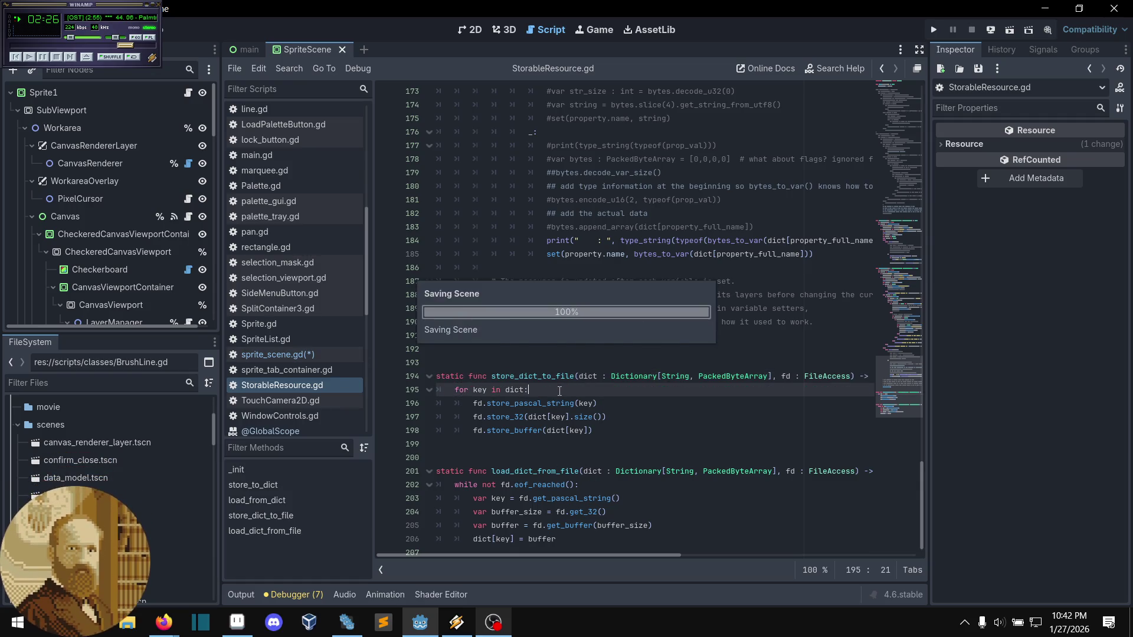
- Return to sprite_scene.gd and jump to the store_dict_to_file definition again
{"action": "left_click", "coordinate": [293, 354]}
{"action": "left_click", "coordinate": [602, 375]}
{"action": "left_click", "coordinate": [691, 363]}
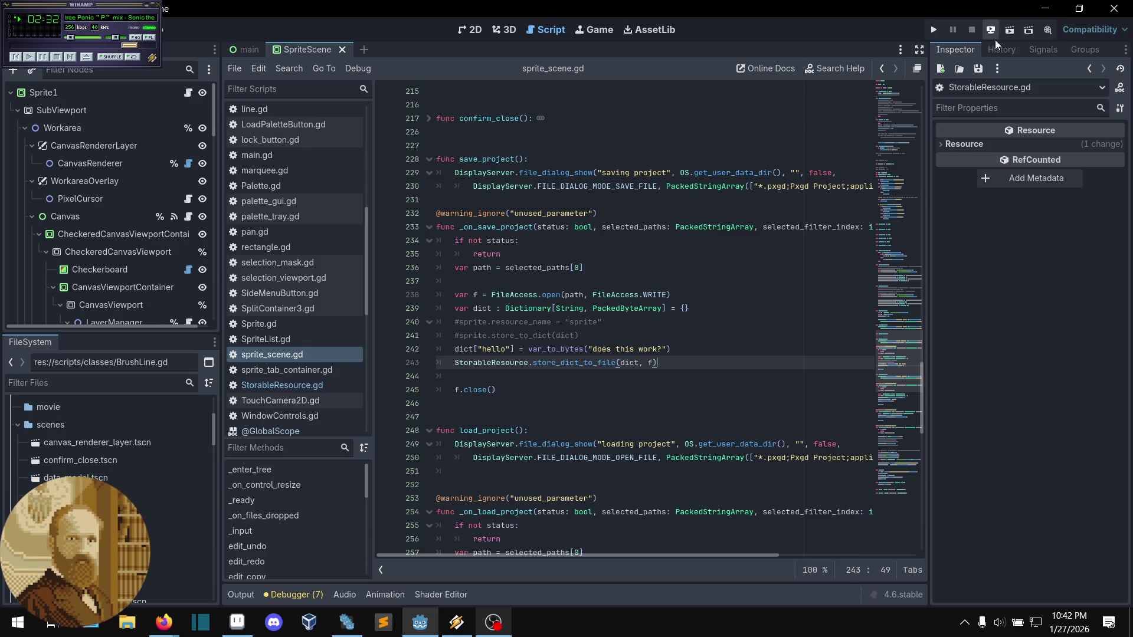
{"action": "left_click", "coordinate": [603, 361], "text": "ctrl"}
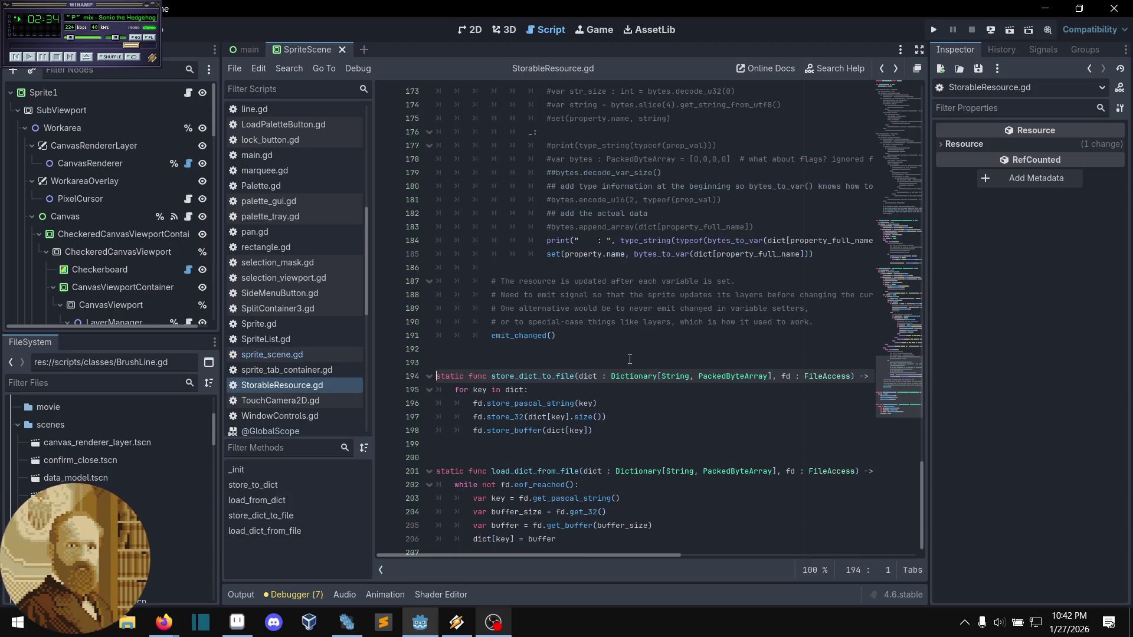
- Deploy and run the project on the Nokia N152DL via Remote Deploy
{"action": "left_click", "coordinate": [260, 354]}
{"action": "left_click", "coordinate": [638, 378]}
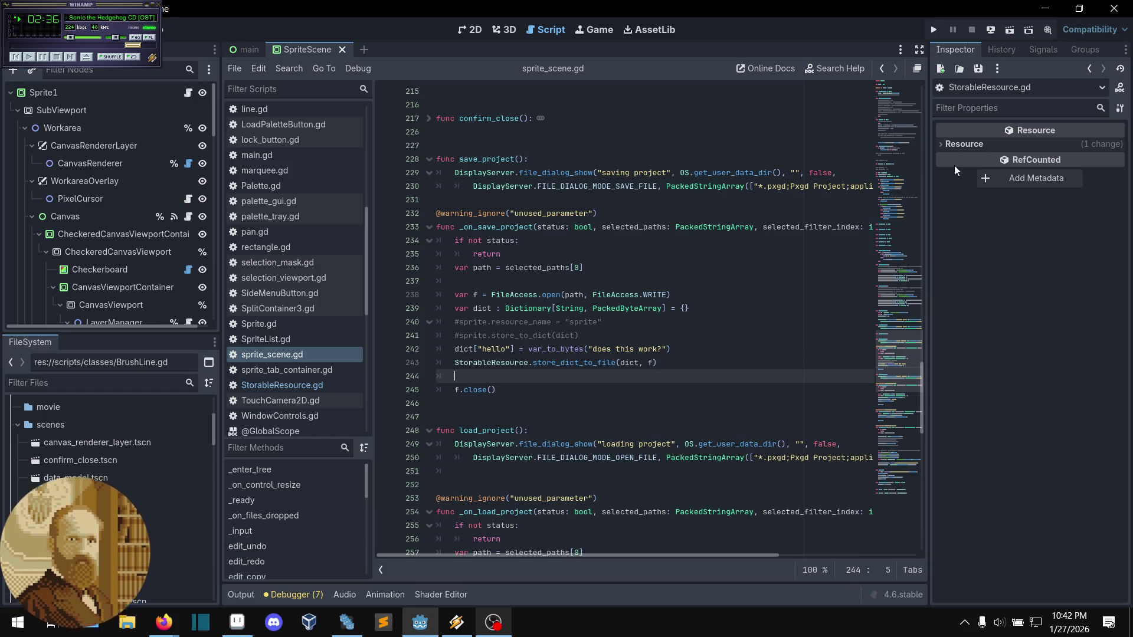
{"action": "left_click", "coordinate": [990, 29]}
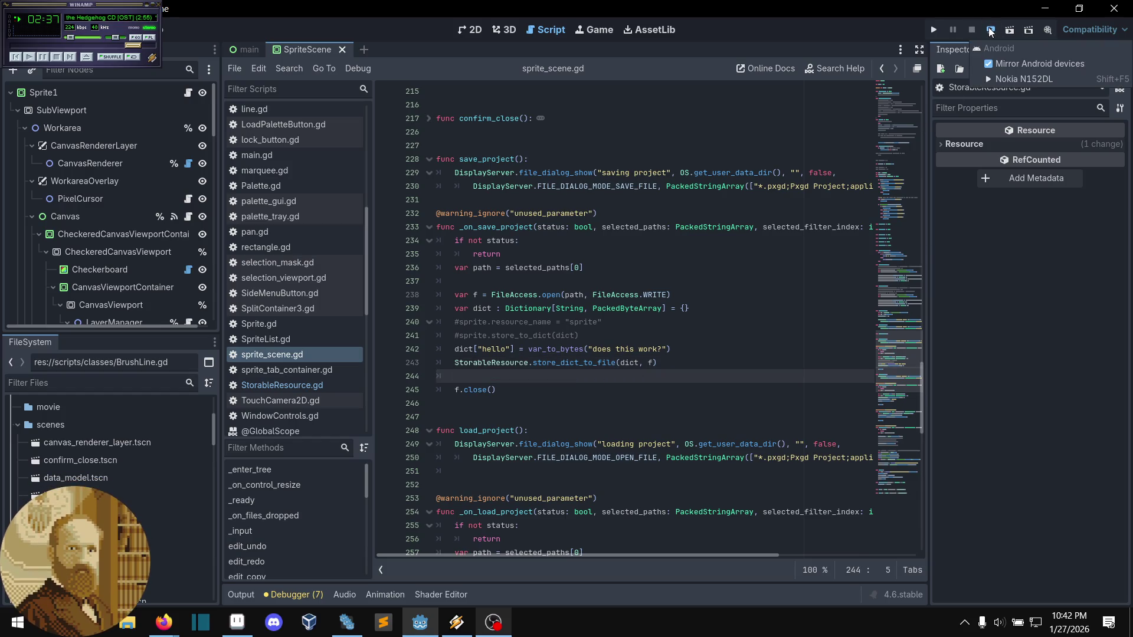
{"action": "left_click", "coordinate": [998, 76]}
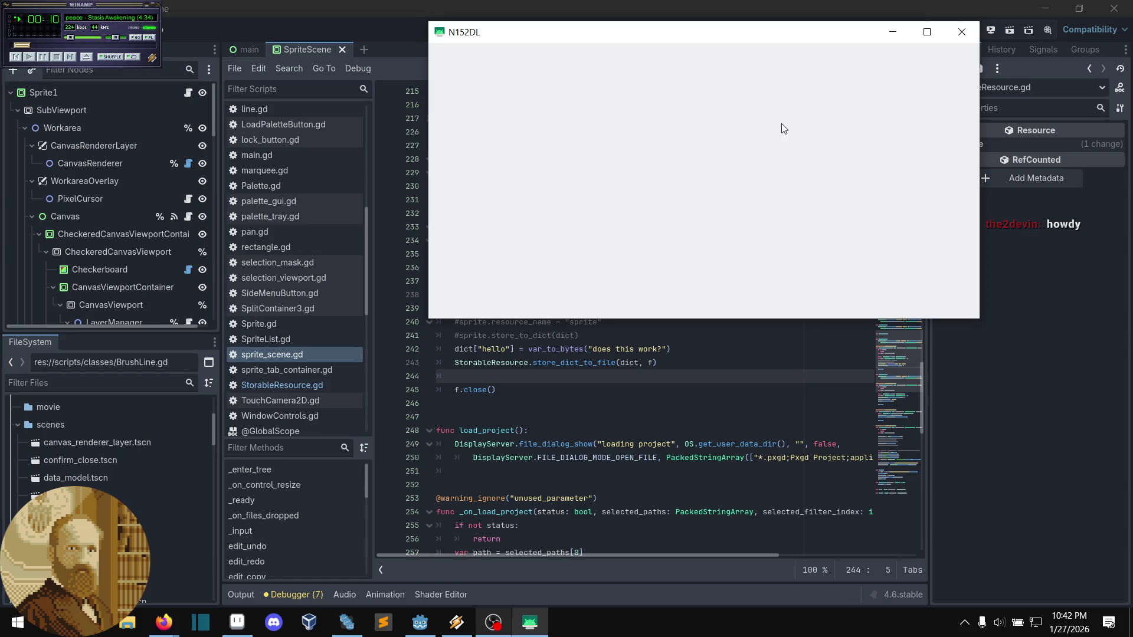
- Move the phone mirror window down-left to uncover the editor
{"action": "left_click_drag", "start_coordinate": [751, 39], "coordinate": [639, 102]}
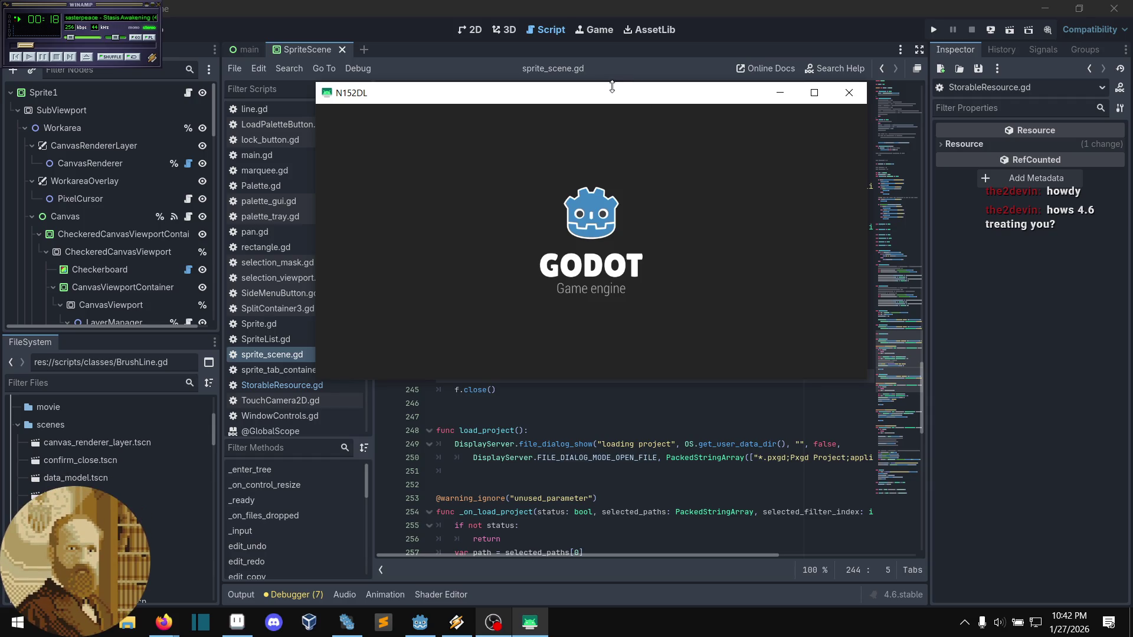
{"action": "mouse_move", "coordinate": [612, 96]}
{"action": "left_mouse_down"}
{"action": "mouse_move", "coordinate": [596, 140]}
{"action": "mouse_move", "coordinate": [624, 154]}
{"action": "left_mouse_up"}
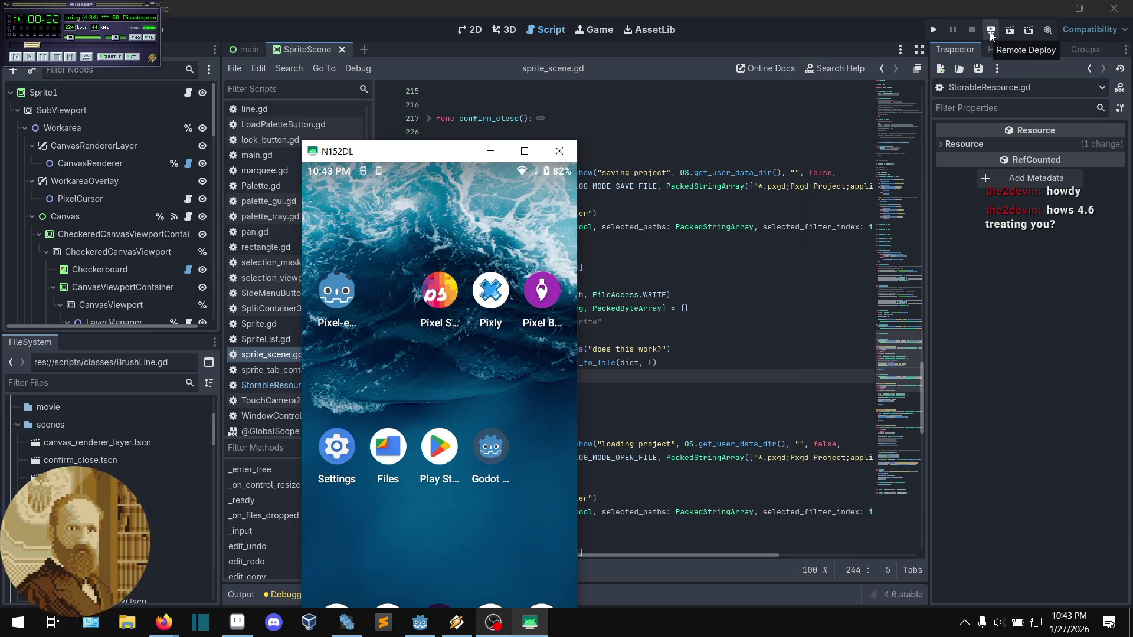
{"action": "left_click", "coordinate": [991, 30]}
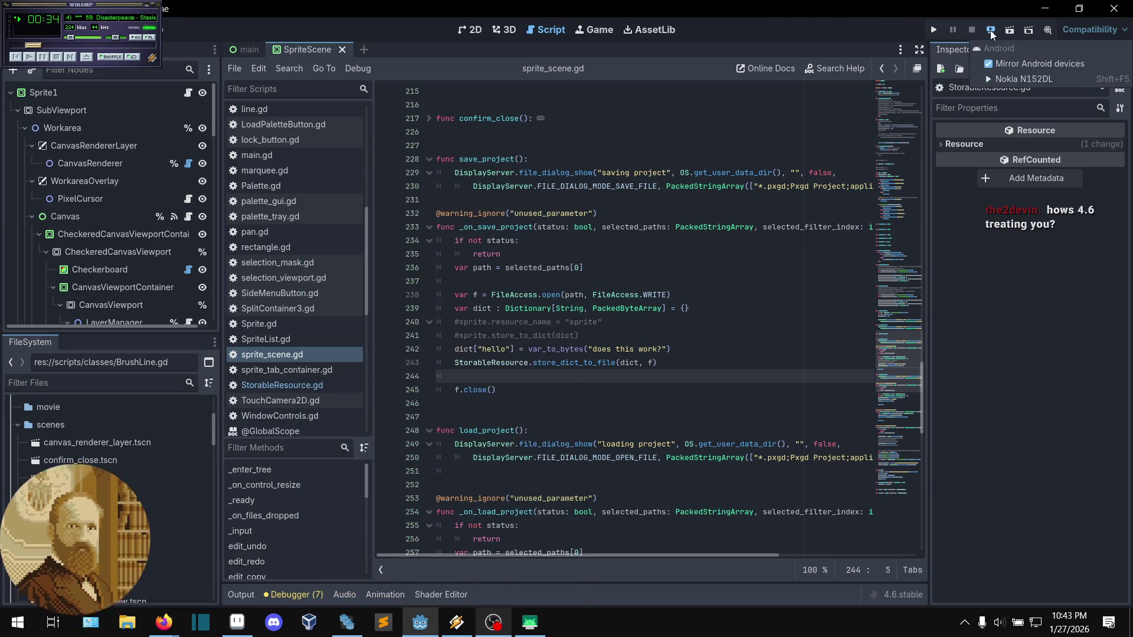
- Redeploy the project to Nokia N152DL and reposition the scrcpy mirror window
{"action": "left_click", "coordinate": [1002, 73]}
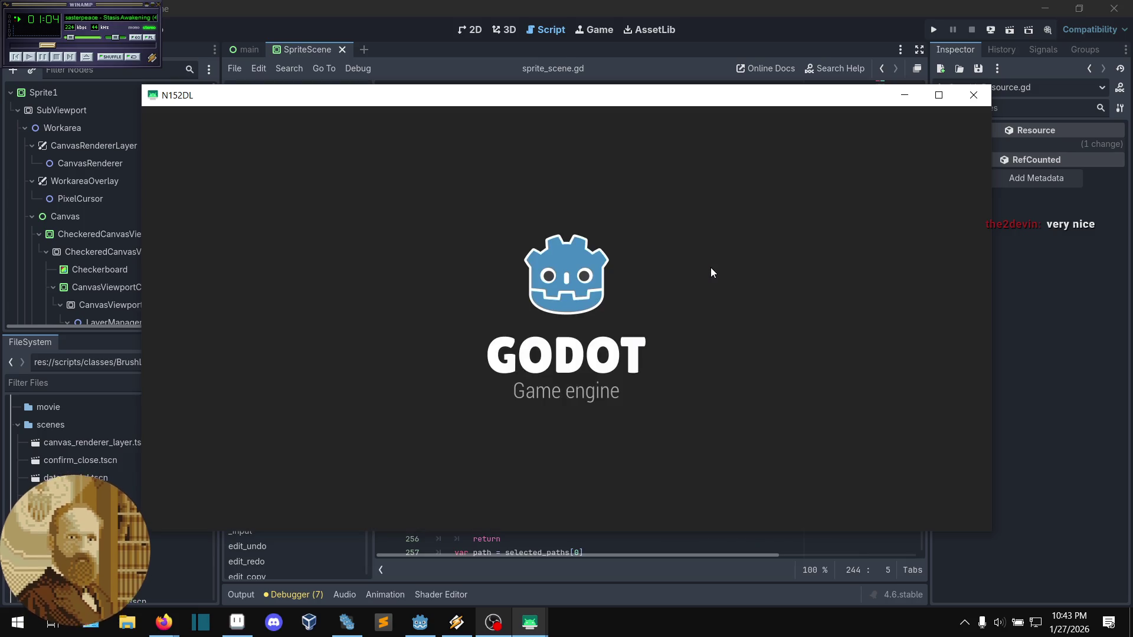
{"action": "mouse_move", "coordinate": [625, 99]}
{"action": "left_mouse_down"}
{"action": "mouse_move", "coordinate": [661, 89]}
{"action": "mouse_move", "coordinate": [681, 66]}
{"action": "mouse_move", "coordinate": [657, 76]}
{"action": "left_mouse_up"}
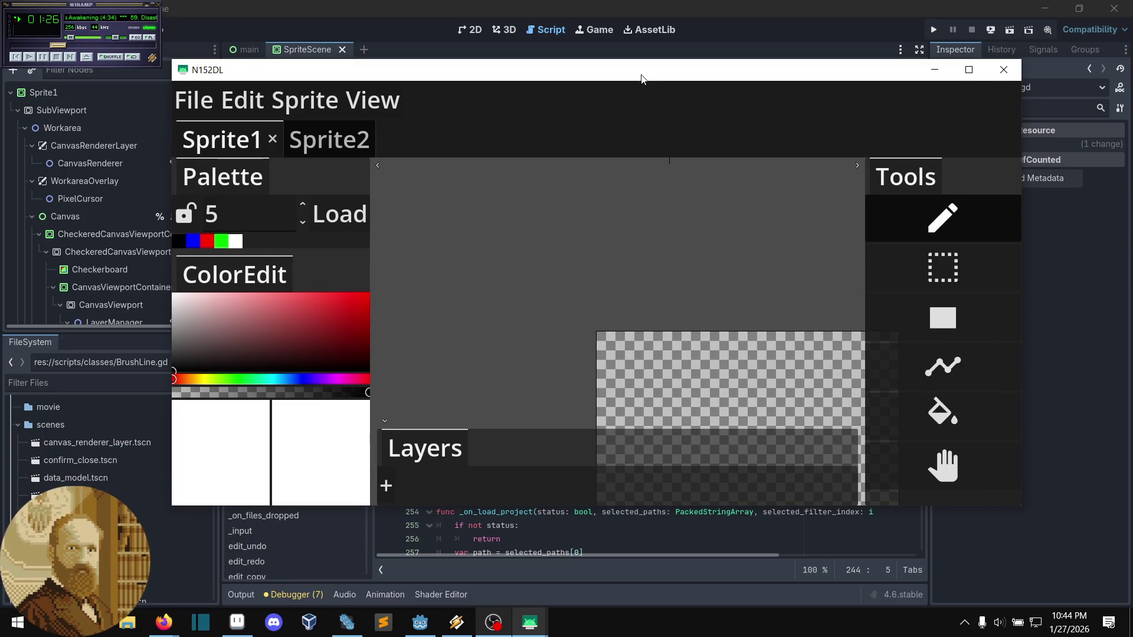
{"action": "left_click_drag", "start_coordinate": [641, 74], "coordinate": [638, 71]}
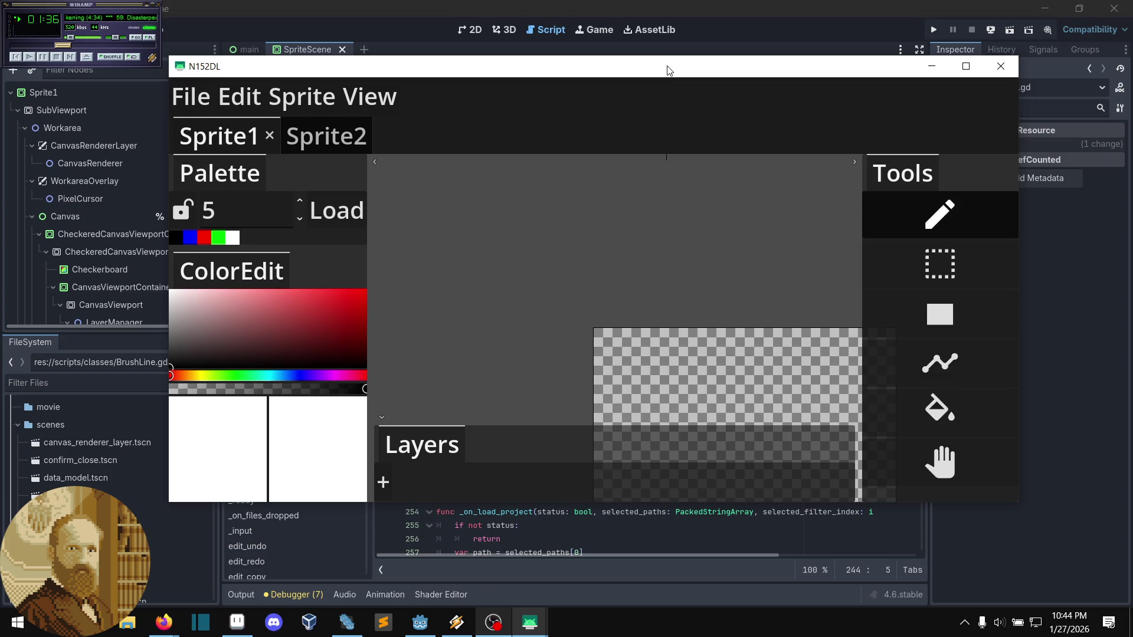
- Choose File > Save Project in the Pxgd editor on the phone
{"action": "key", "text": "alt+f"}
{"action": "key", "text": "Down"}
{"action": "key", "text": "Down"}
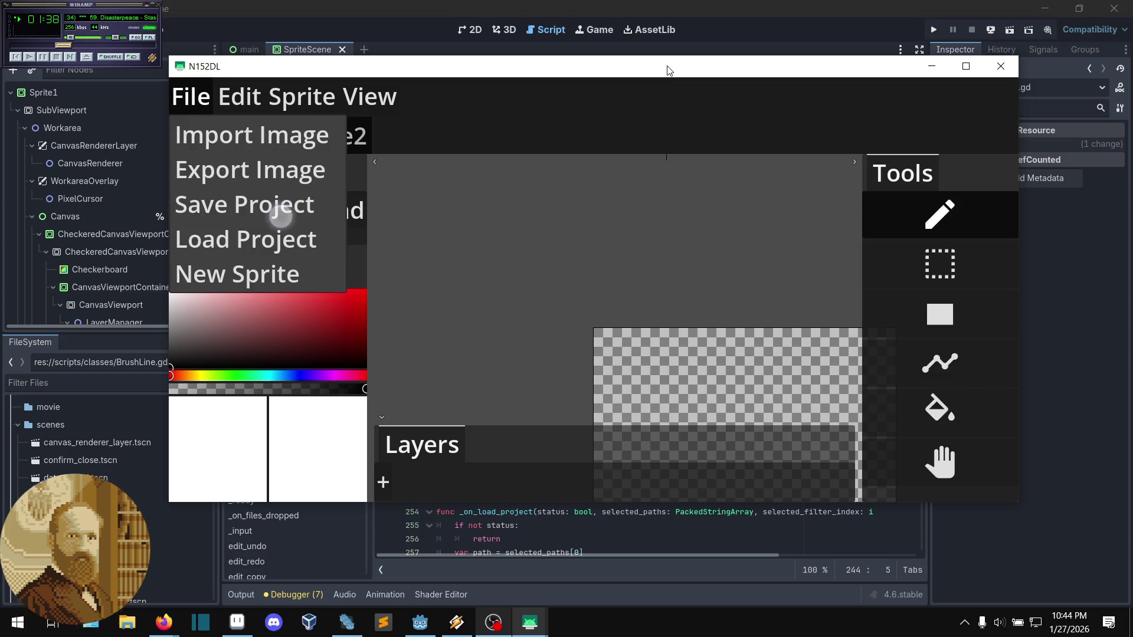
{"action": "key", "text": "Return"}
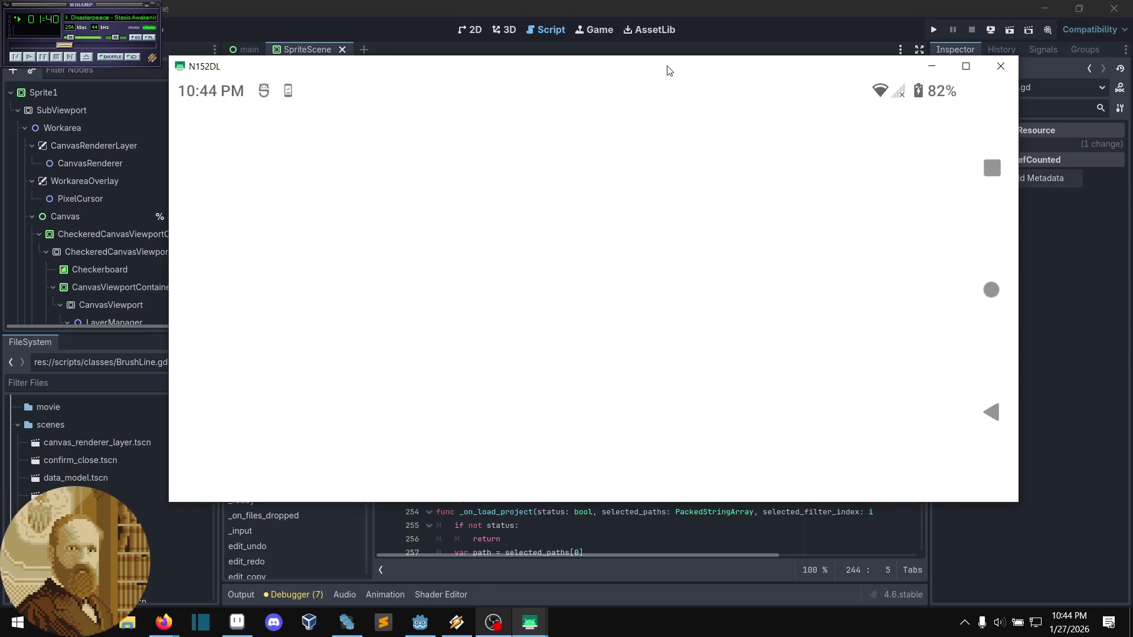
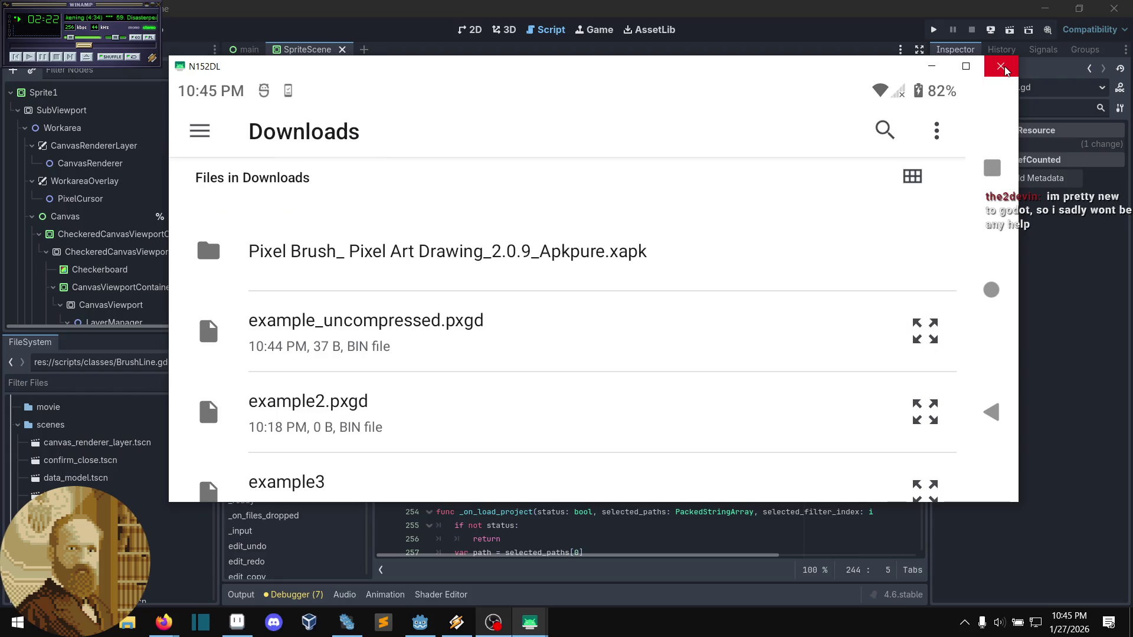
- Close the N152DL phone-mirror window and put the caret at the end of line 242 in sprite_scene.gd
{"action": "left_click", "coordinate": [1005, 70]}
{"action": "left_click", "coordinate": [713, 349]}
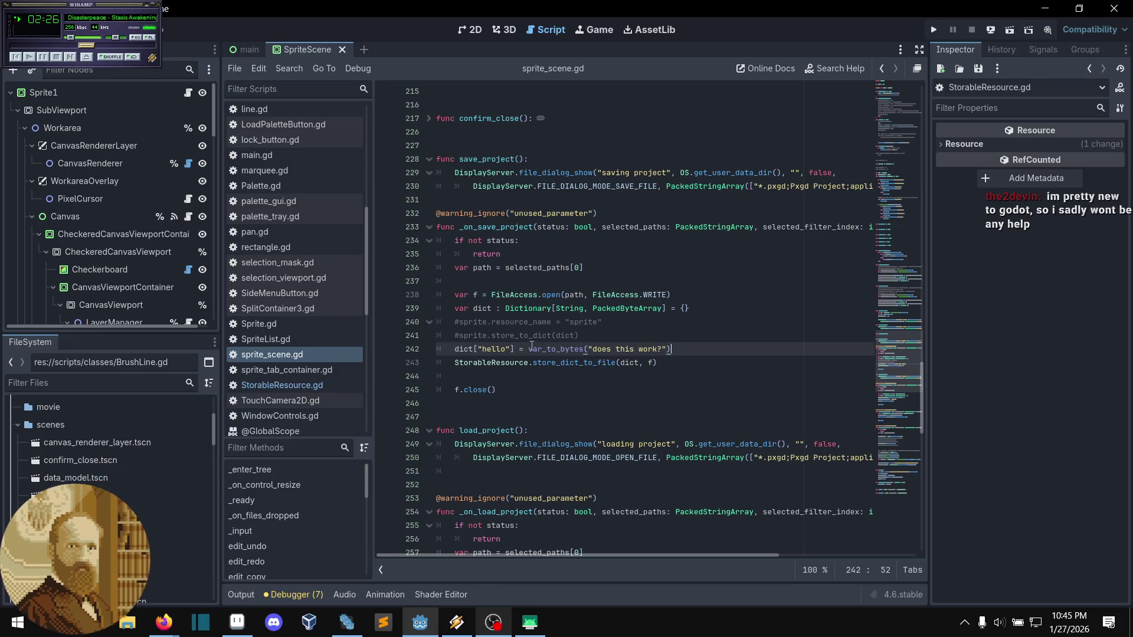
- Inspect the var_to_bytes call on line 242, then jump to store_dict_to_file's definition in StorableResource.gd
{"action": "left_click_drag", "start_coordinate": [529, 349], "coordinate": [680, 351]}
{"action": "left_click", "coordinate": [688, 351]}
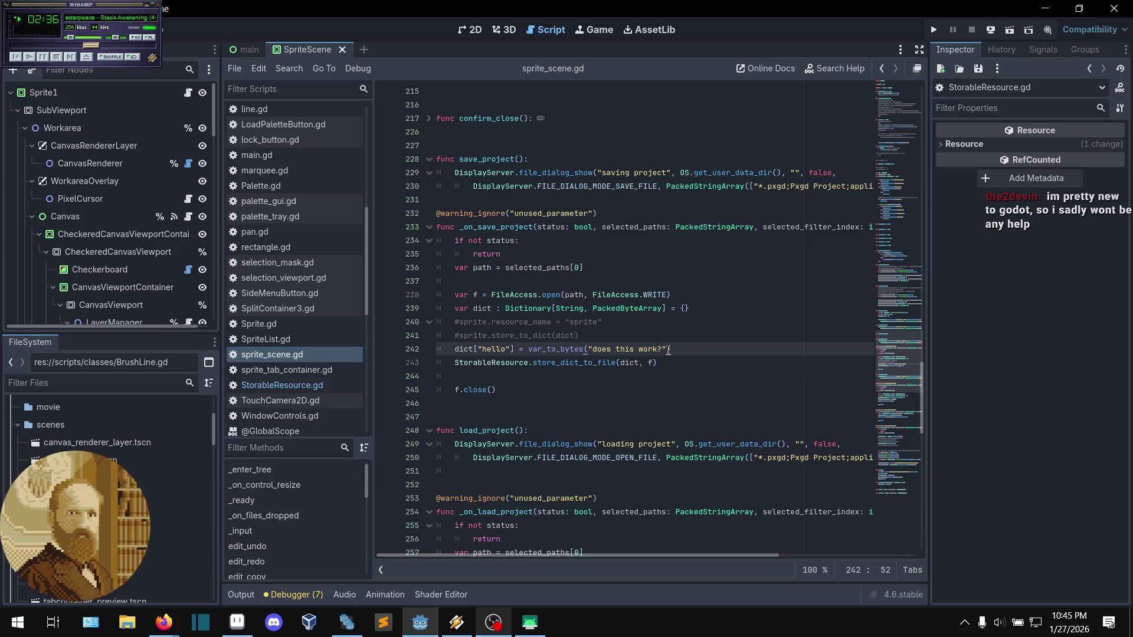
{"action": "left_click", "coordinate": [667, 349]}
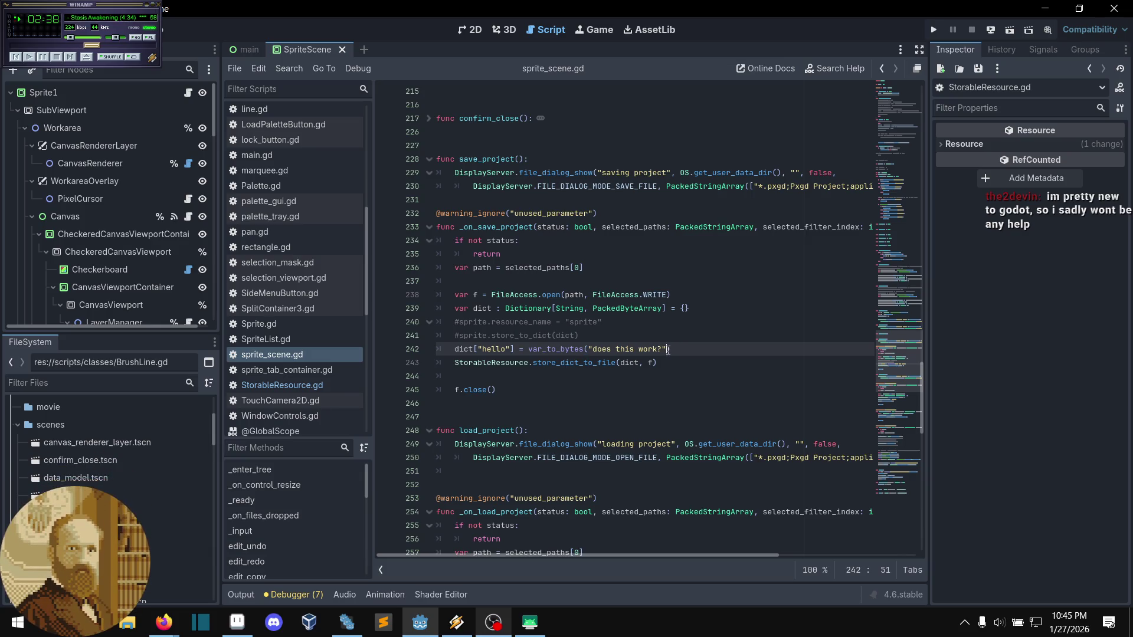
{"action": "left_click", "coordinate": [680, 351]}
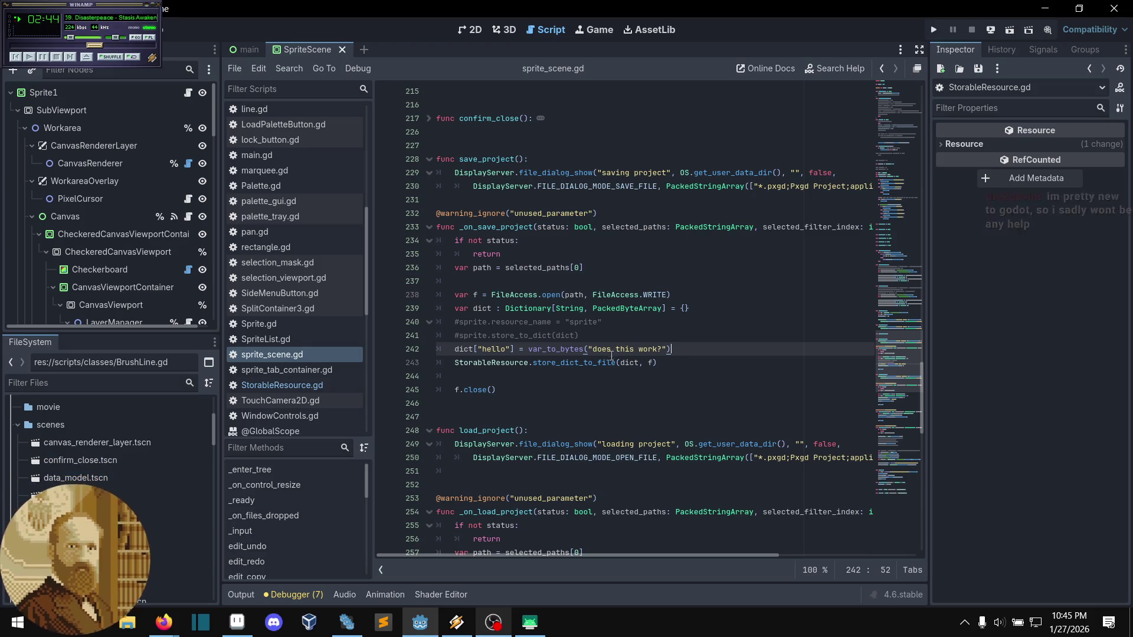
{"action": "left_click", "coordinate": [566, 376]}
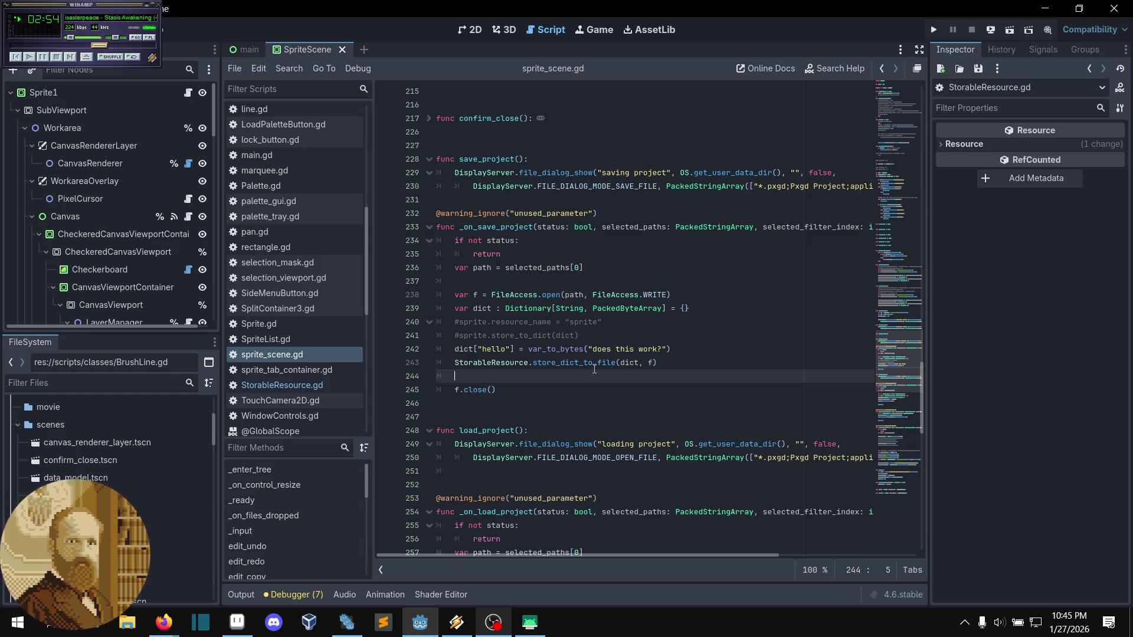
{"action": "left_click", "coordinate": [583, 367], "text": "ctrl"}
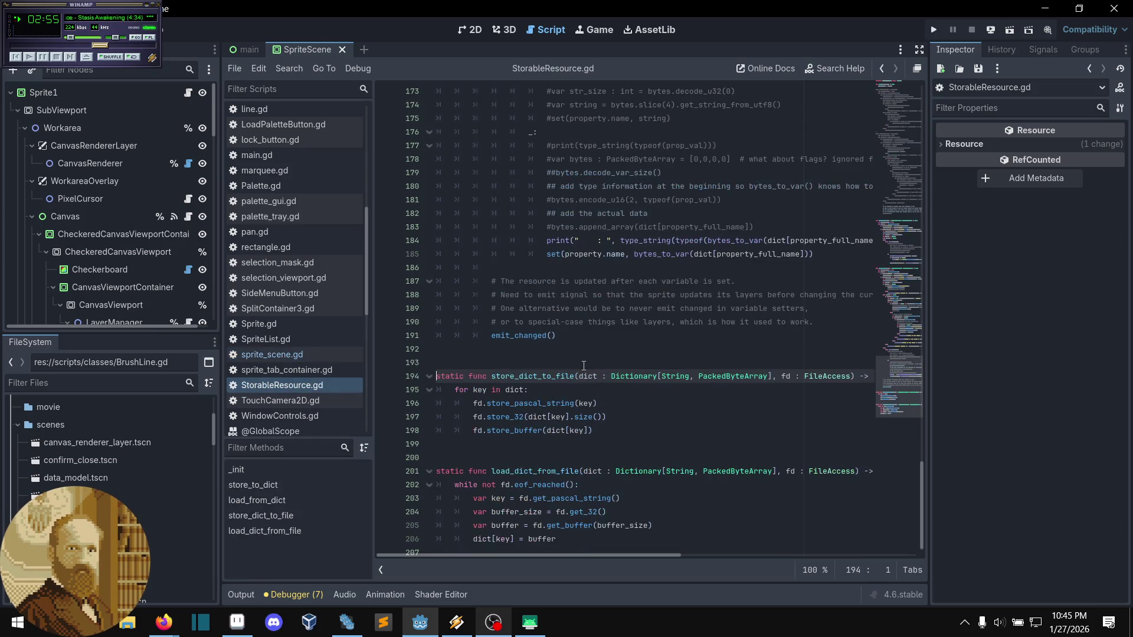
- Study store_dict_to_file's write loop and the store_buffer docs, then return to sprite_scene.gd
{"action": "left_click", "coordinate": [549, 354]}
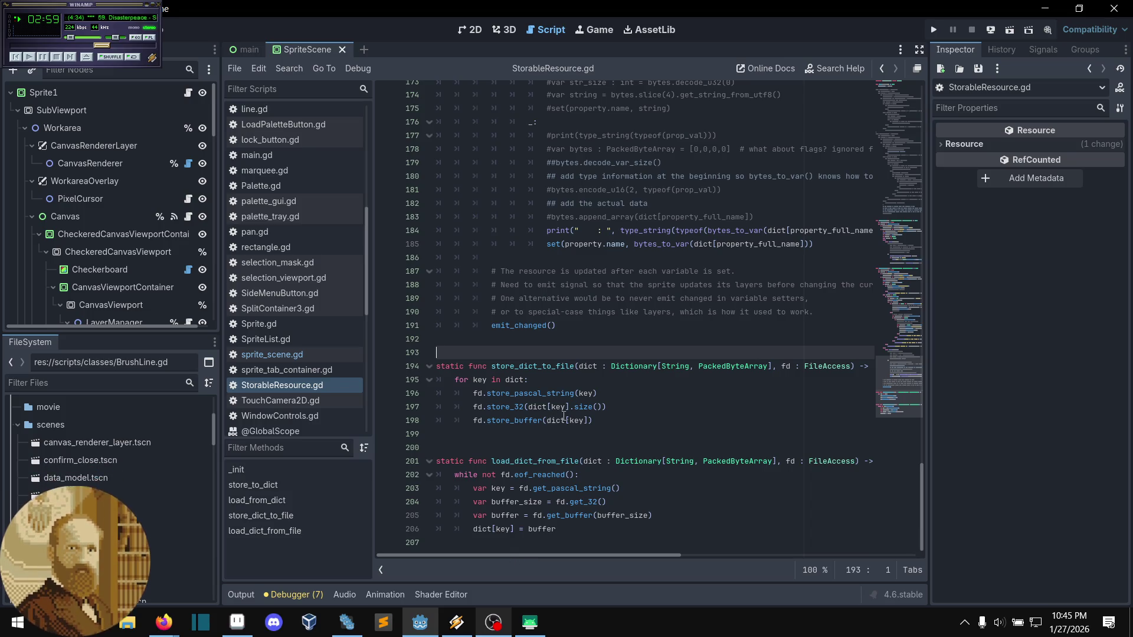
{"action": "left_click", "coordinate": [584, 431]}
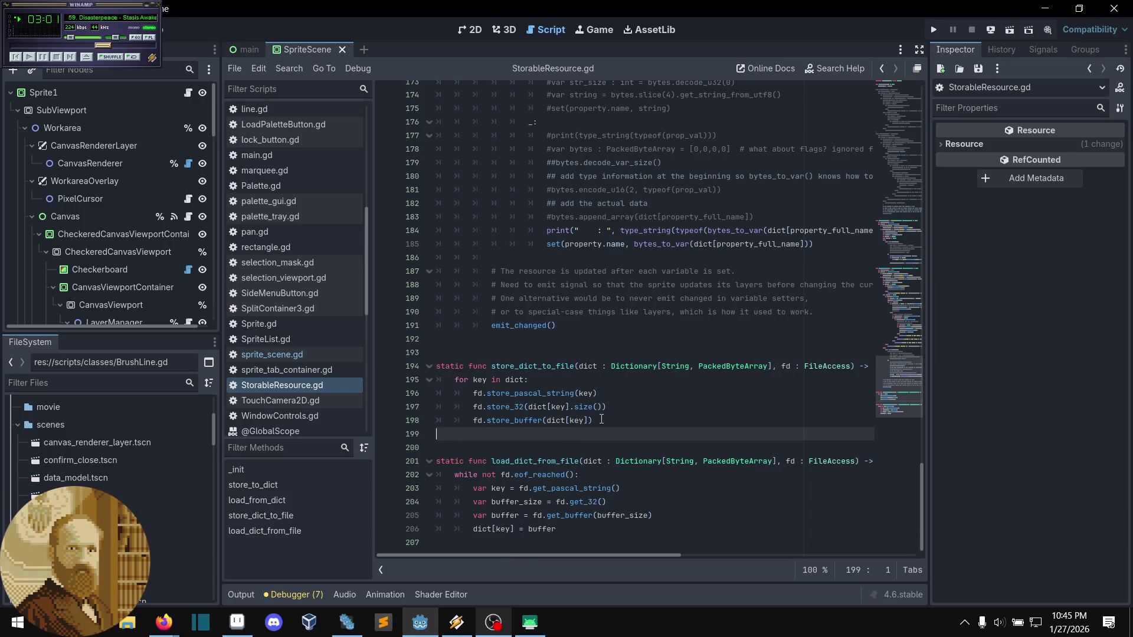
{"action": "left_click", "coordinate": [599, 420]}
{"action": "left_click", "coordinate": [619, 393]}
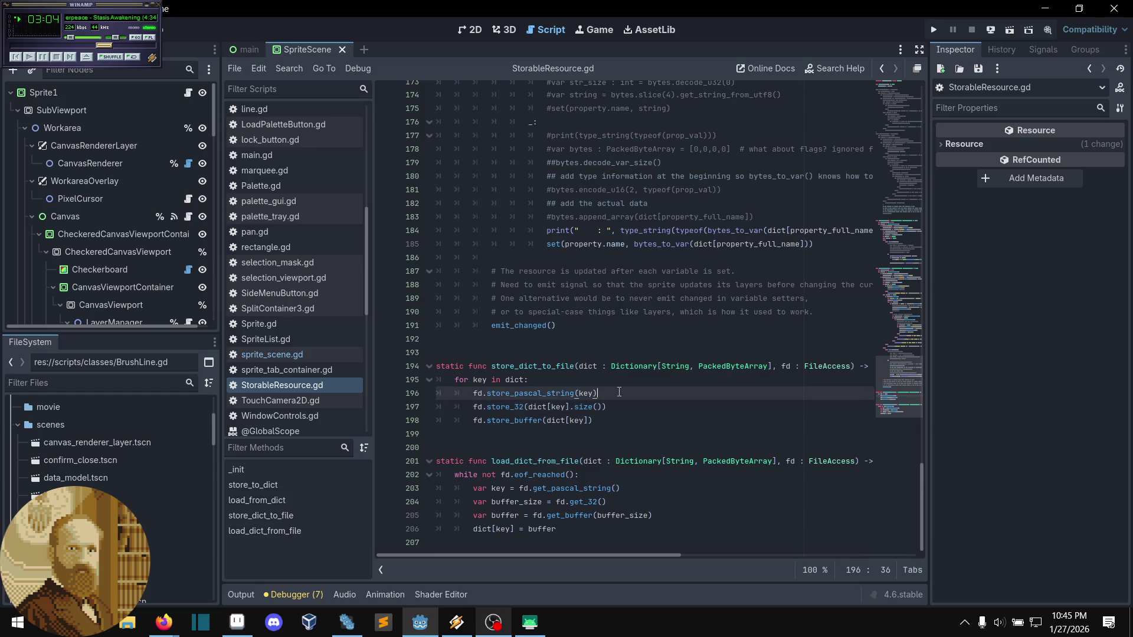
{"action": "left_click", "coordinate": [619, 383]}
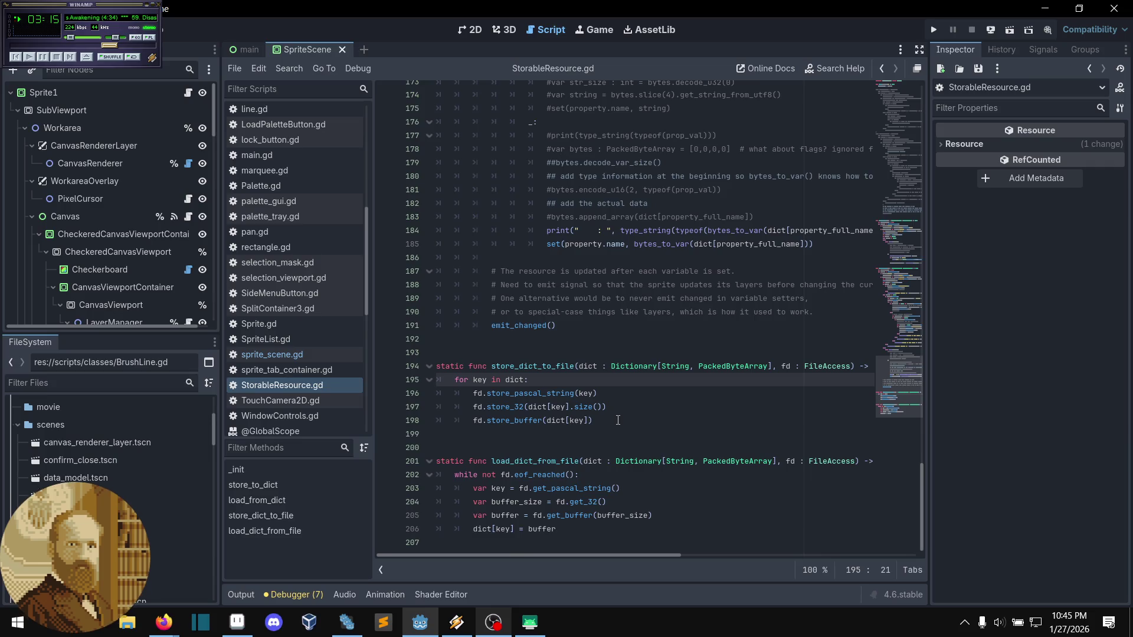
{"action": "left_click", "coordinate": [617, 420]}
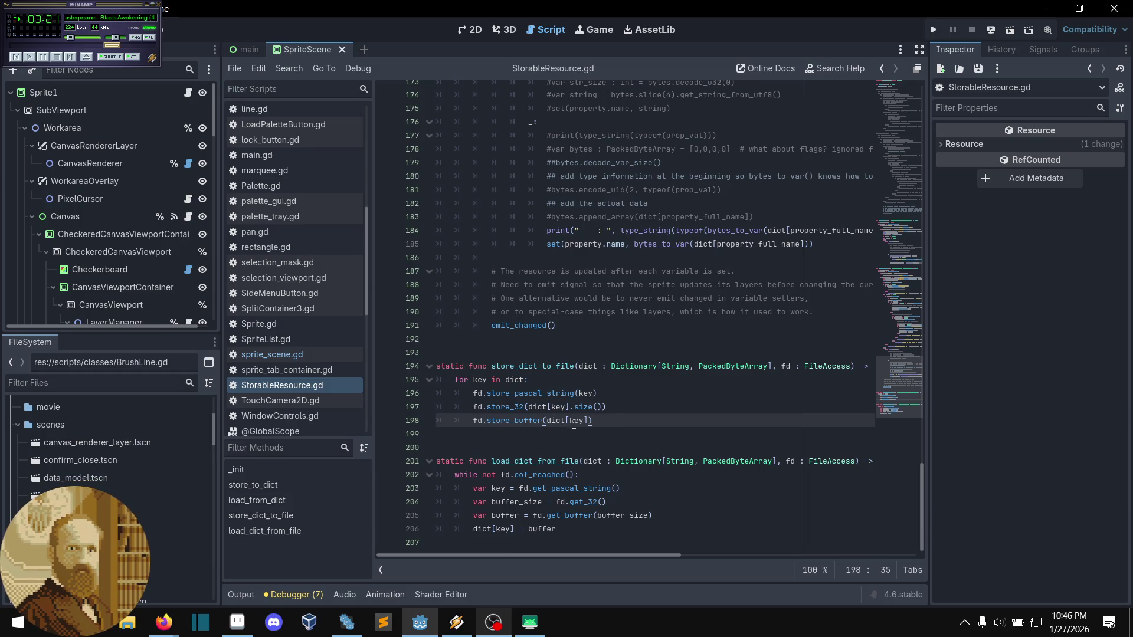
{"action": "mouse_move", "coordinate": [521, 423]}
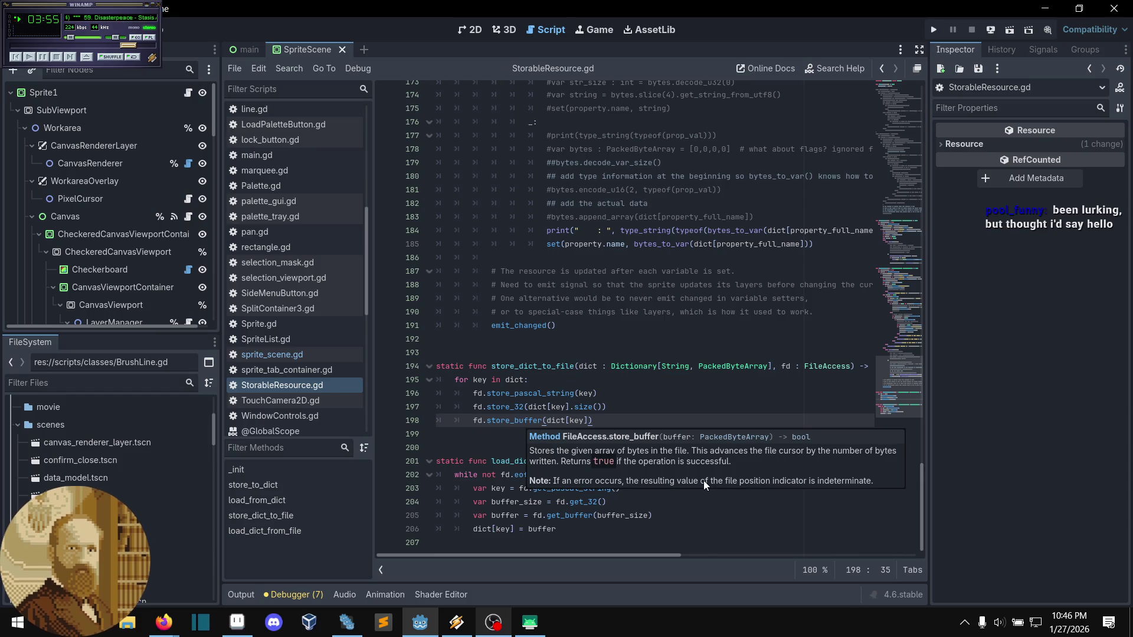
{"action": "left_click", "coordinate": [602, 393]}
{"action": "left_click", "coordinate": [271, 354]}
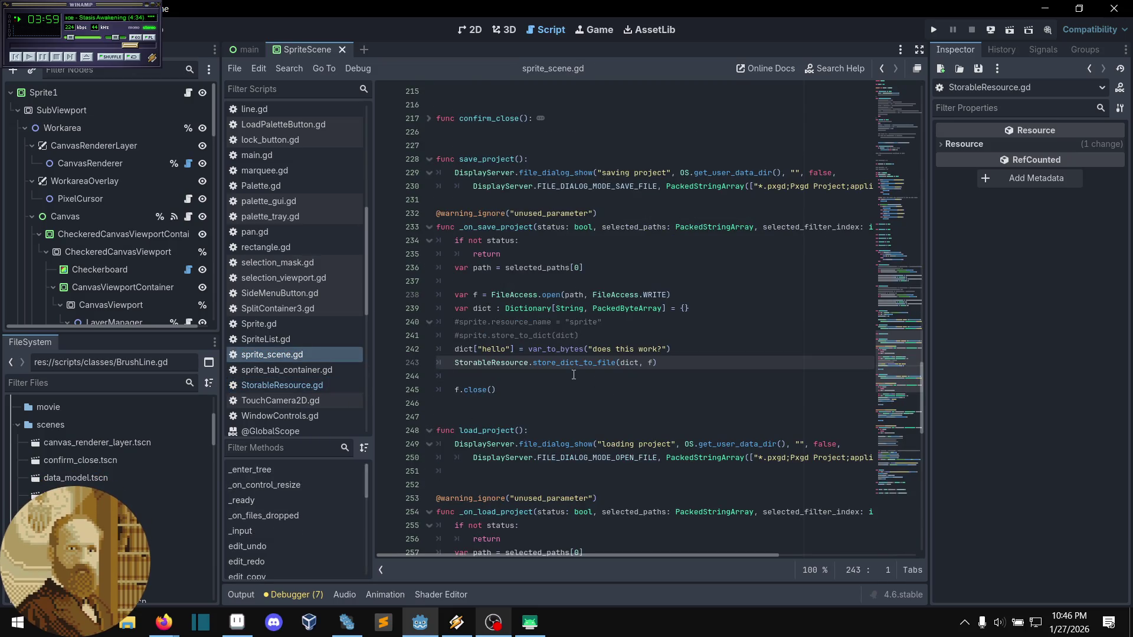
- Delete the test "hello" entry line from _on_save_project
{"action": "left_click", "coordinate": [557, 374]}
{"action": "scroll", "coordinate": [605, 403], "scroll_direction": "up", "scroll_amount": 2}
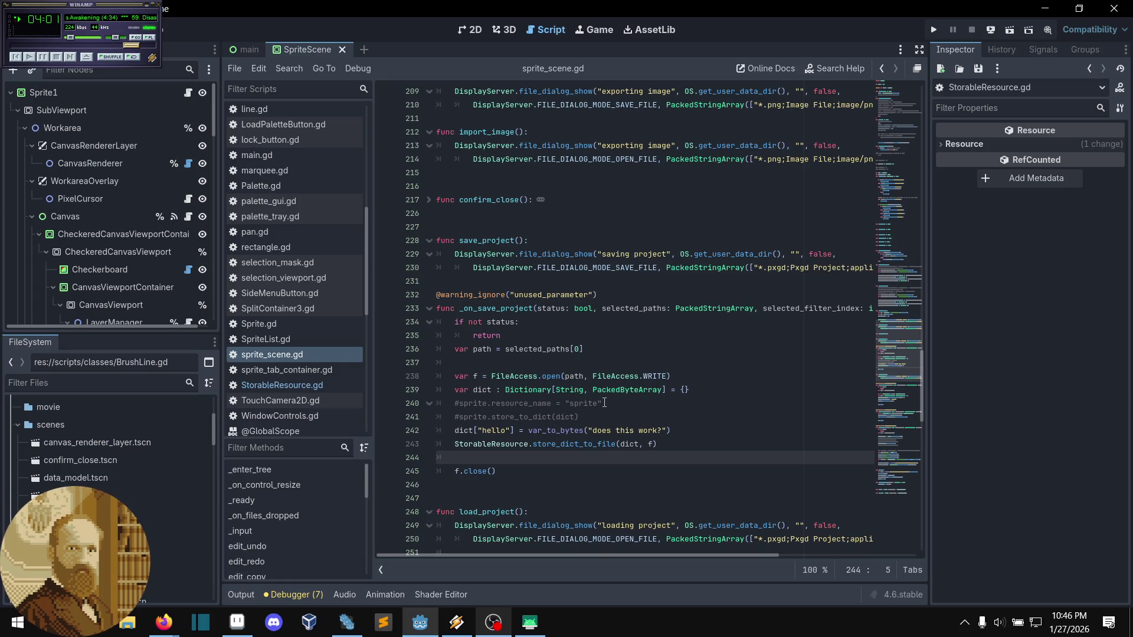
{"action": "scroll", "coordinate": [604, 403], "scroll_direction": "up", "scroll_amount": 1}
{"action": "left_click", "coordinate": [577, 404]}
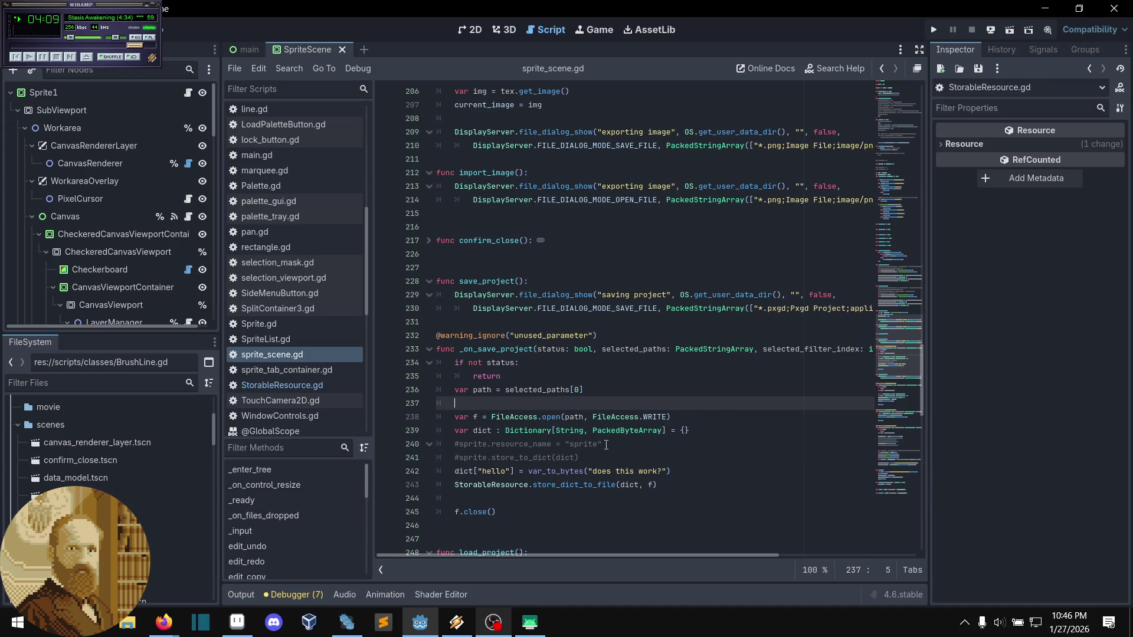
{"action": "left_click_drag", "start_coordinate": [584, 458], "coordinate": [550, 423]}
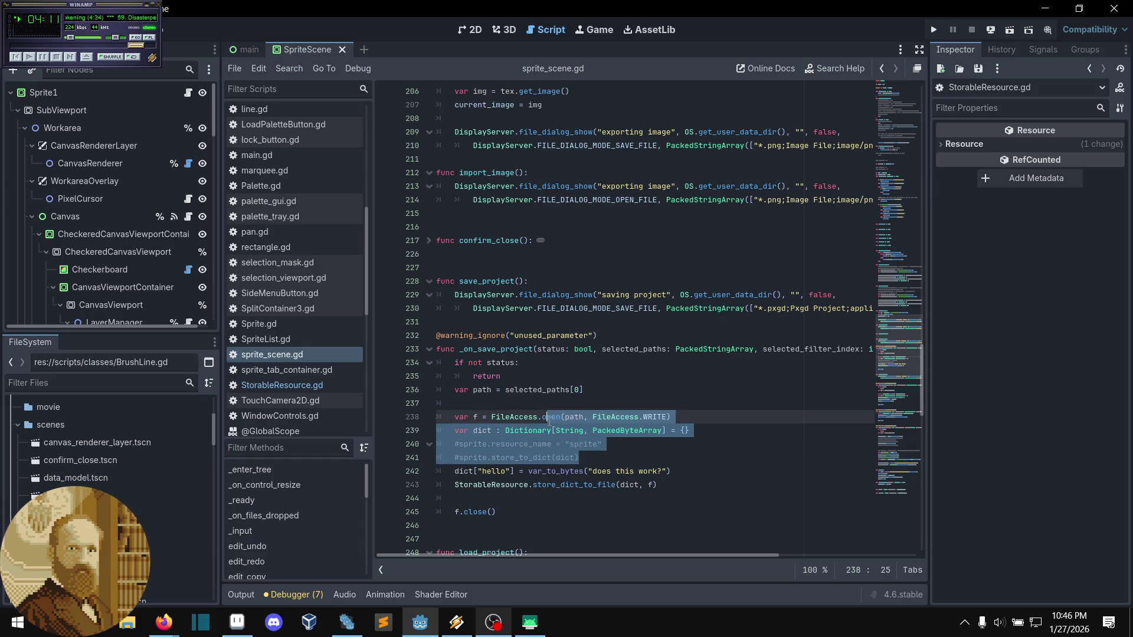
{"action": "left_click", "coordinate": [704, 433]}
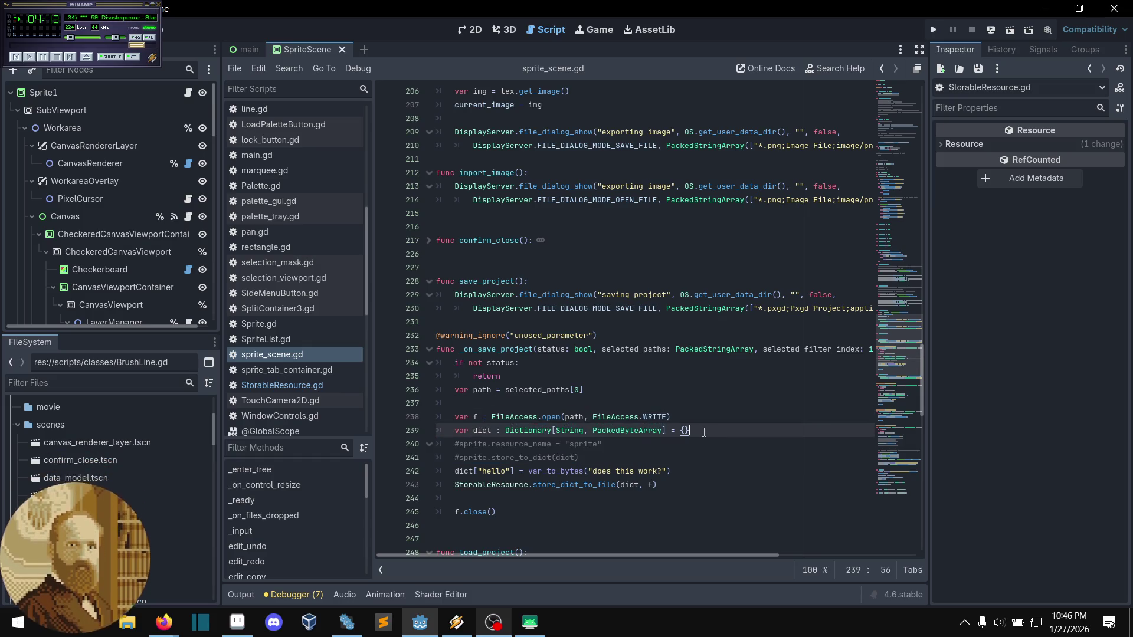
{"action": "scroll", "coordinate": [649, 428], "scroll_direction": "down", "scroll_amount": 1}
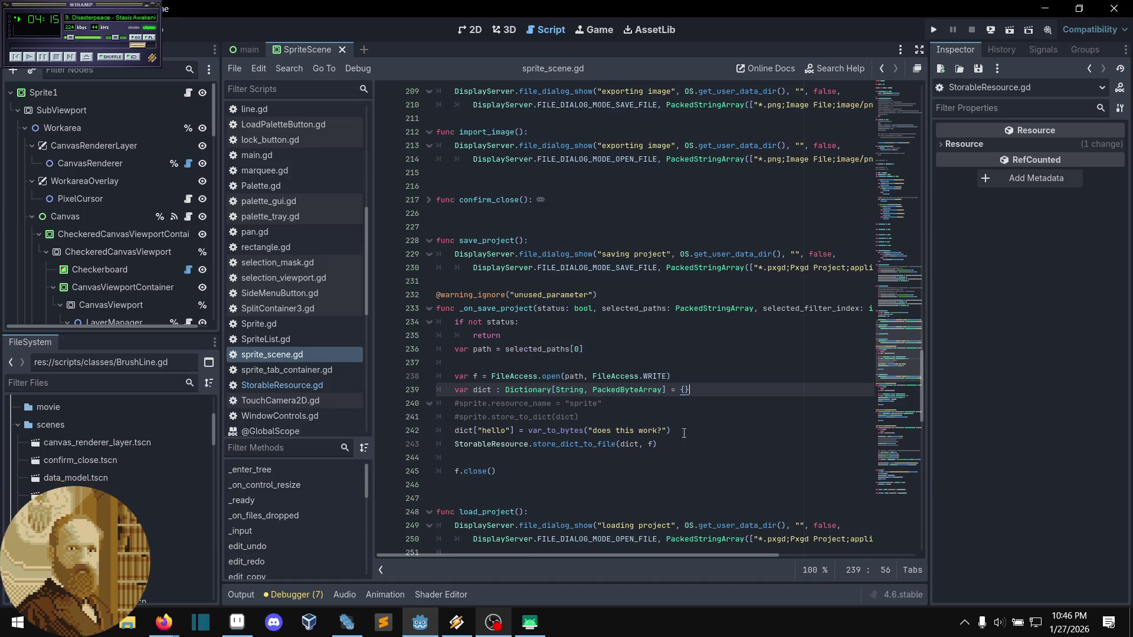
{"action": "left_click_drag", "start_coordinate": [684, 434], "coordinate": [697, 421]}
{"action": "key", "text": "BackSpace"}
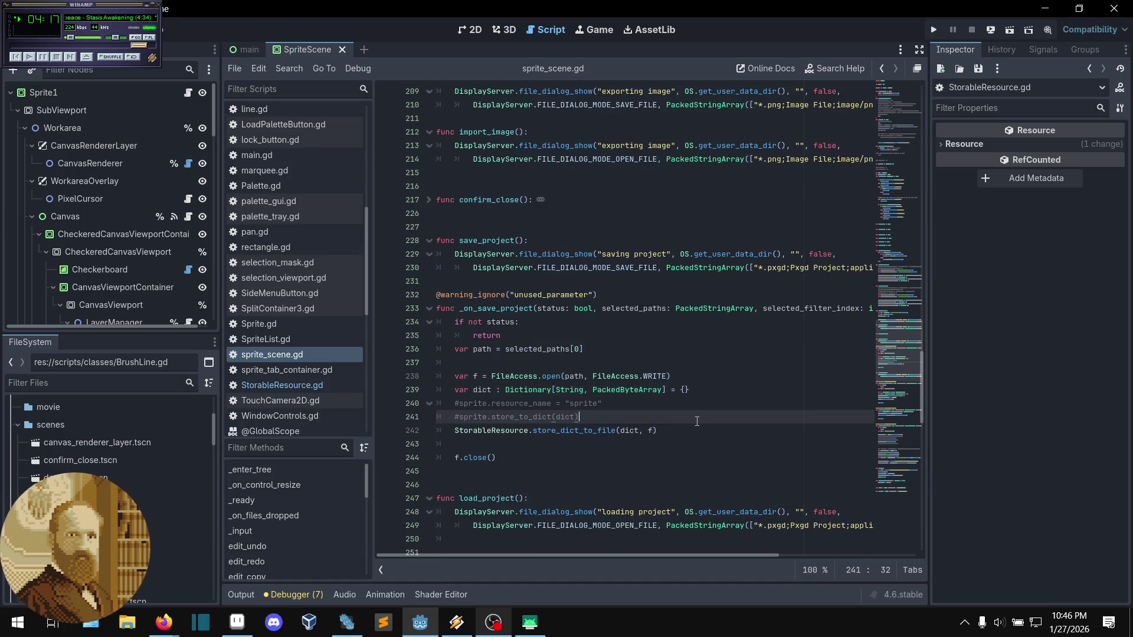
- Uncomment the two sprite lines with Ctrl+K and jump to the store_to_dict definition
{"action": "left_click_drag", "start_coordinate": [580, 418], "coordinate": [554, 403]}
{"action": "key", "text": "ctrl+k"}
{"action": "left_click", "coordinate": [516, 417]}
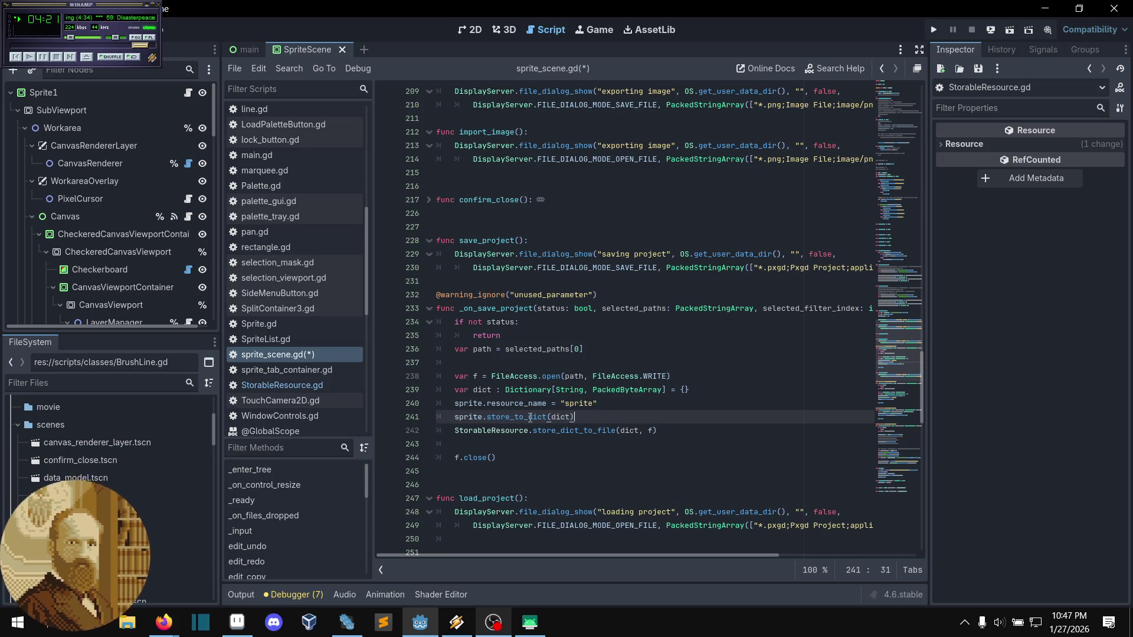
{"action": "left_click", "coordinate": [517, 417], "text": "ctrl"}
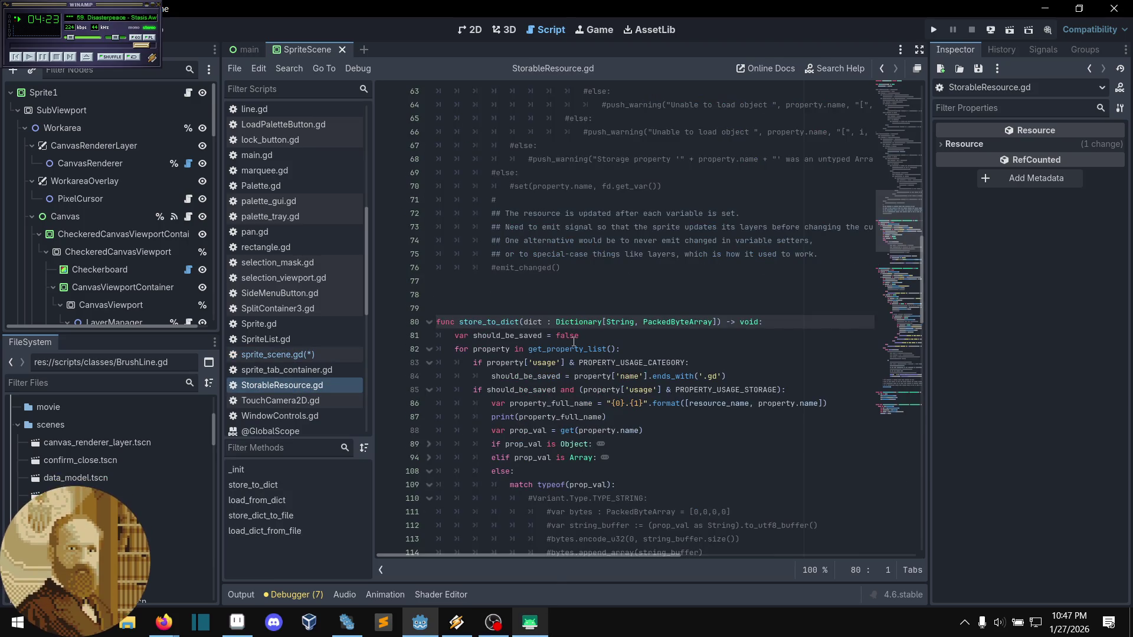
- Review store_to_dict's property loop around lines 81–88, then return to sprite_scene.gd
{"action": "left_click", "coordinate": [595, 337]}
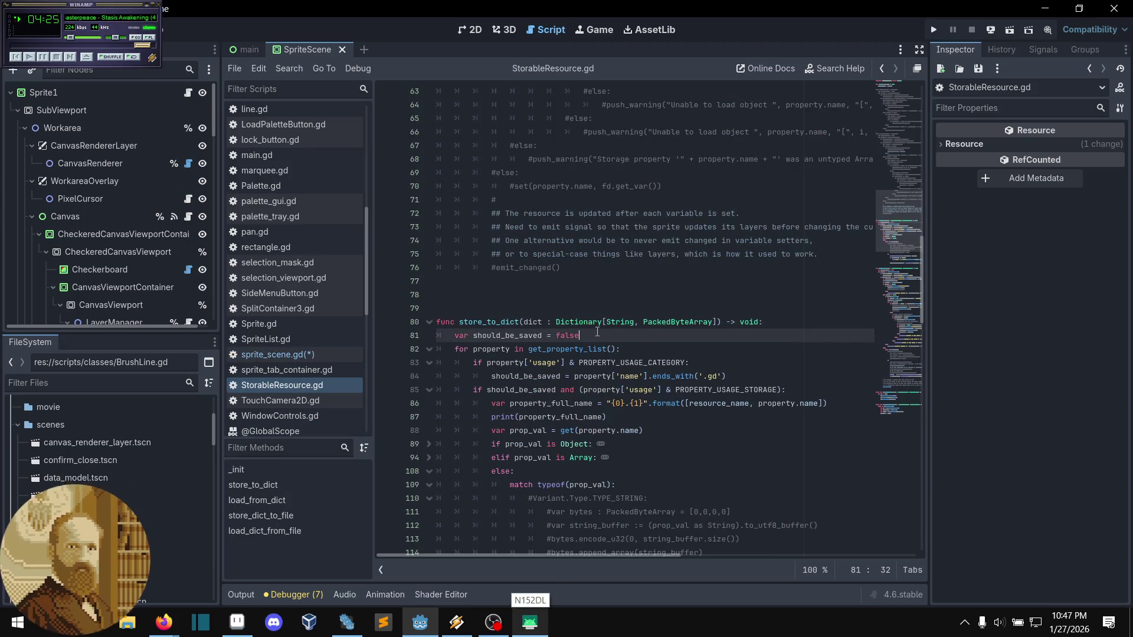
{"action": "scroll", "coordinate": [582, 289], "scroll_direction": "down", "scroll_amount": 1}
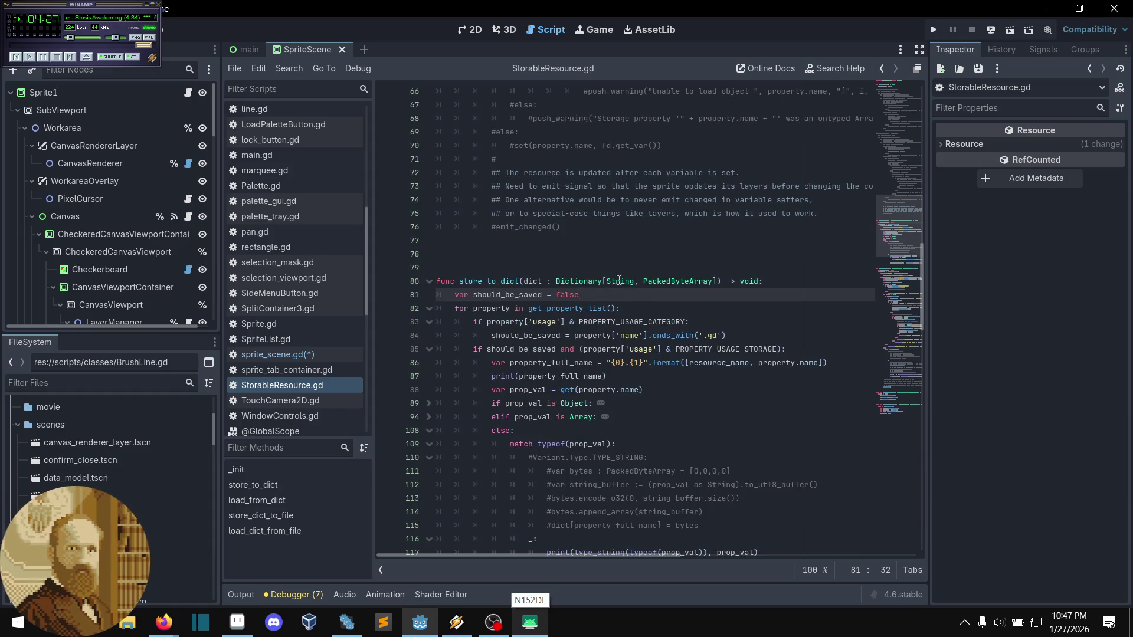
{"action": "scroll", "coordinate": [619, 279], "scroll_direction": "down", "scroll_amount": 2}
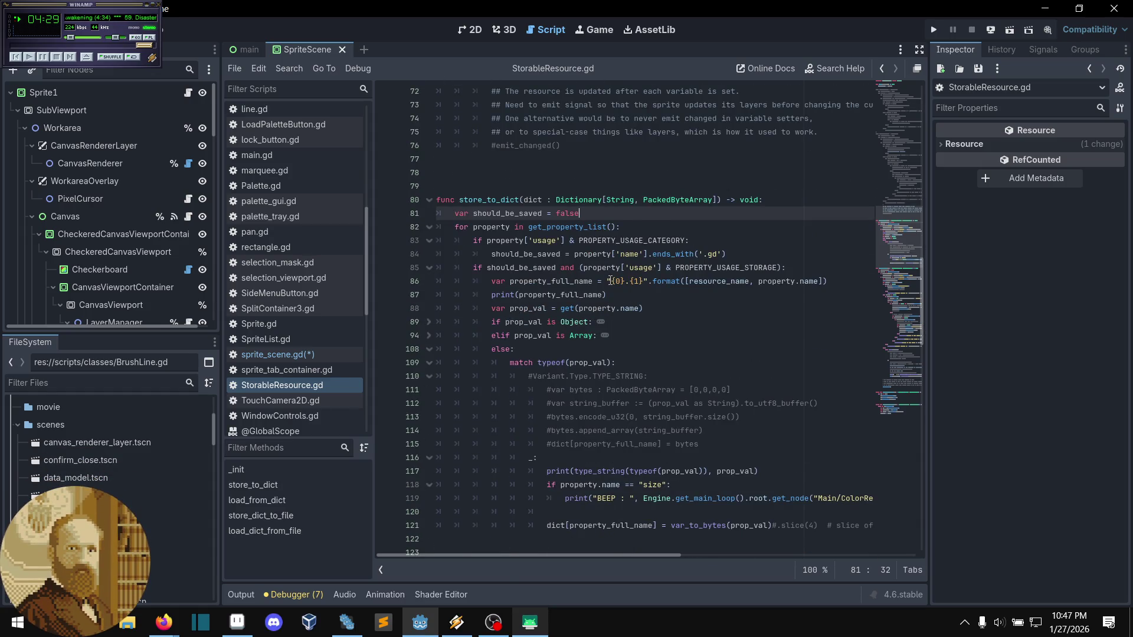
{"action": "scroll", "coordinate": [611, 281], "scroll_direction": "down", "scroll_amount": 1}
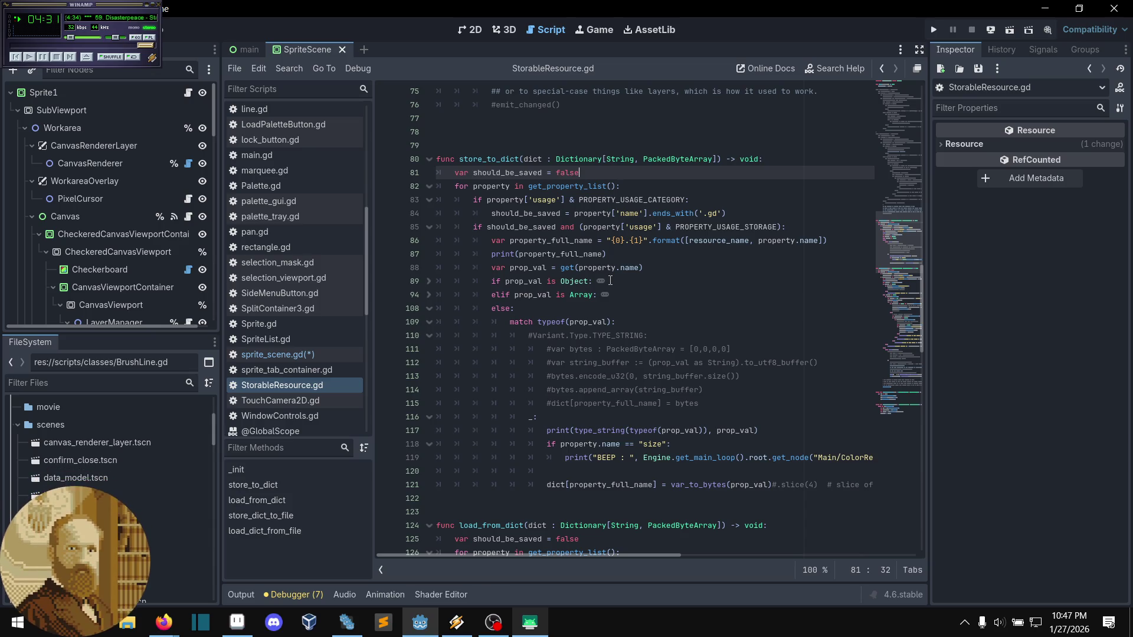
{"action": "left_click", "coordinate": [692, 257]}
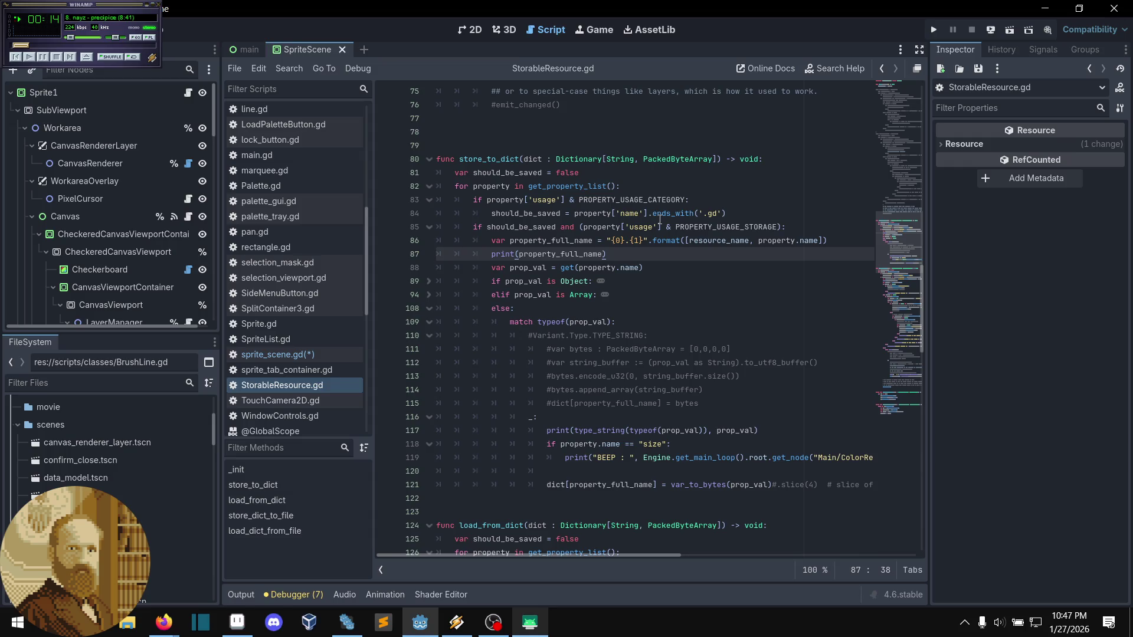
{"action": "left_click", "coordinate": [669, 262]}
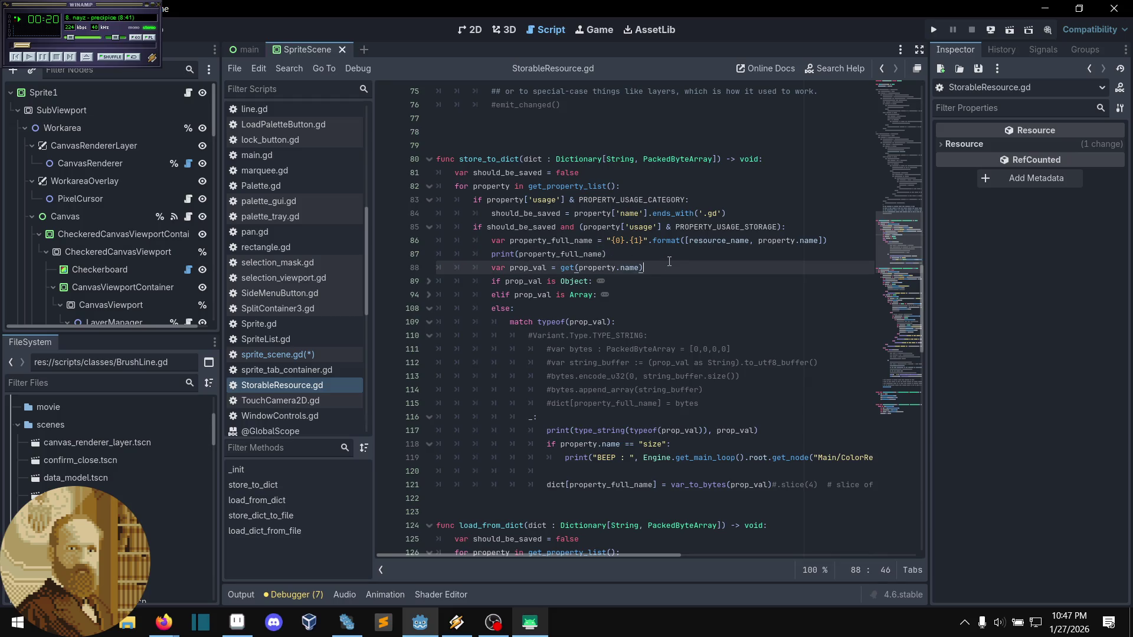
{"action": "left_click", "coordinate": [665, 253]}
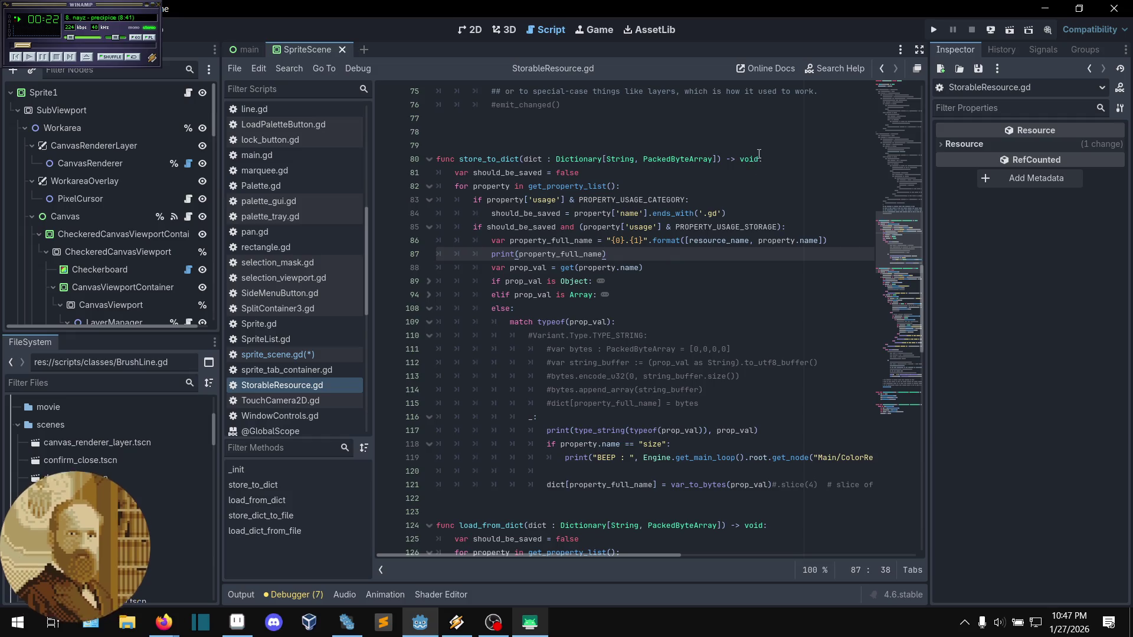
{"action": "left_click", "coordinate": [653, 264]}
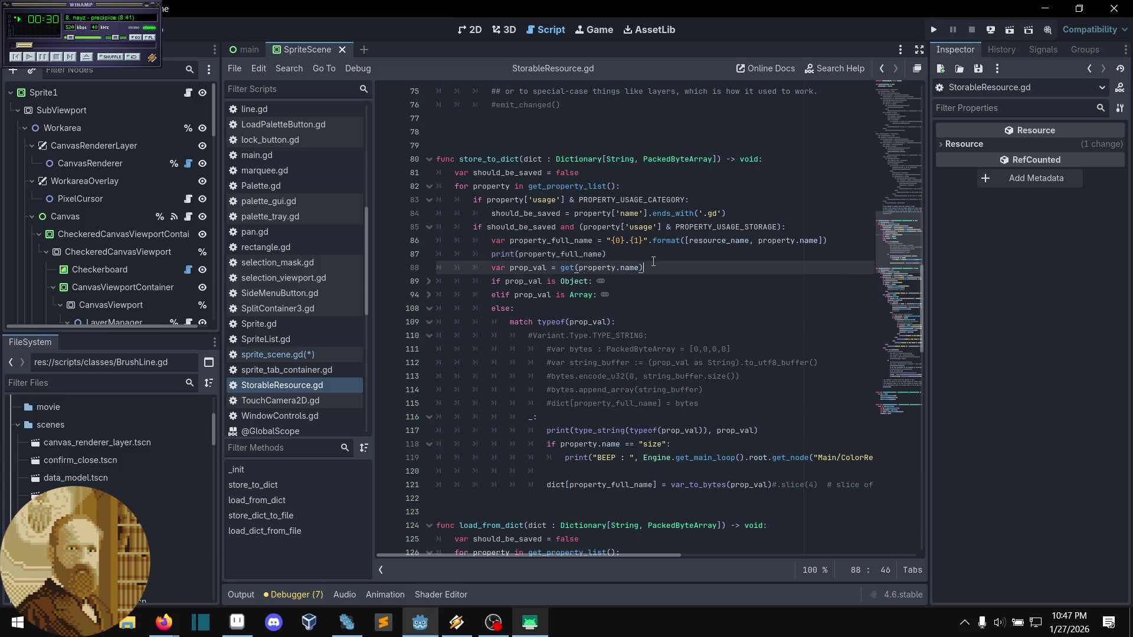
{"action": "left_click", "coordinate": [647, 256]}
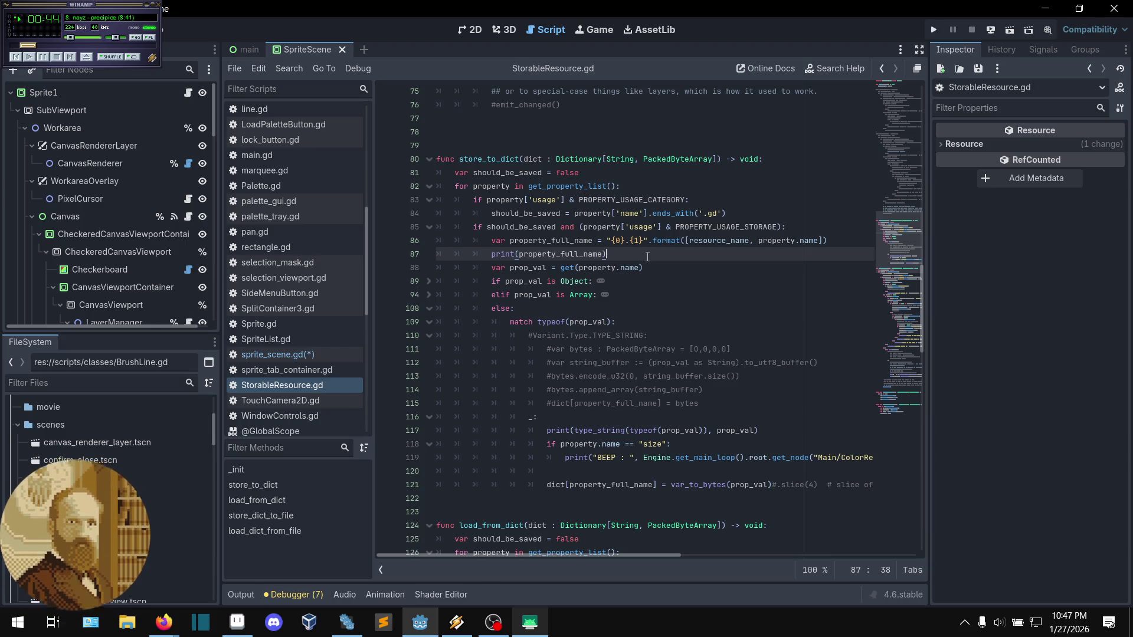
{"action": "left_click", "coordinate": [342, 357]}
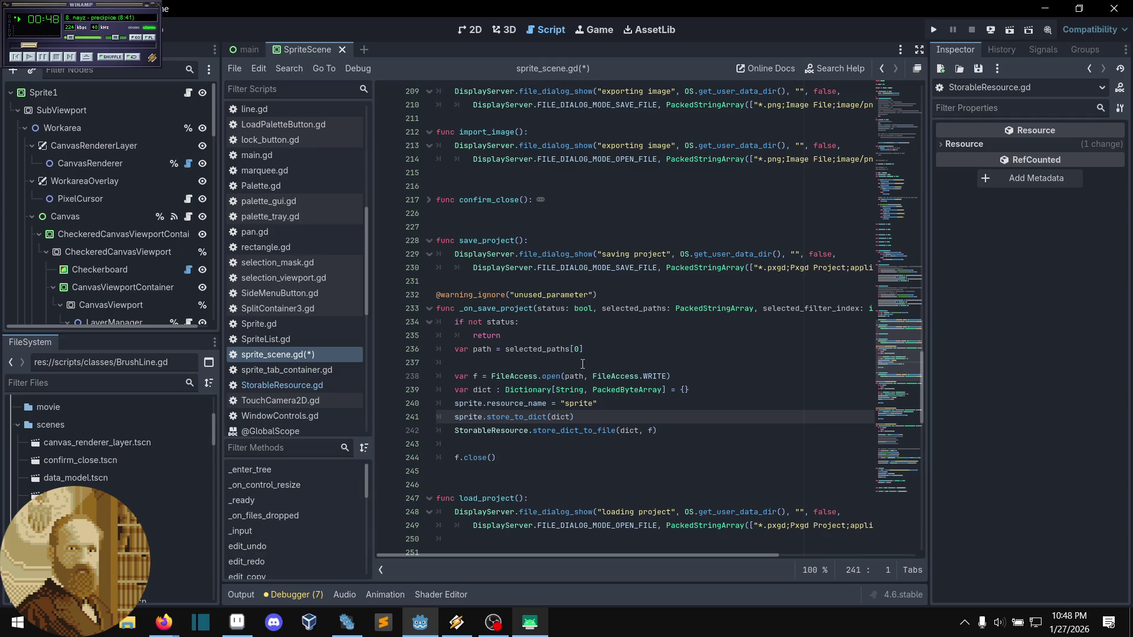
- Go back to StorableResource.gd's prop_val line and show the debugger's 7 errors
{"action": "left_click", "coordinate": [307, 386]}
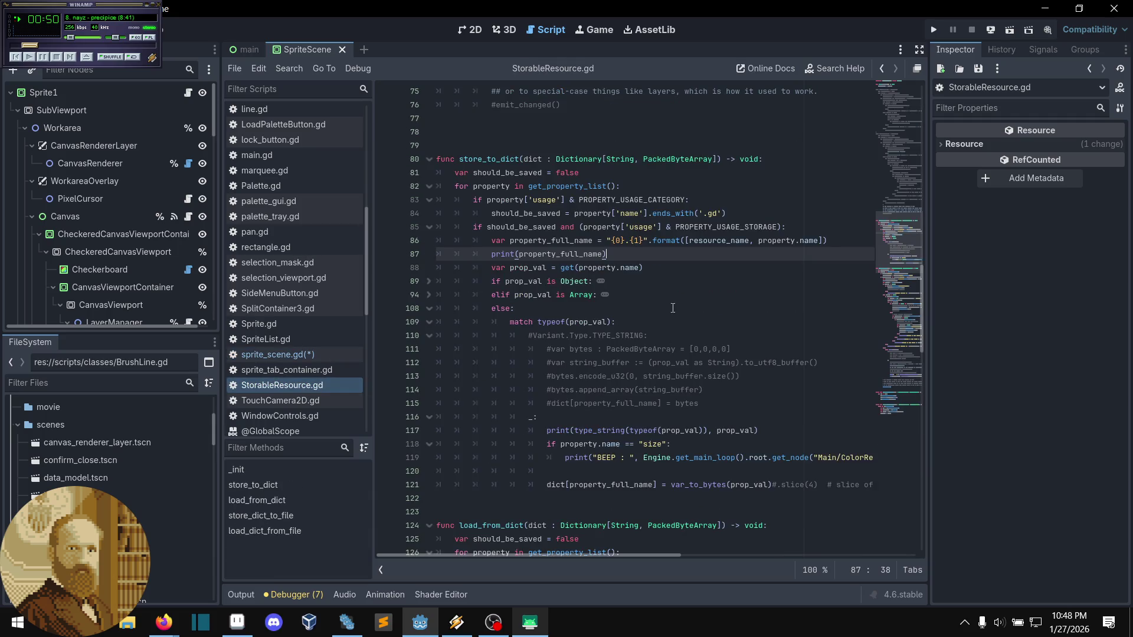
{"action": "left_click", "coordinate": [671, 269]}
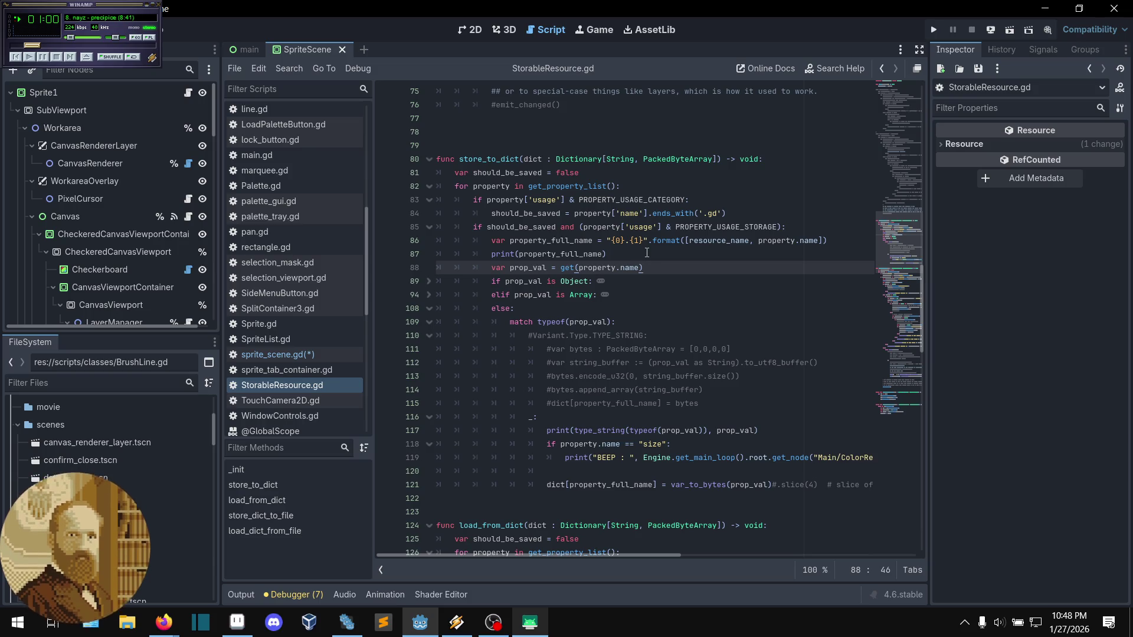
{"action": "scroll", "coordinate": [659, 281], "scroll_direction": "down", "scroll_amount": 1}
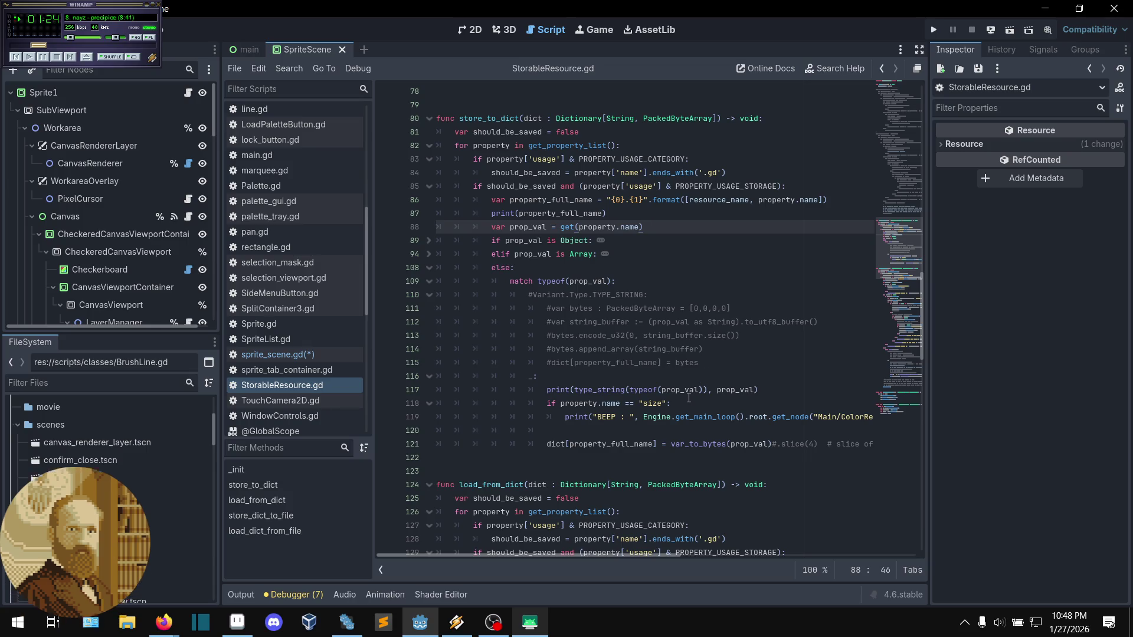
{"action": "left_click", "coordinate": [299, 601]}
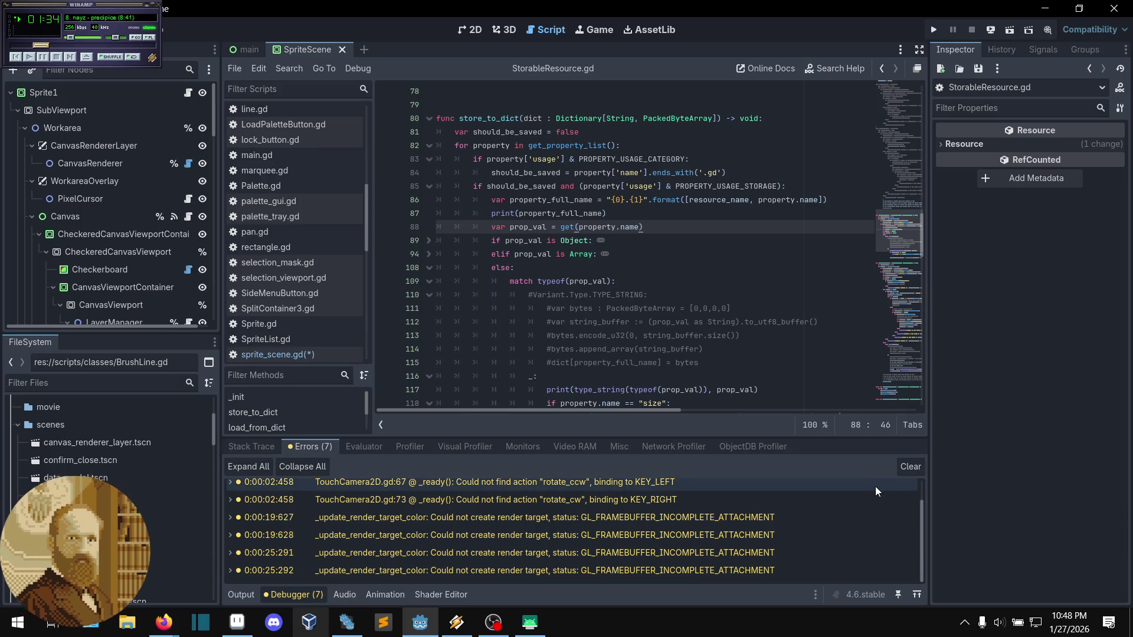
- Clear the 7 GL_FRAMEBUFFER and other errors from the Debugger's Errors list
{"action": "left_click", "coordinate": [619, 270]}
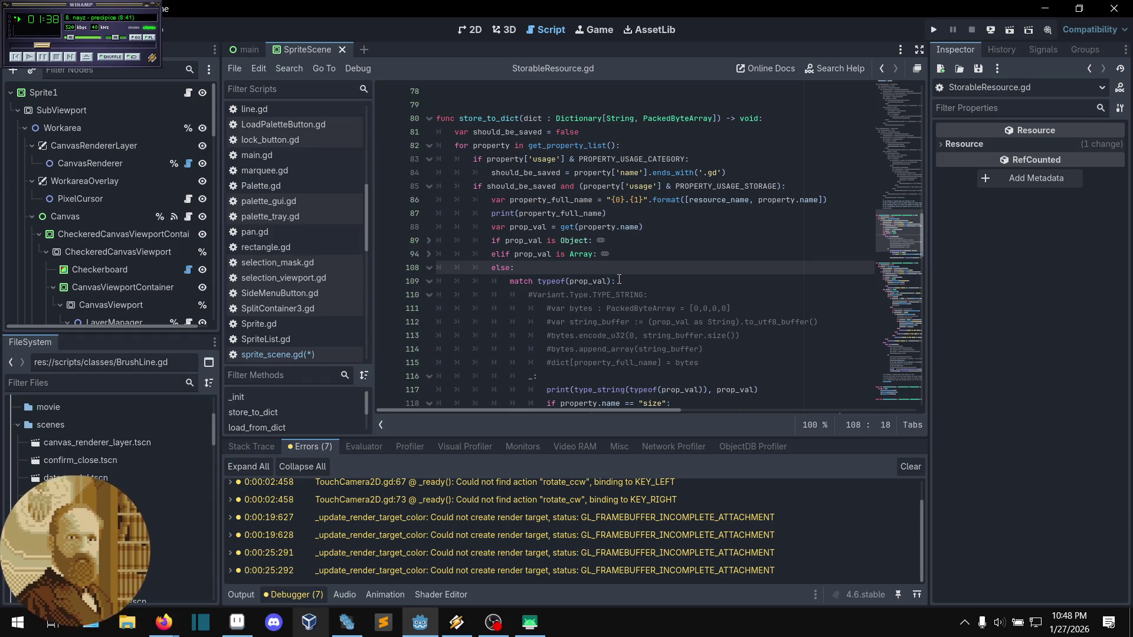
{"action": "scroll", "coordinate": [619, 280], "scroll_direction": "down", "scroll_amount": 1}
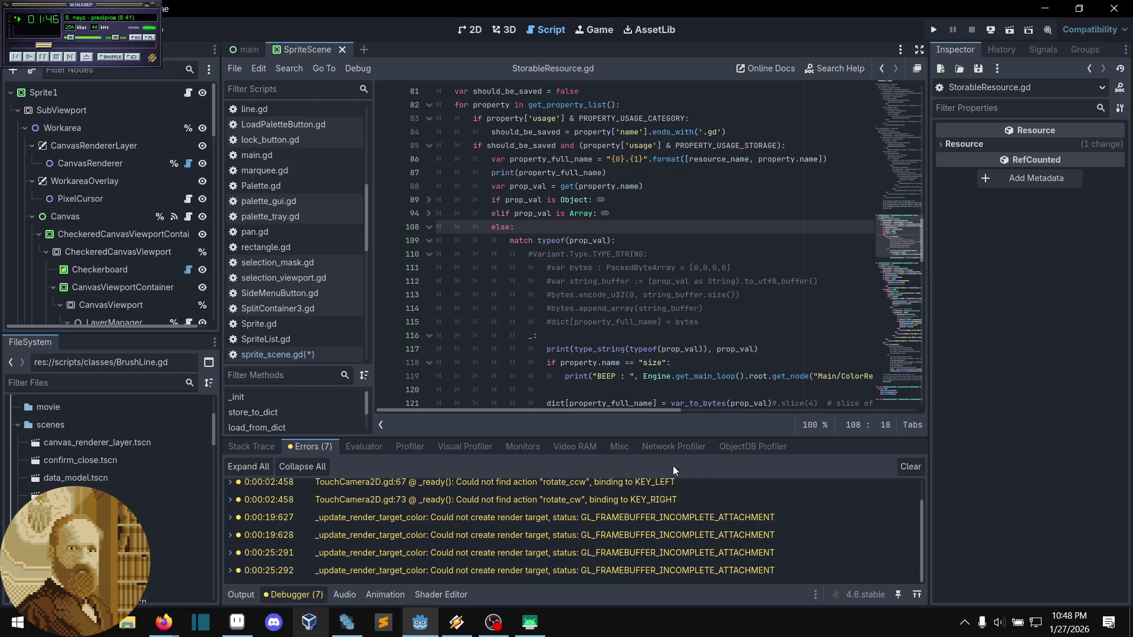
{"action": "left_click", "coordinate": [907, 466]}
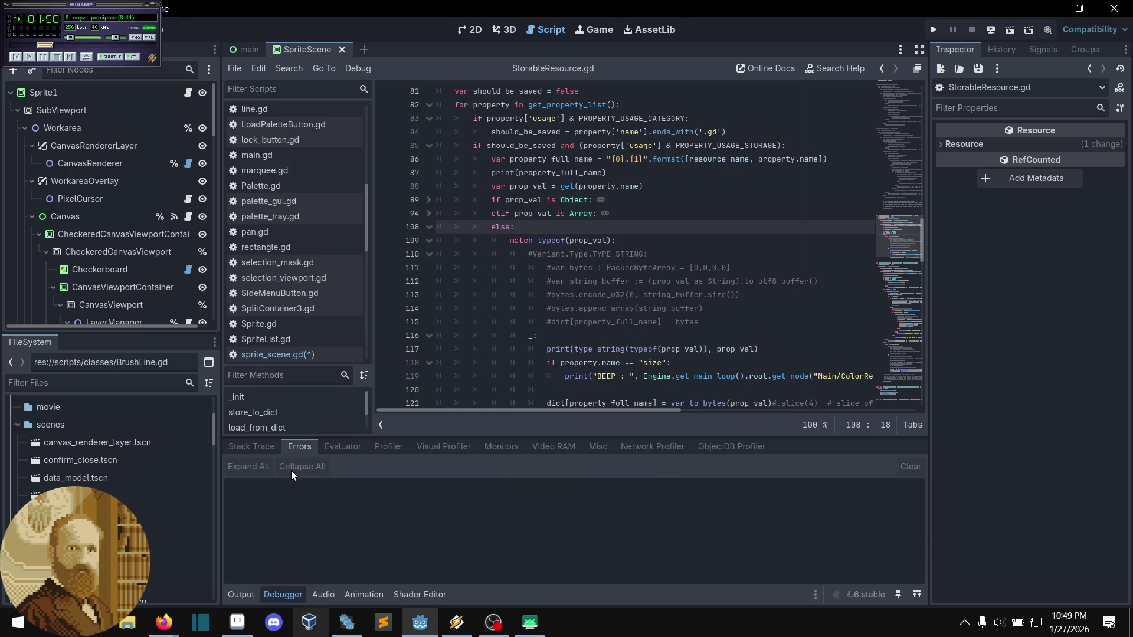
- Show the Output log and review store_to_dict's commented dict assignment and _: match branch
{"action": "left_click", "coordinate": [242, 594]}
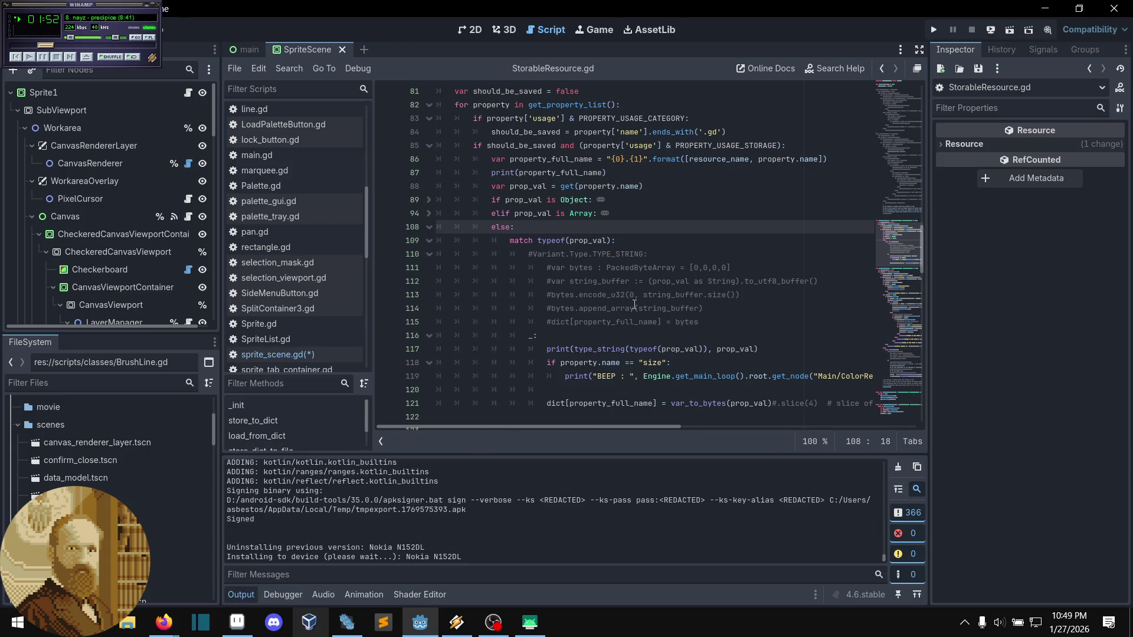
{"action": "scroll", "coordinate": [629, 298], "scroll_direction": "down", "scroll_amount": 1}
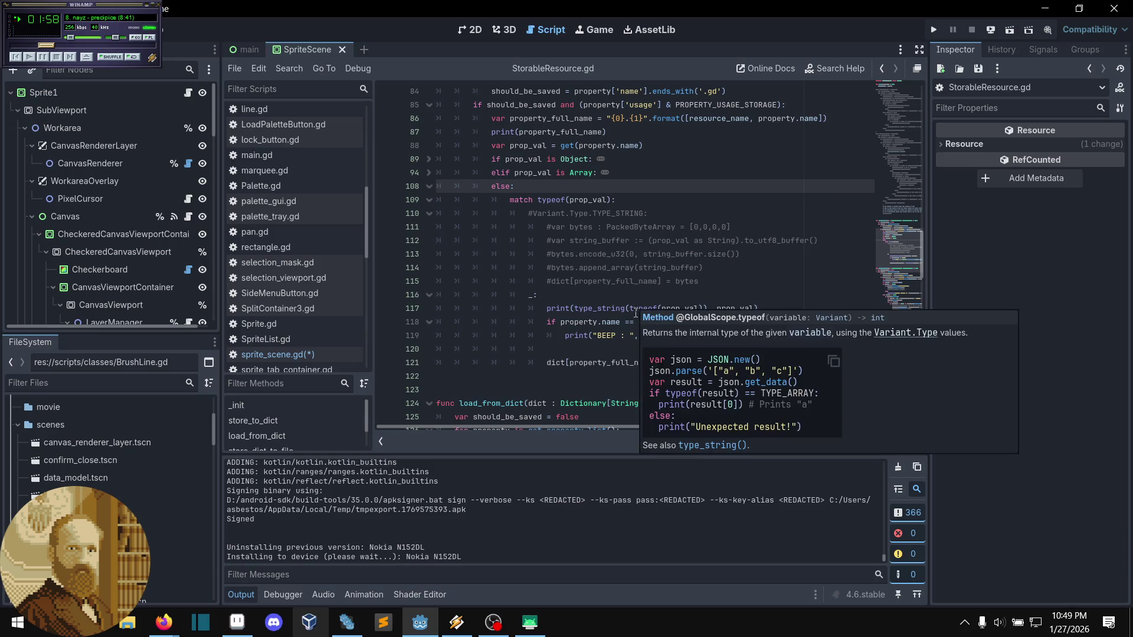
{"action": "left_click", "coordinate": [752, 282]}
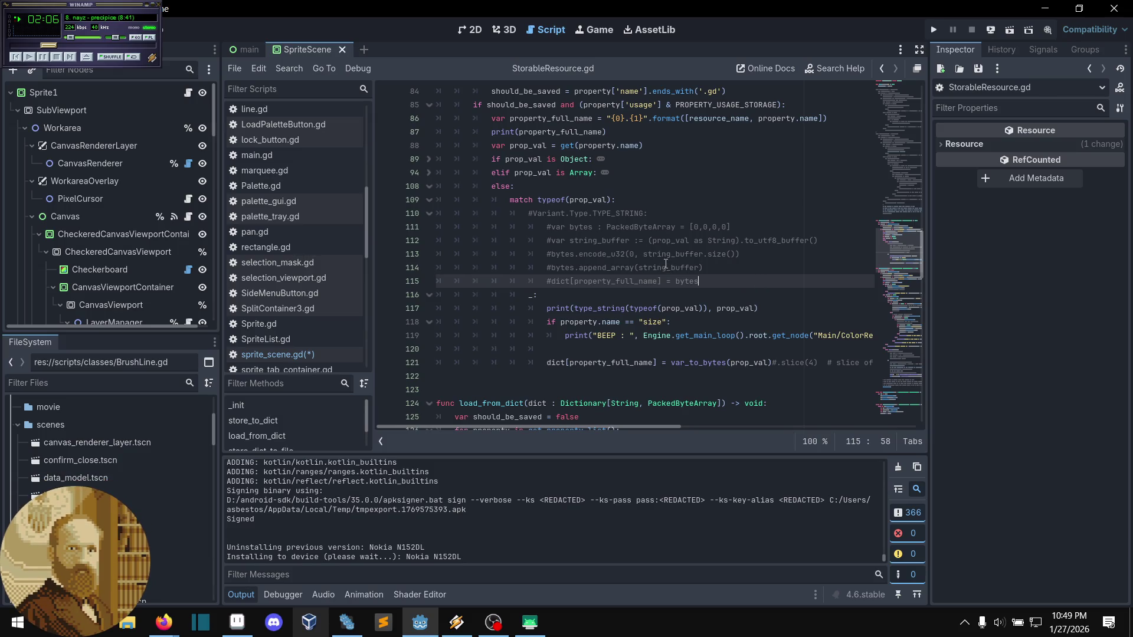
{"action": "scroll", "coordinate": [669, 268], "scroll_direction": "down", "scroll_amount": 1}
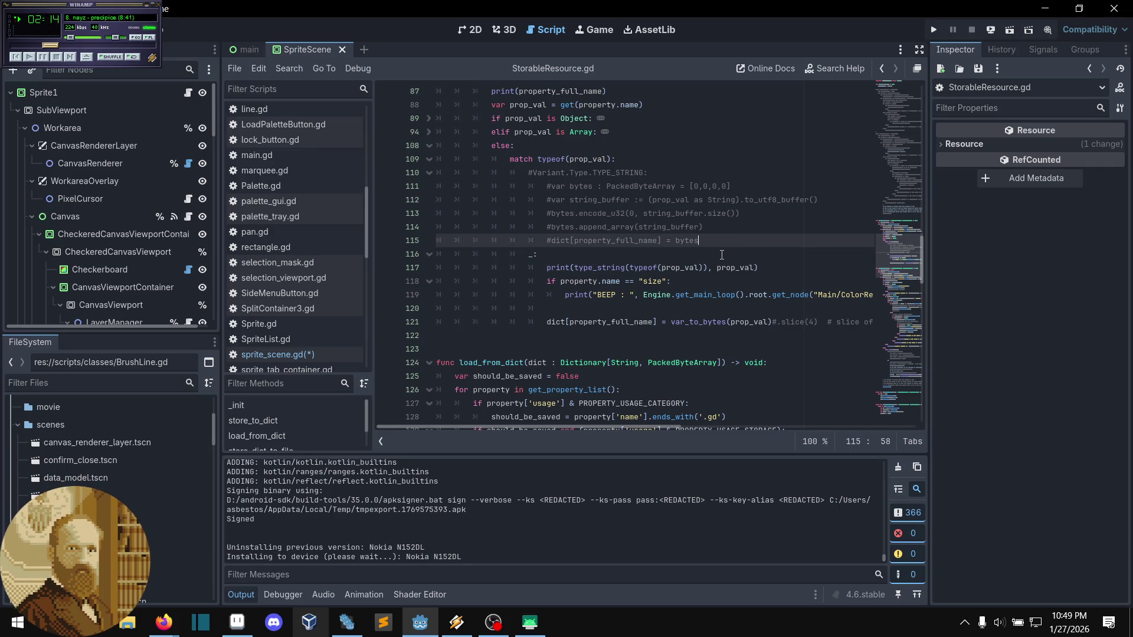
{"action": "scroll", "coordinate": [721, 254], "scroll_direction": "up", "scroll_amount": 1}
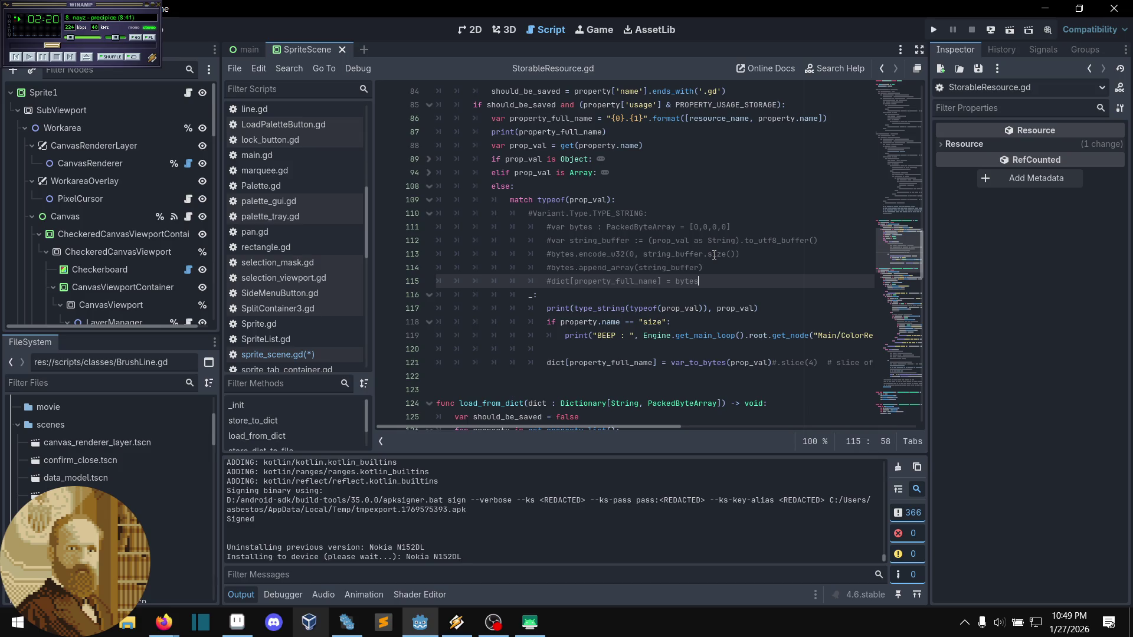
{"action": "left_click", "coordinate": [730, 293]}
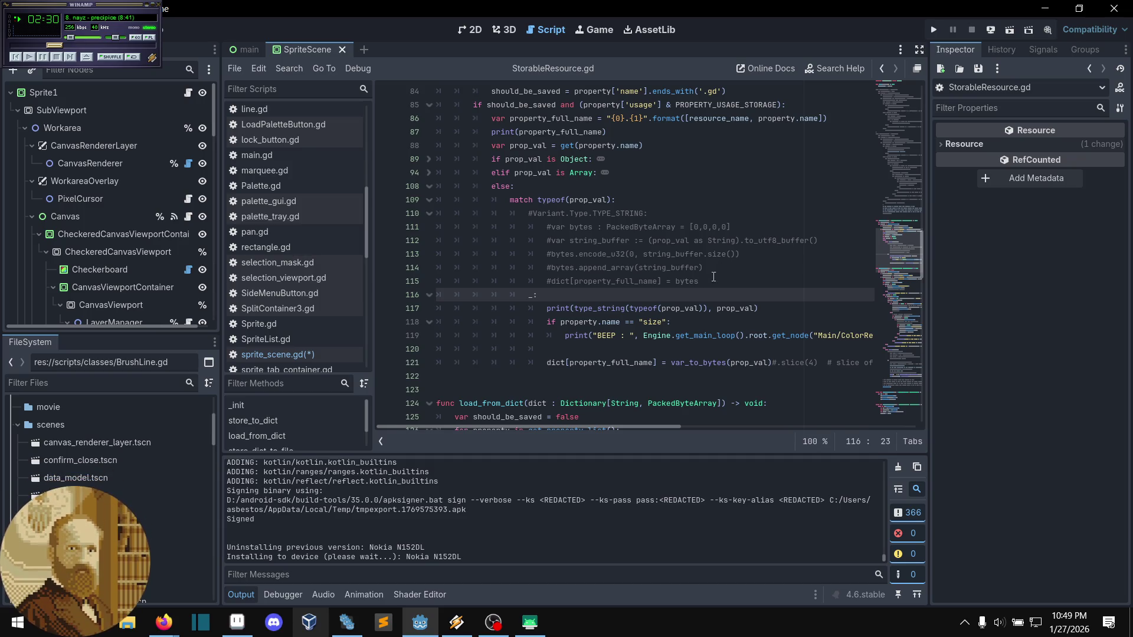
{"action": "left_click", "coordinate": [720, 275]}
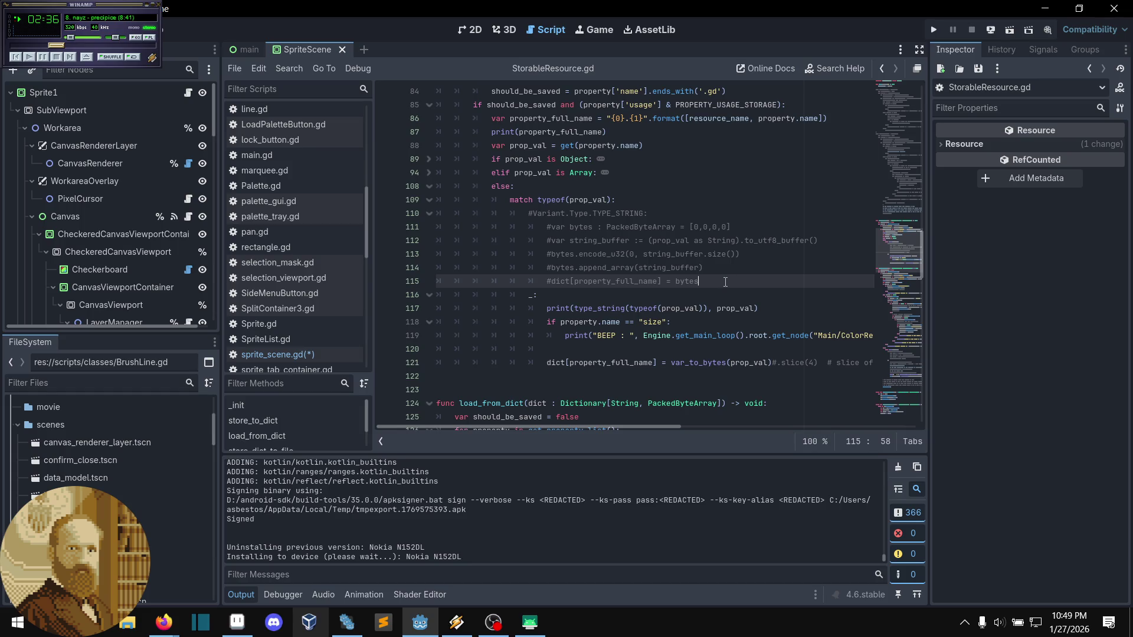
{"action": "left_click", "coordinate": [697, 290]}
{"action": "scroll", "coordinate": [691, 293], "scroll_direction": "down", "scroll_amount": 1}
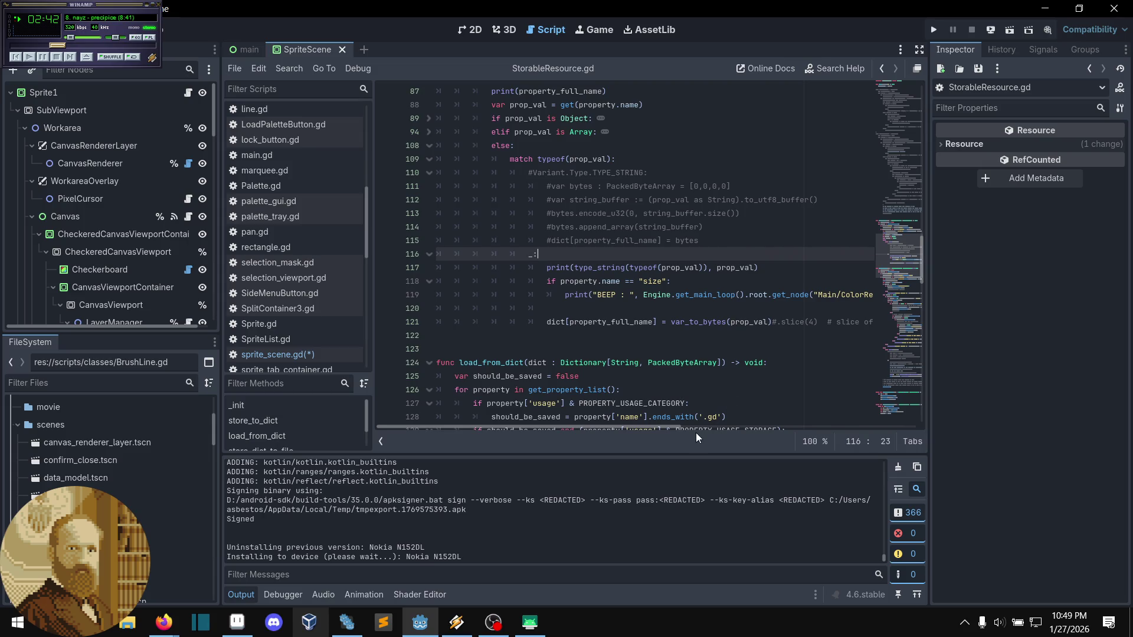
- Select the debug print lines 117–119 in the _: branch
{"action": "left_click_drag", "start_coordinate": [678, 426], "coordinate": [732, 437]}
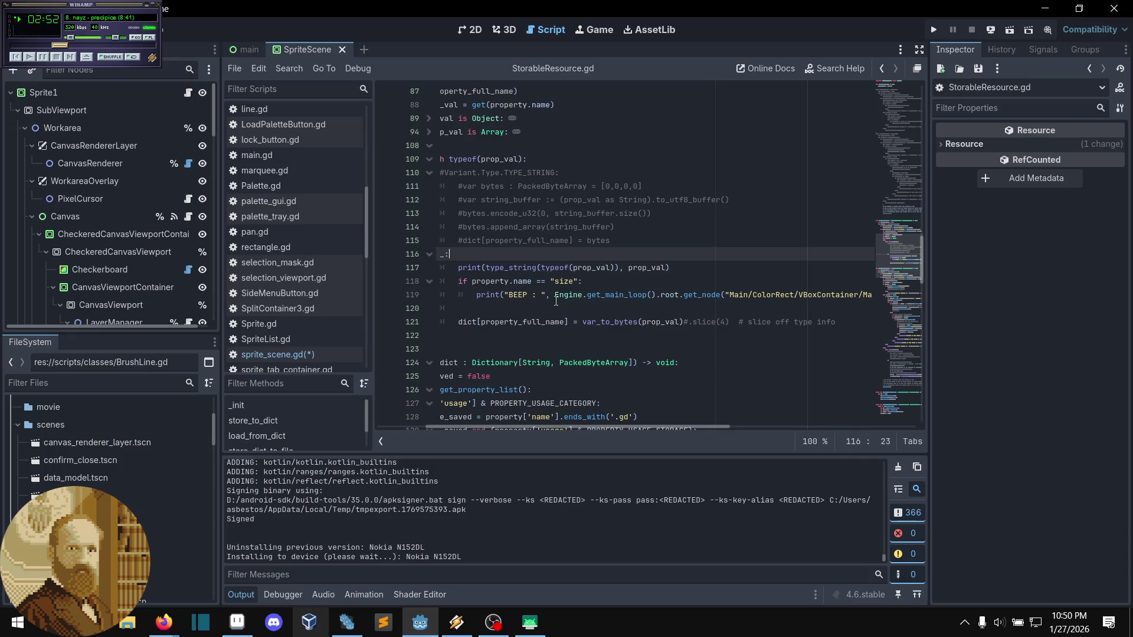
{"action": "mouse_move", "coordinate": [556, 297]}
{"action": "left_mouse_down"}
{"action": "mouse_move", "coordinate": [712, 295]}
{"action": "mouse_move", "coordinate": [439, 282]}
{"action": "mouse_move", "coordinate": [590, 270]}
{"action": "left_mouse_up"}
{"action": "mouse_move", "coordinate": [589, 271]}
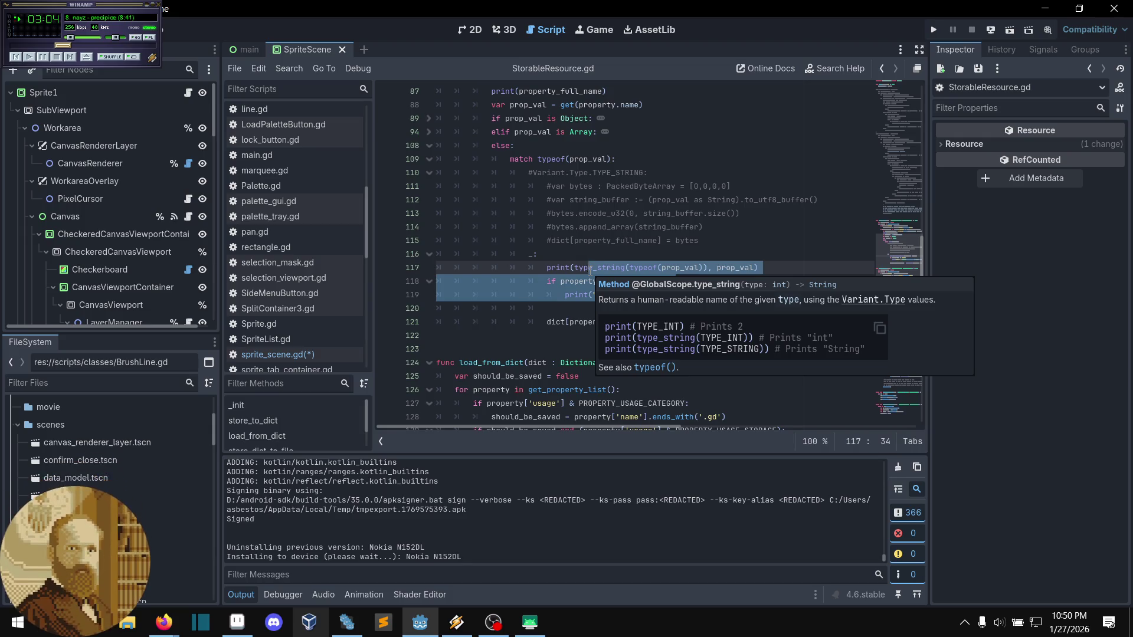
- Comment out debug print lines 117–119 and save StorableResource.gd
{"action": "key", "text": "ctrl+k"}
{"action": "left_click", "coordinate": [613, 312]}
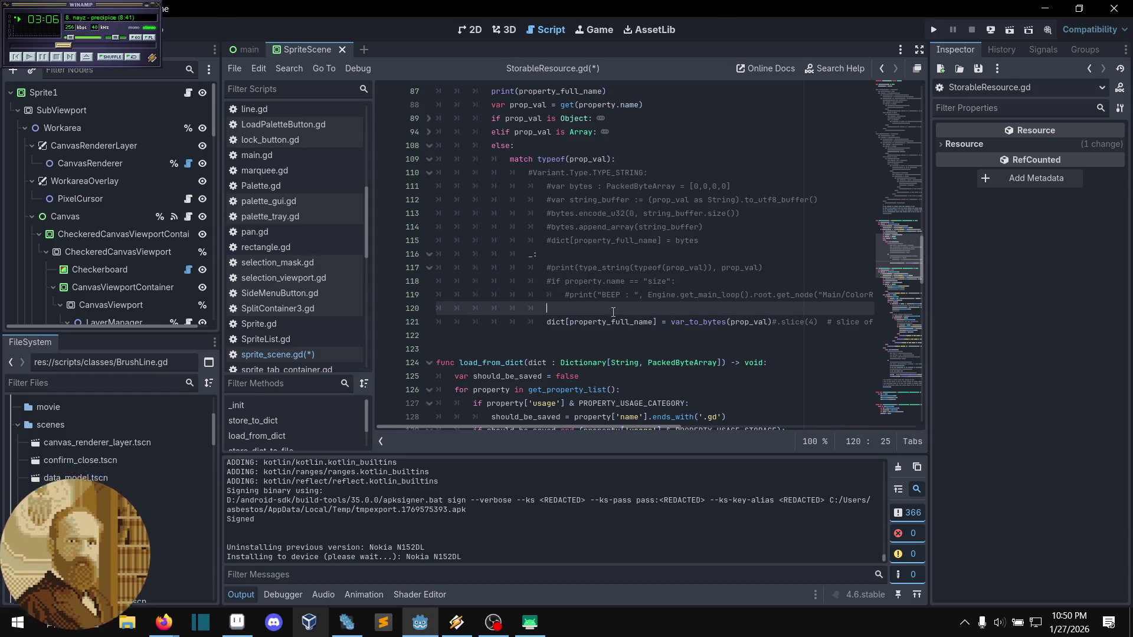
{"action": "key", "text": "ctrl+s"}
- Check the commented lines, then bring up the Android Remote Deploy targets
{"action": "left_click", "coordinate": [678, 268]}
{"action": "scroll", "coordinate": [678, 284], "scroll_direction": "up", "scroll_amount": 1}
{"action": "scroll", "coordinate": [678, 283], "scroll_direction": "up", "scroll_amount": 2}
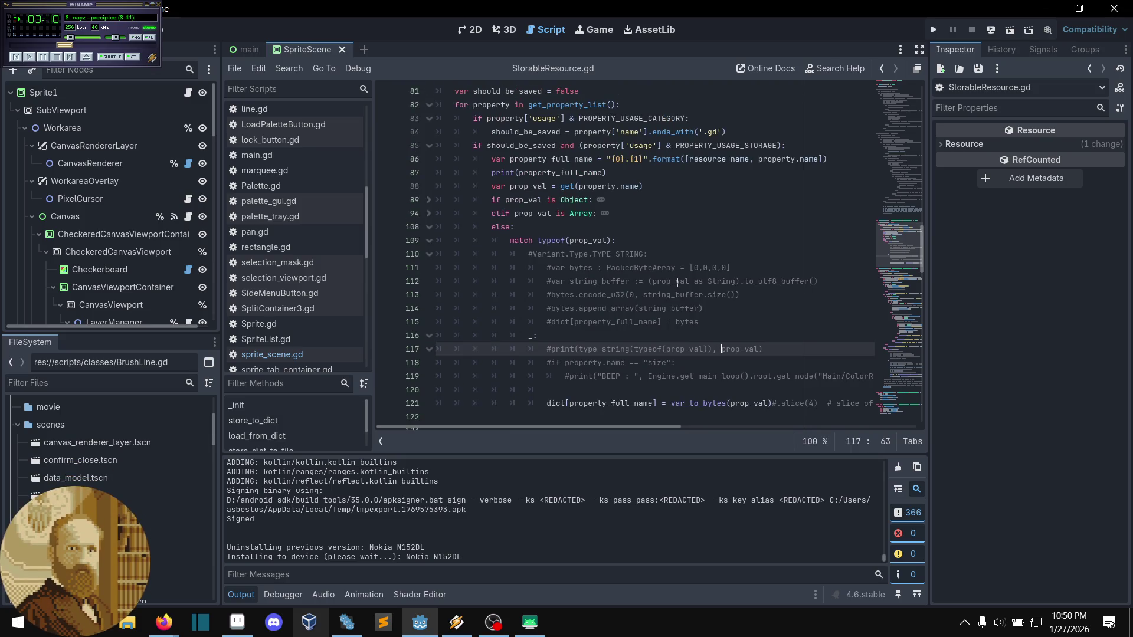
{"action": "scroll", "coordinate": [680, 264], "scroll_direction": "up", "scroll_amount": 1}
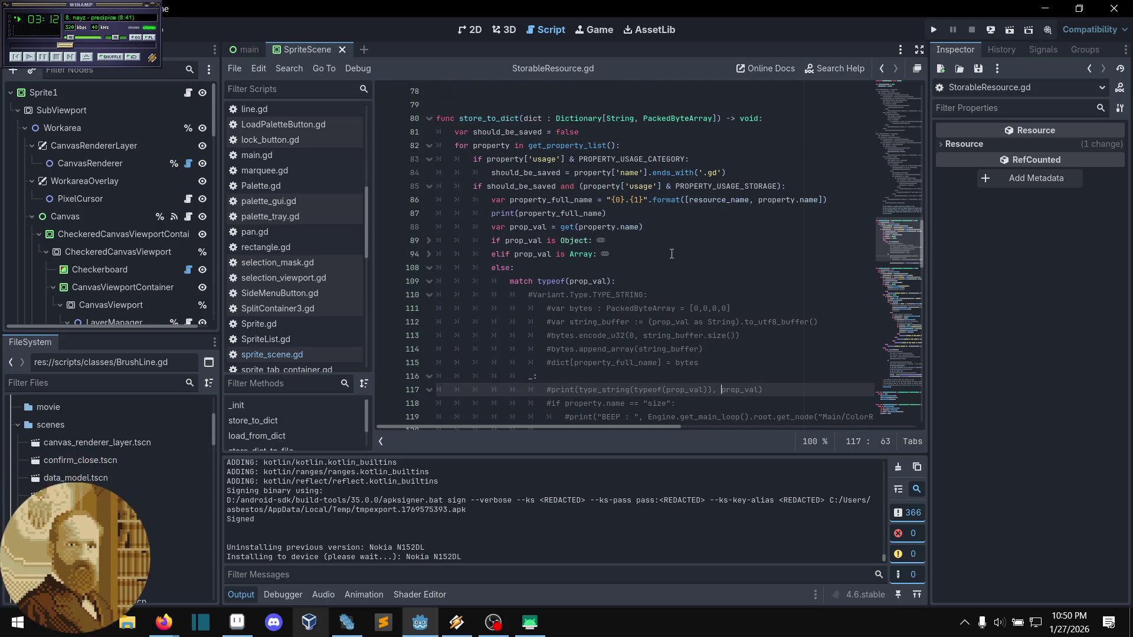
{"action": "scroll", "coordinate": [547, 172], "scroll_direction": "down", "scroll_amount": 2}
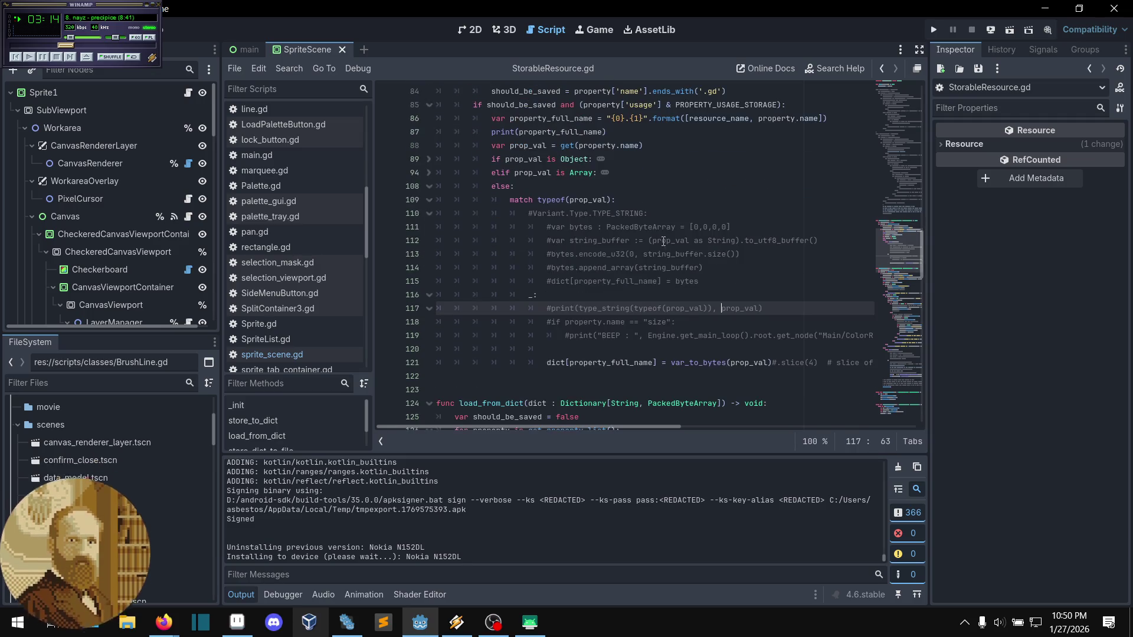
{"action": "left_click", "coordinate": [694, 351]}
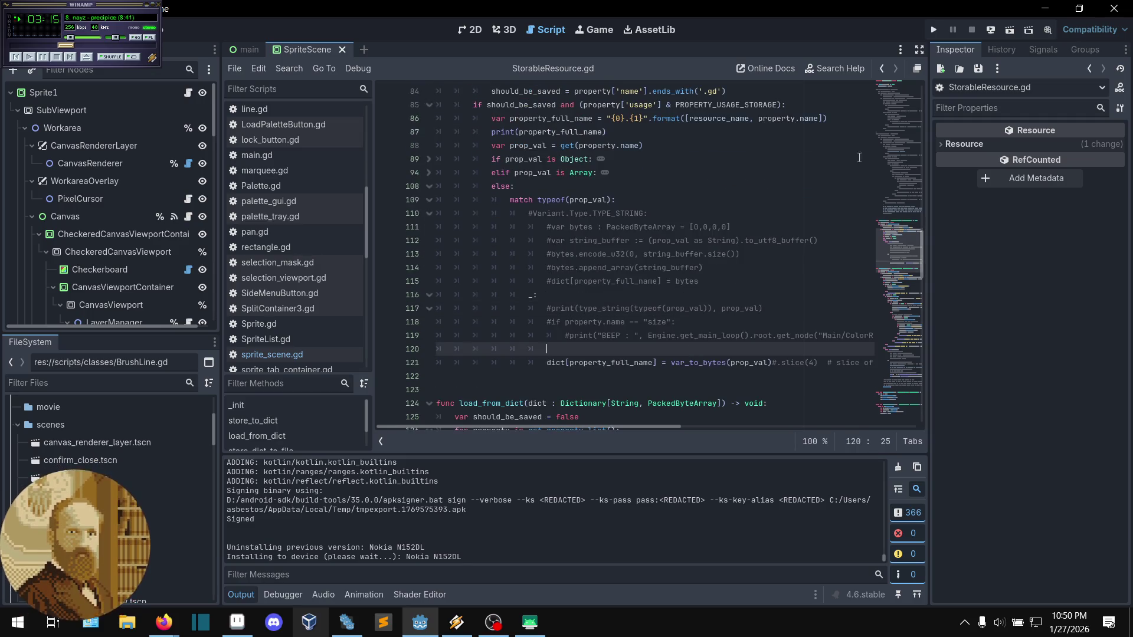
{"action": "left_click", "coordinate": [988, 32]}
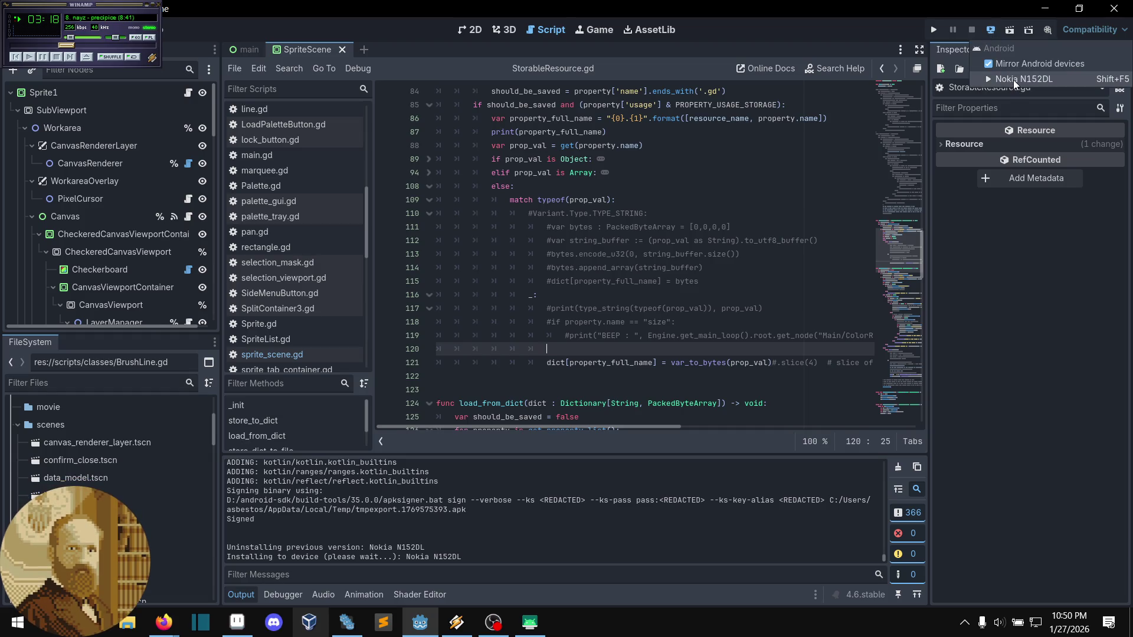
- Deploy to the Nokia N152DL, check the app's File menu on the mirror, then return to Godot
{"action": "left_click", "coordinate": [1014, 80]}
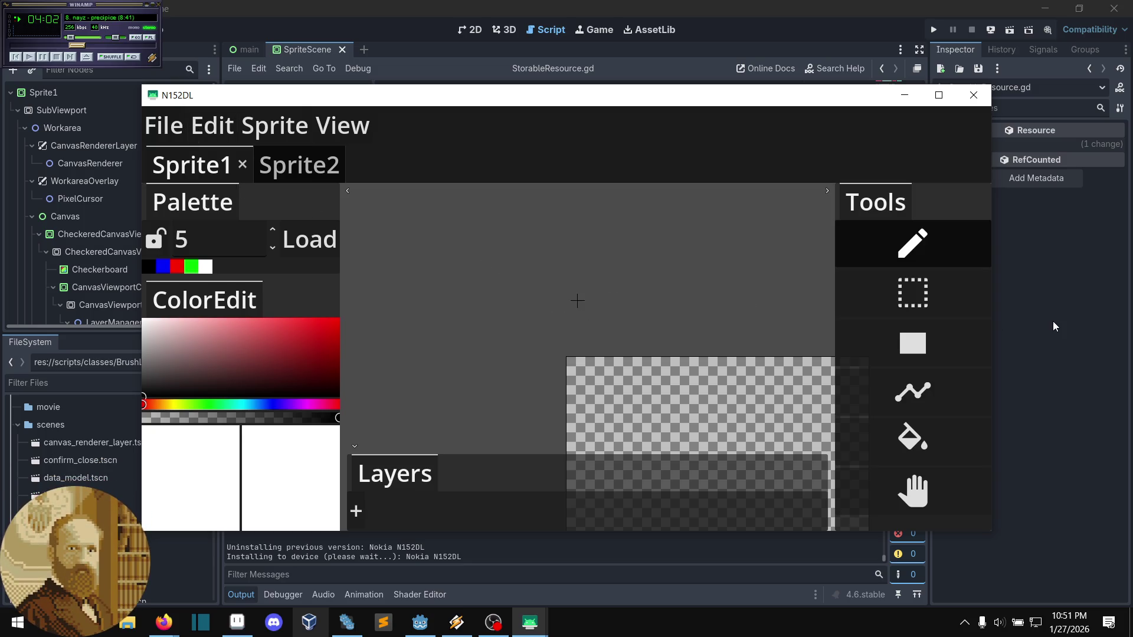
{"action": "key", "text": "alt+f"}
{"action": "key", "text": "Escape"}
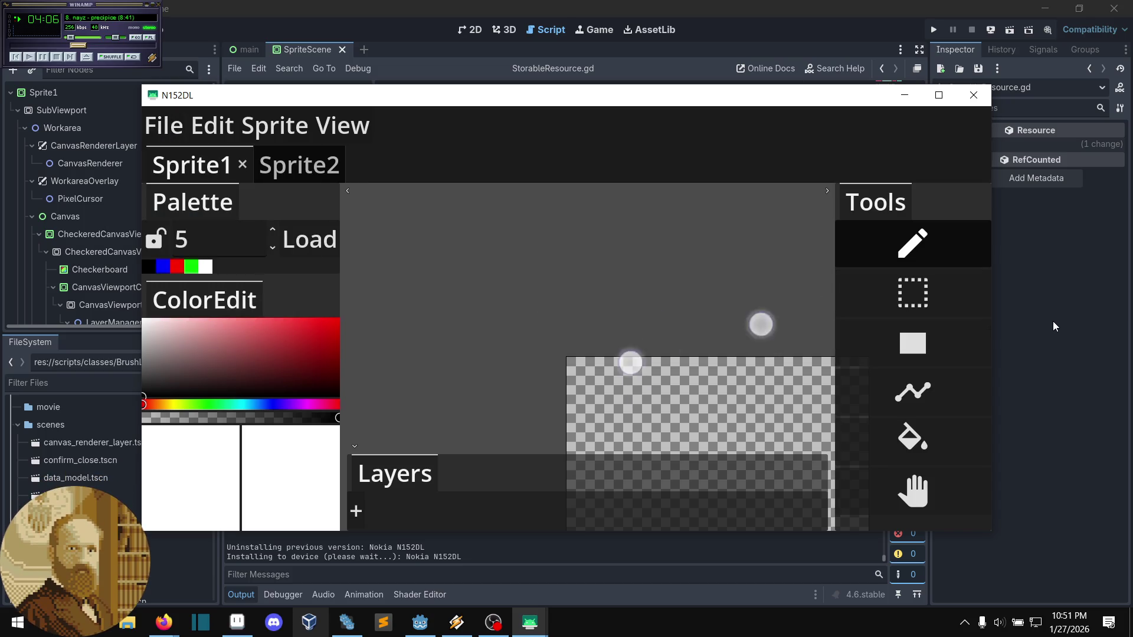
{"action": "left_click", "coordinate": [1042, 333]}
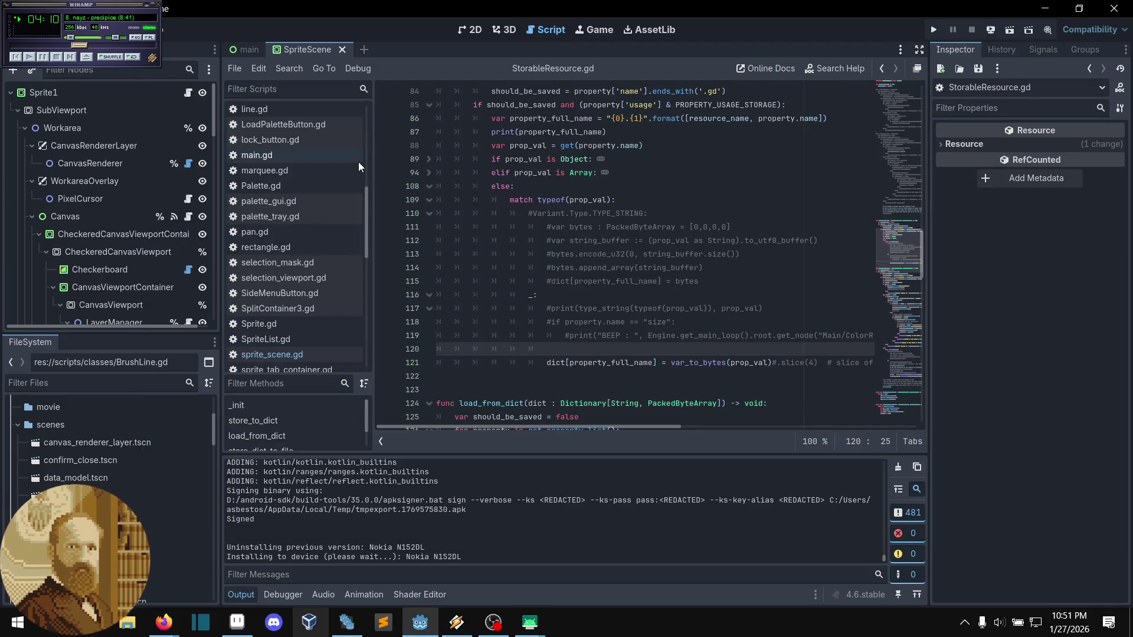
- Open sprite_scene.gd, check the N152DL mirror's Downloads for example_uncompressed.pxgd, then close the mirror
{"action": "left_click", "coordinate": [307, 353]}
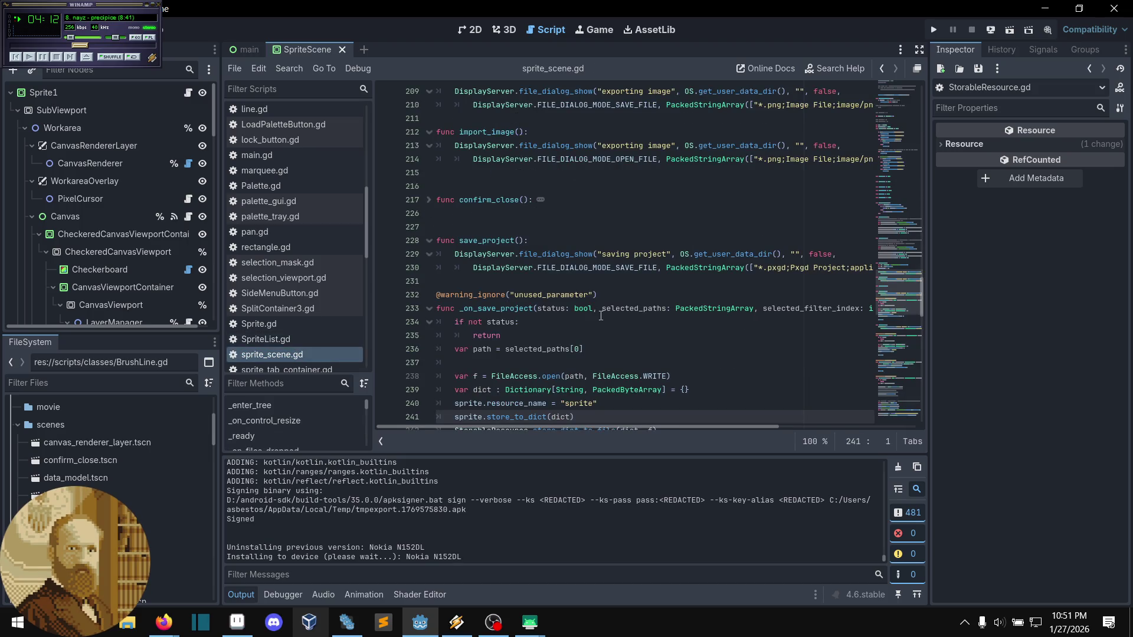
{"action": "scroll", "coordinate": [601, 316], "scroll_direction": "down", "scroll_amount": 2}
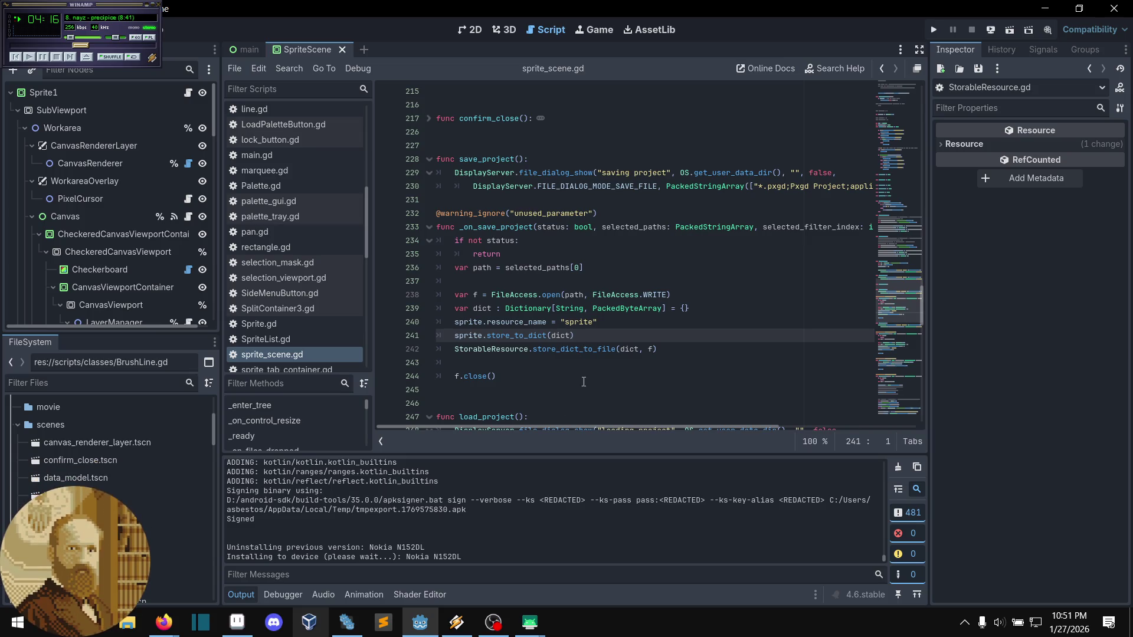
{"action": "mouse_move", "coordinate": [530, 622]}
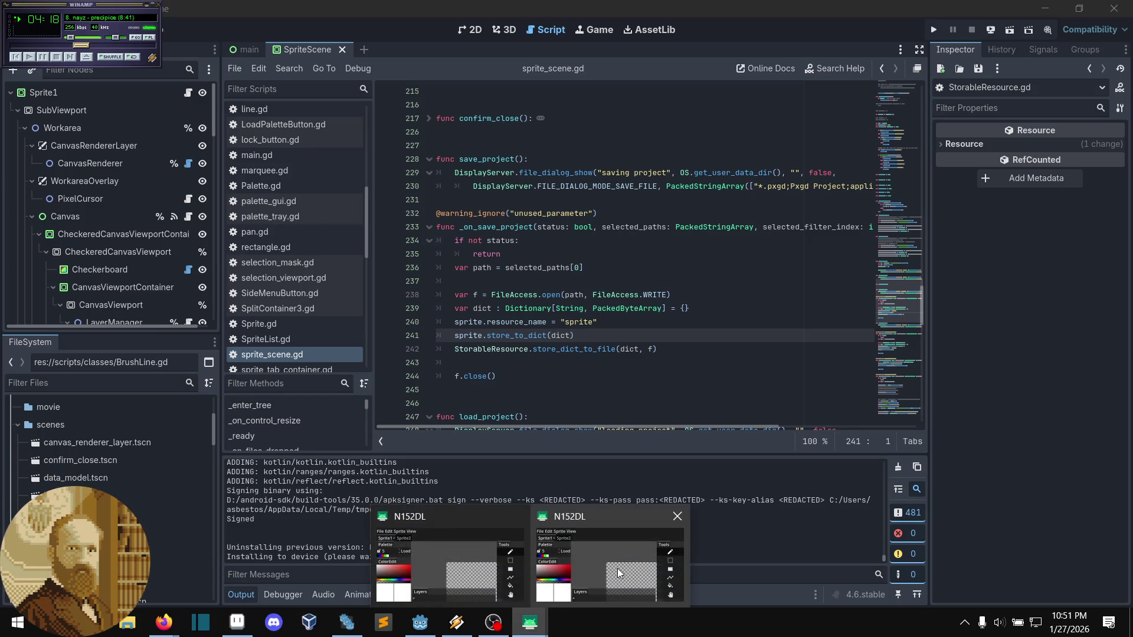
{"action": "mouse_move", "coordinate": [647, 551]}
{"action": "left_click", "coordinate": [677, 516]}
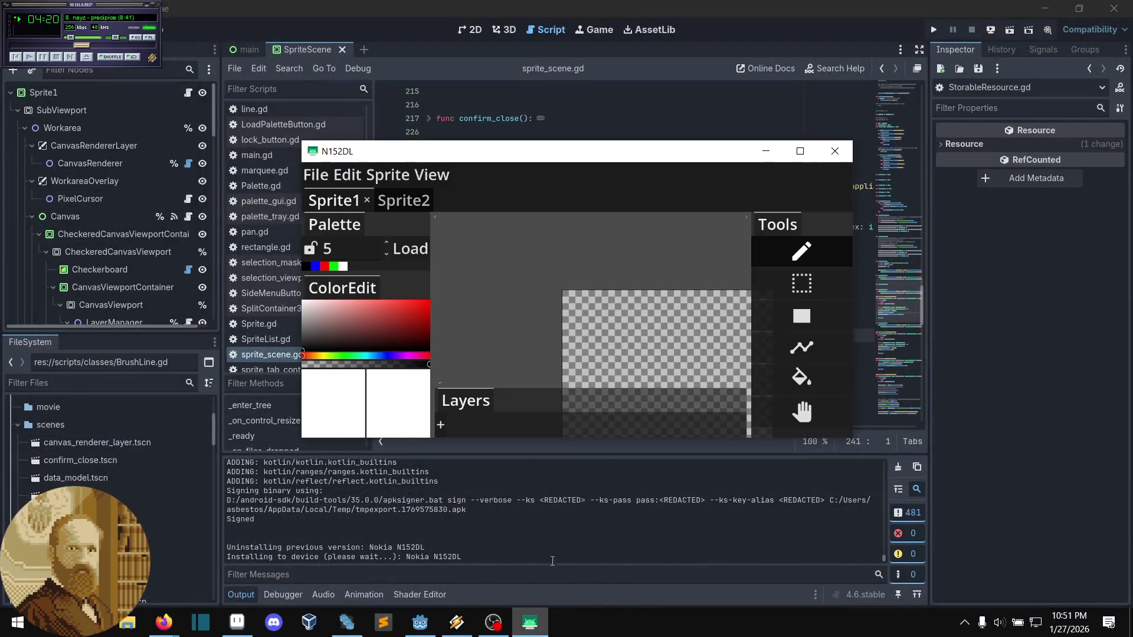
{"action": "left_click_drag", "start_coordinate": [652, 148], "coordinate": [661, 145]}
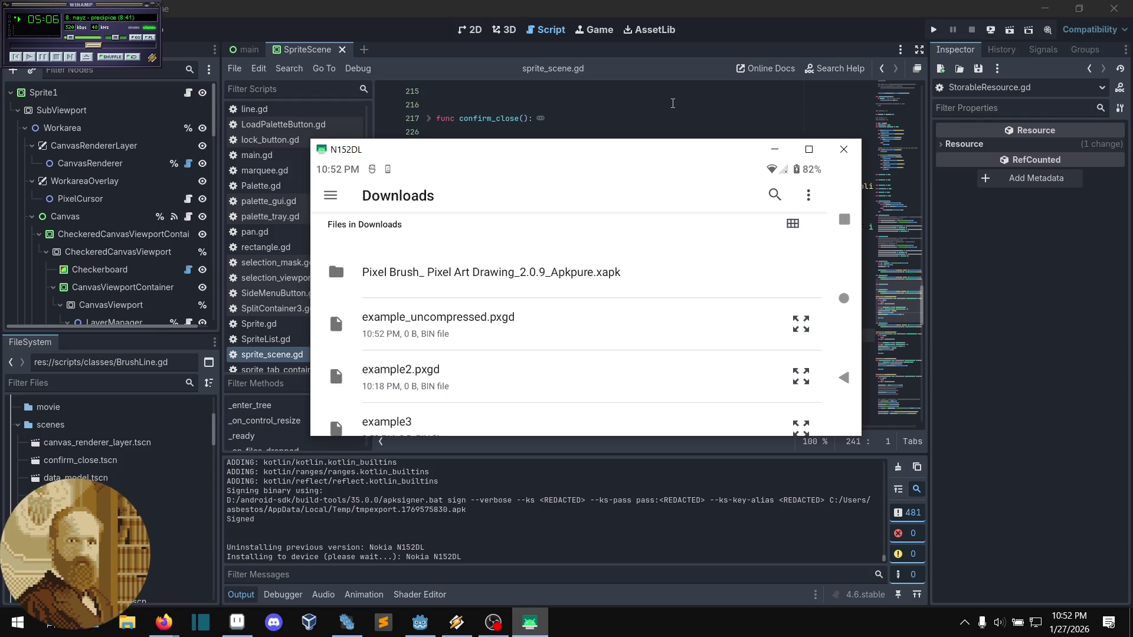
{"action": "left_click", "coordinate": [844, 148]}
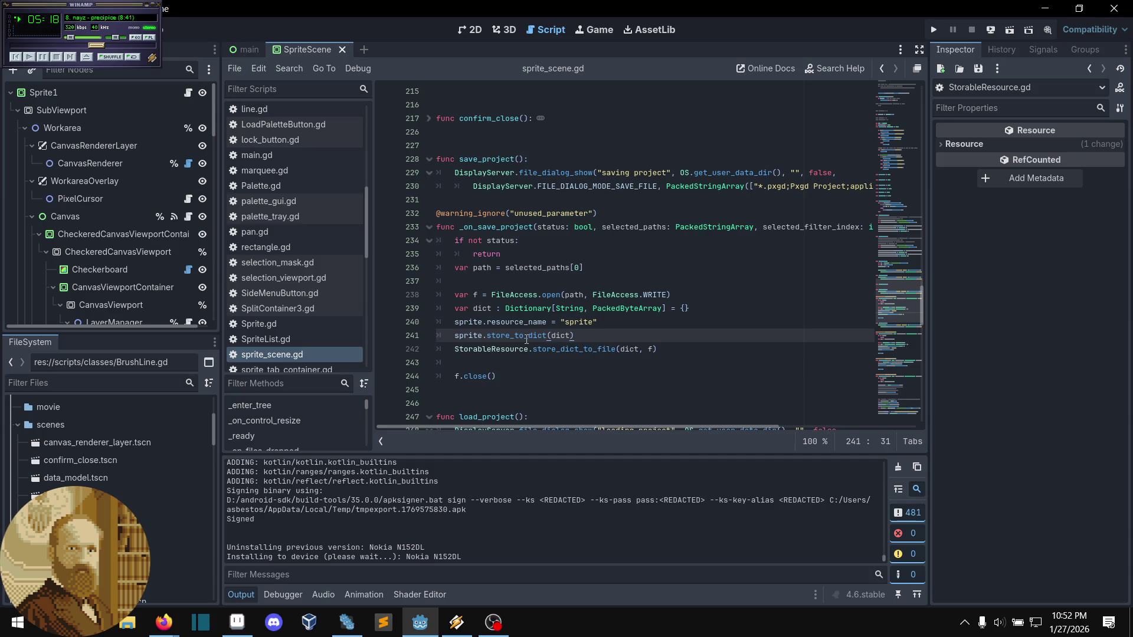
- Jump to store_to_dict in StorableResource.gd and inspect its for-loop by folding and unfolding it
{"action": "mouse_move", "coordinate": [527, 340]}
{"action": "left_click", "coordinate": [527, 336], "text": "ctrl"}
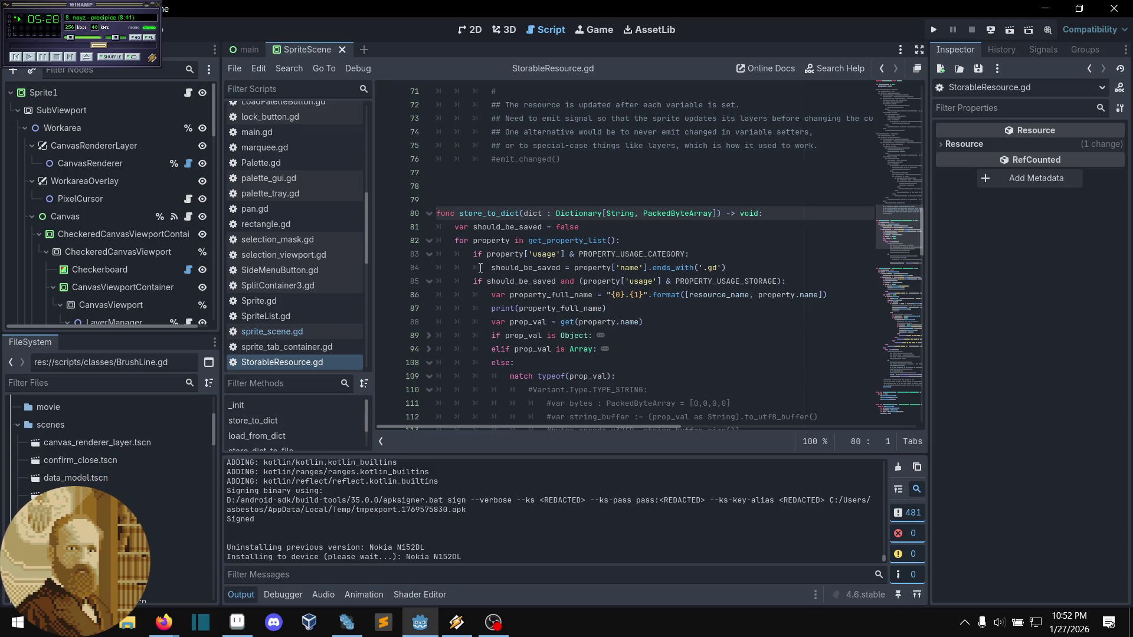
{"action": "left_click", "coordinate": [429, 241]}
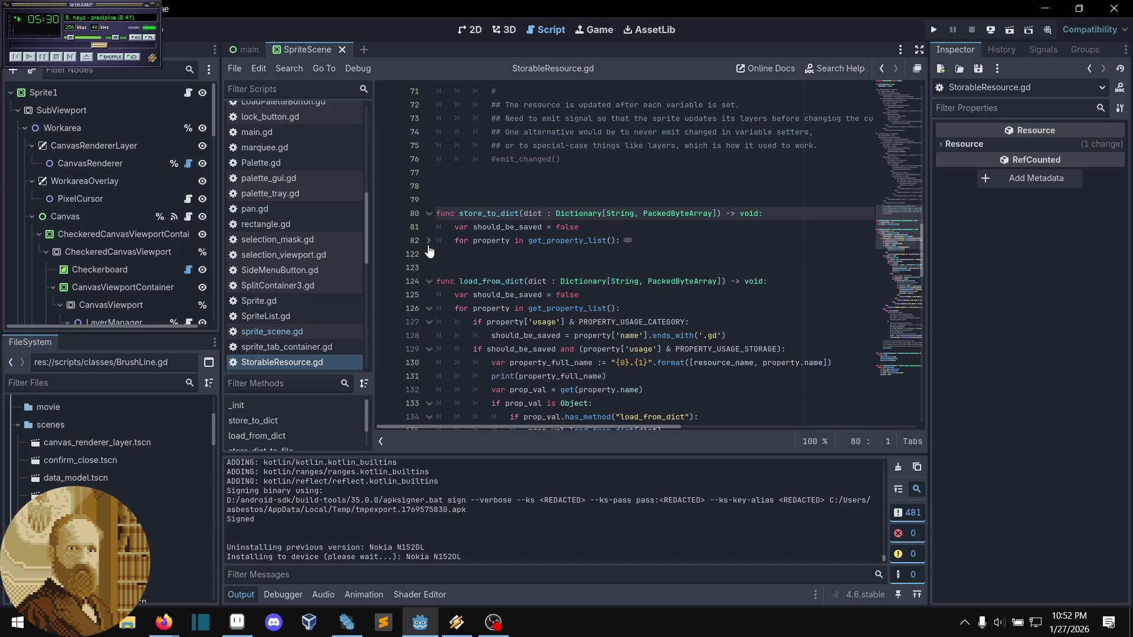
{"action": "left_click", "coordinate": [429, 242]}
{"action": "scroll", "coordinate": [500, 279], "scroll_direction": "down", "scroll_amount": 10}
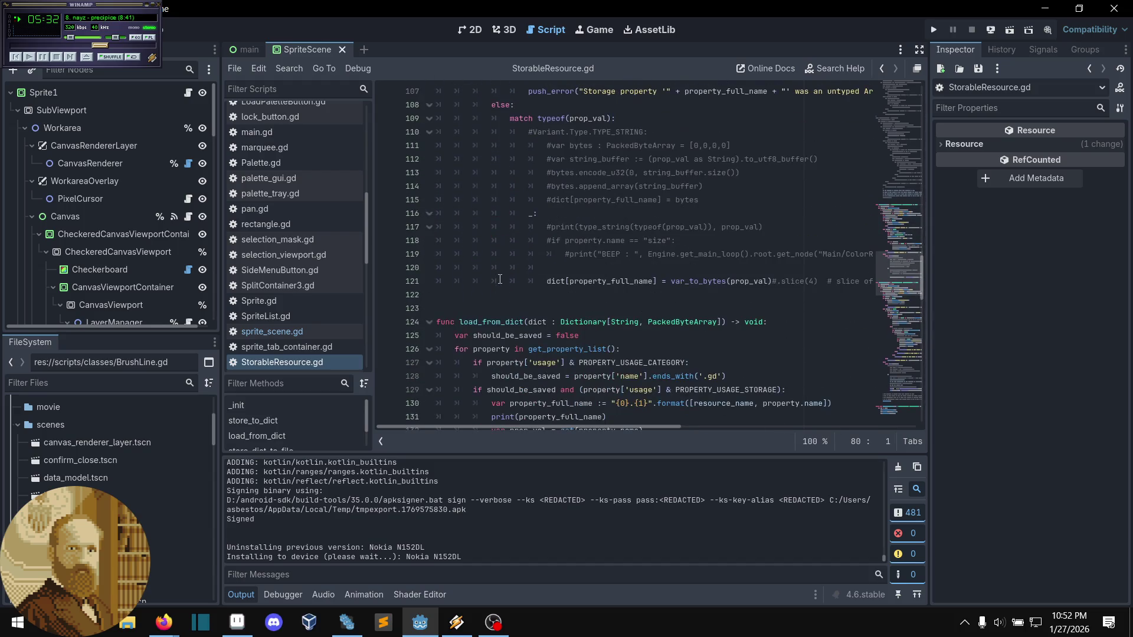
{"action": "scroll", "coordinate": [512, 284], "scroll_direction": "up", "scroll_amount": 5}
{"action": "scroll", "coordinate": [538, 314], "scroll_direction": "up", "scroll_amount": 5}
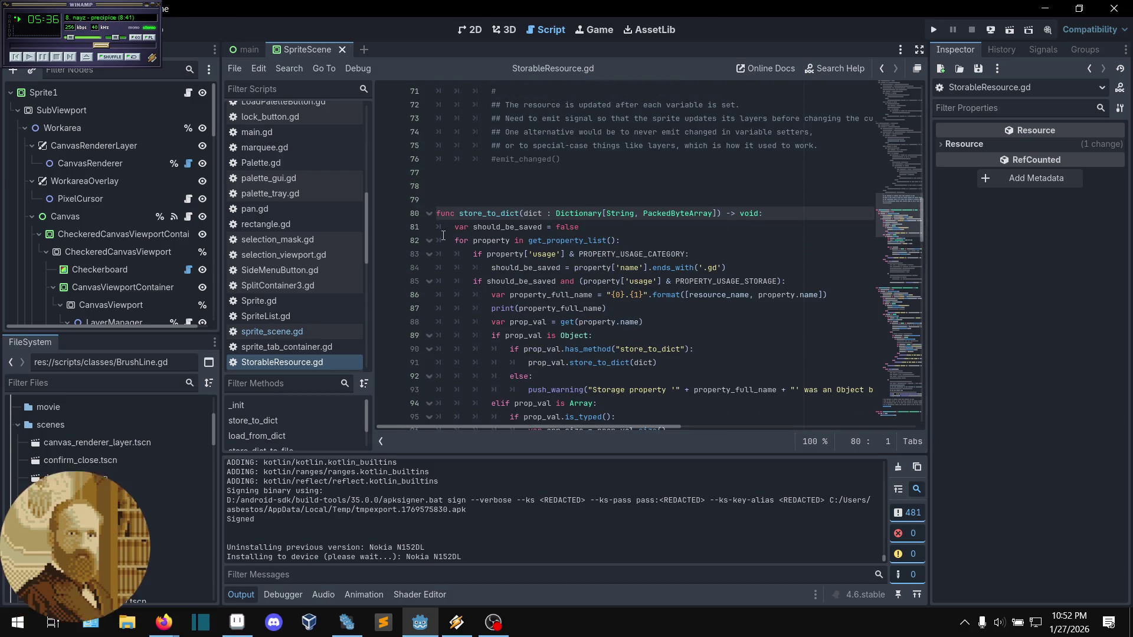
{"action": "left_click", "coordinate": [430, 241]}
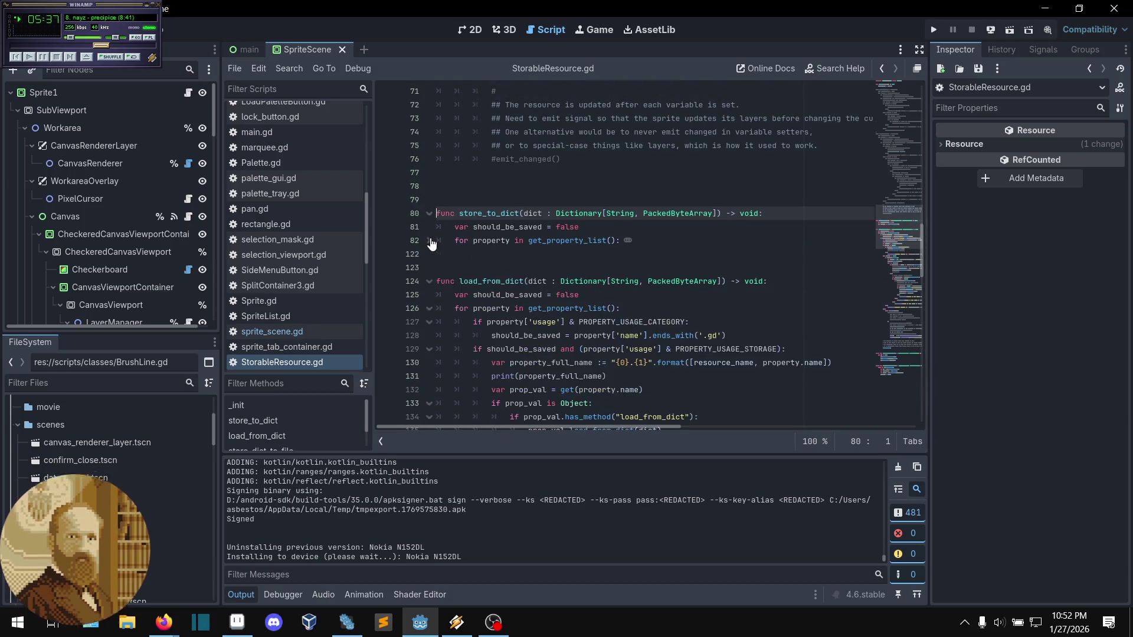
{"action": "left_click", "coordinate": [672, 241]}
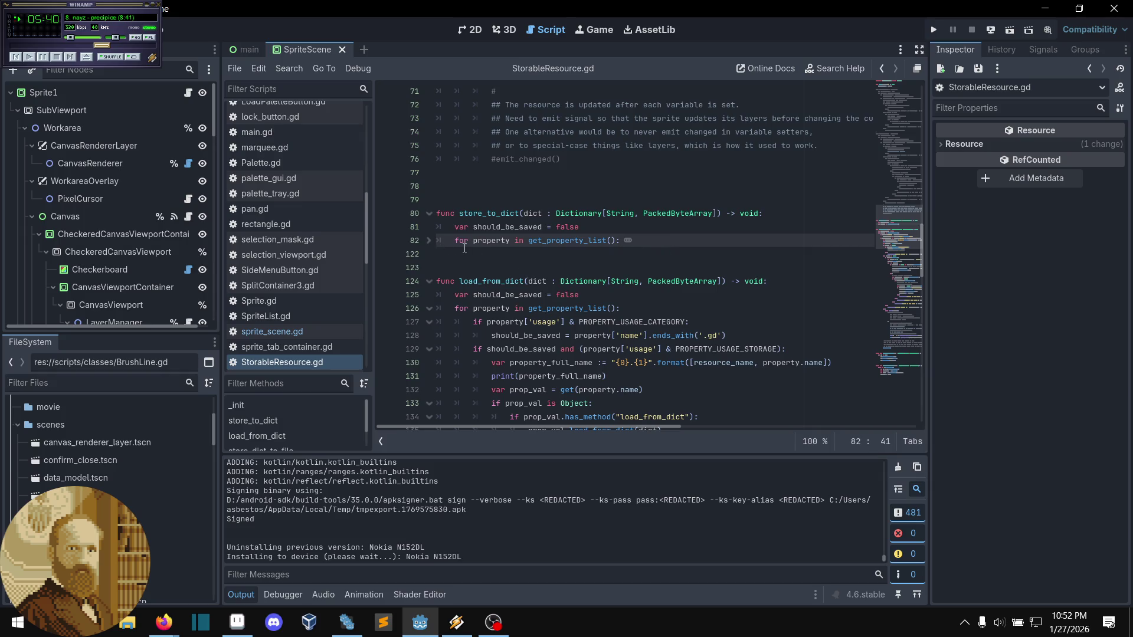
{"action": "key", "text": "alt+f"}
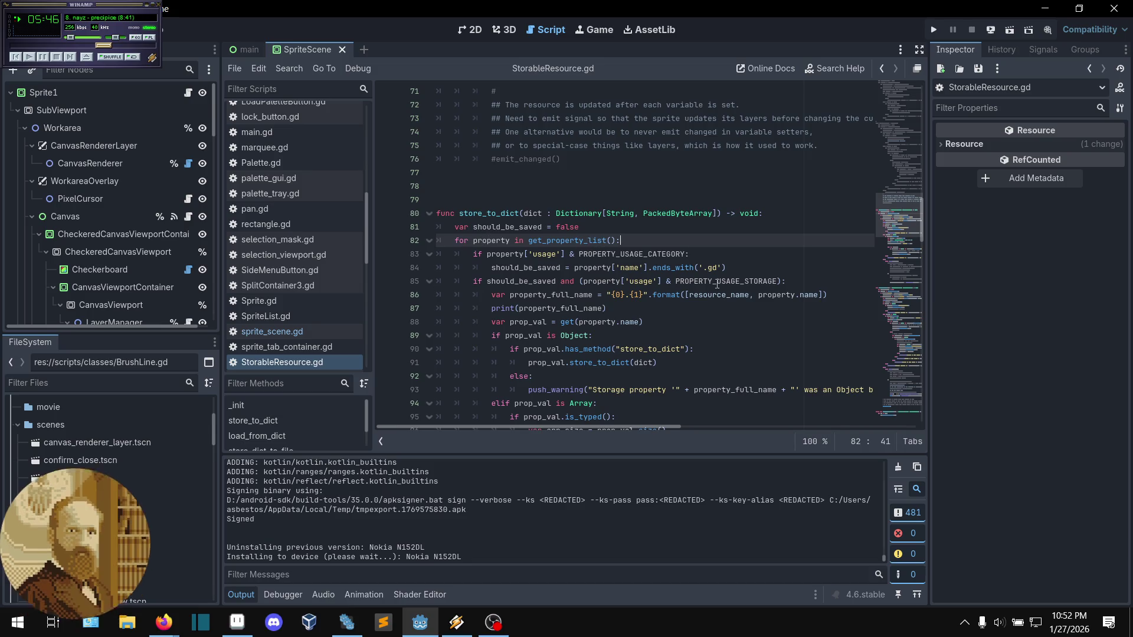
{"action": "left_click", "coordinate": [735, 271]}
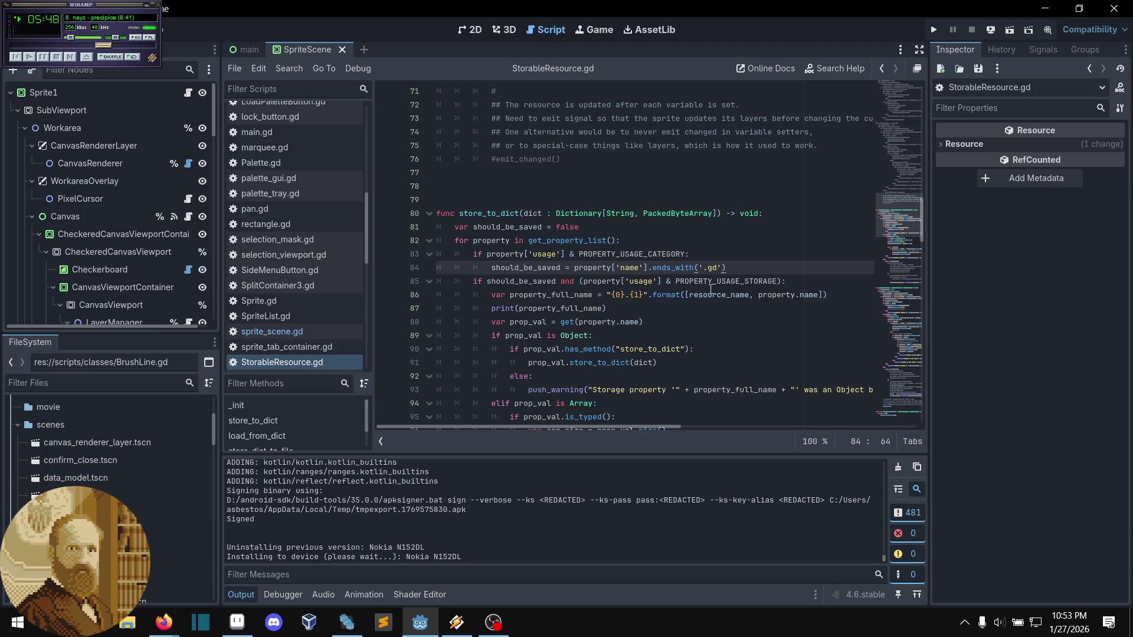
{"action": "mouse_move", "coordinate": [903, 218]}
{"action": "left_mouse_down"}
{"action": "mouse_move", "coordinate": [912, 90]}
{"action": "mouse_move", "coordinate": [879, 213]}
{"action": "left_mouse_up"}
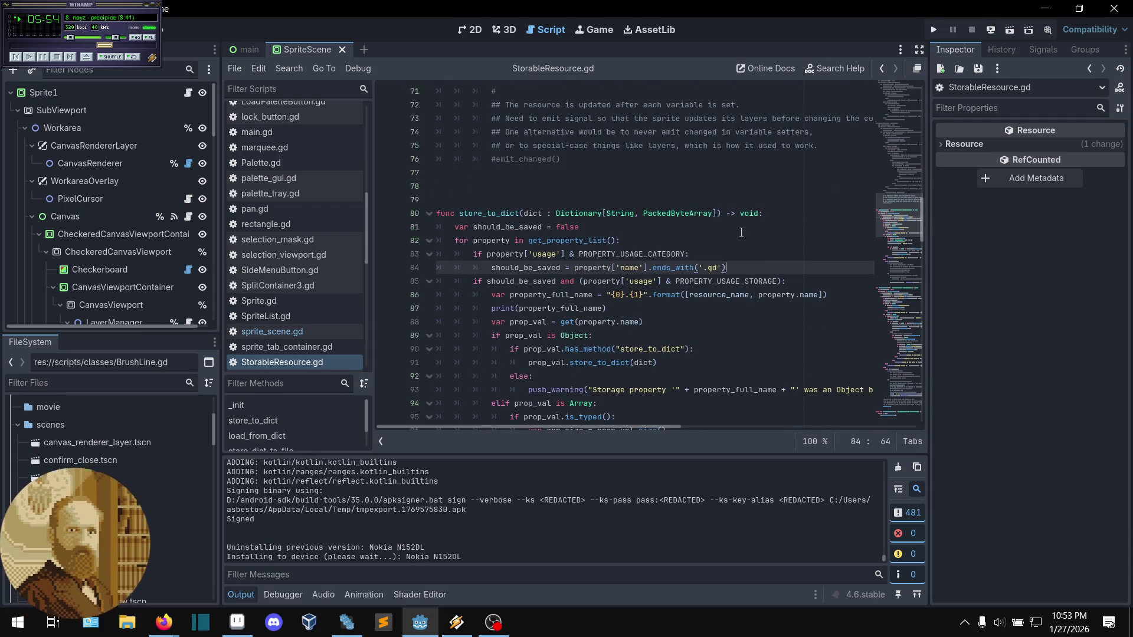
- Append ', sprite_scene : Control = null' after the dict parameter, checking the call in sprite_scene.gd
{"action": "left_click", "coordinate": [718, 211]}
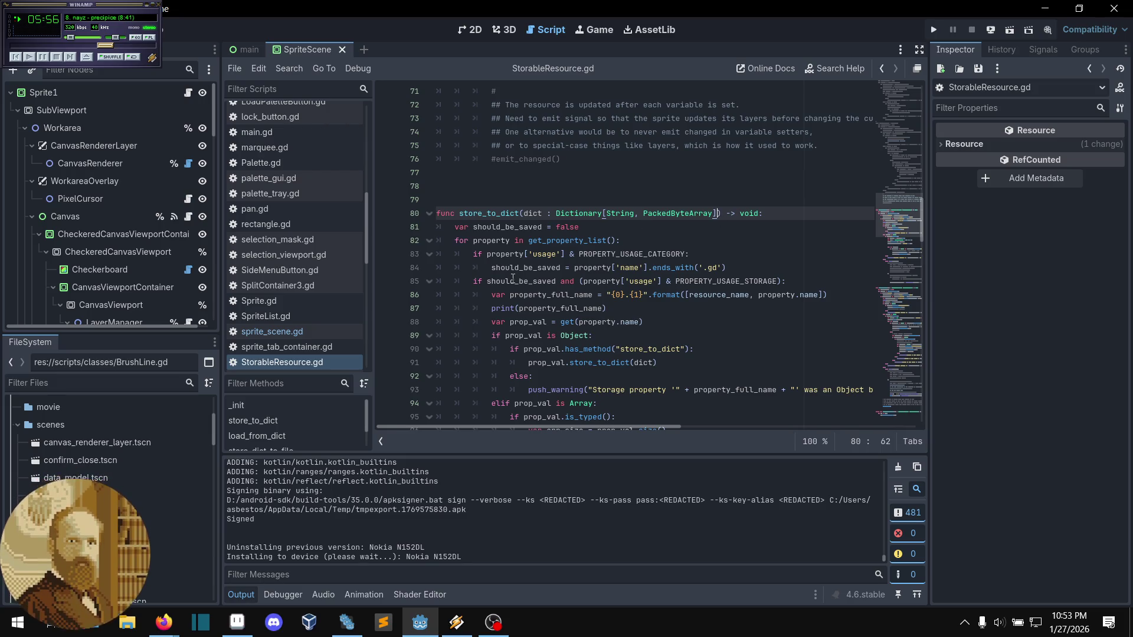
{"action": "mouse_move", "coordinate": [512, 278]}
{"action": "type", "text": ","}
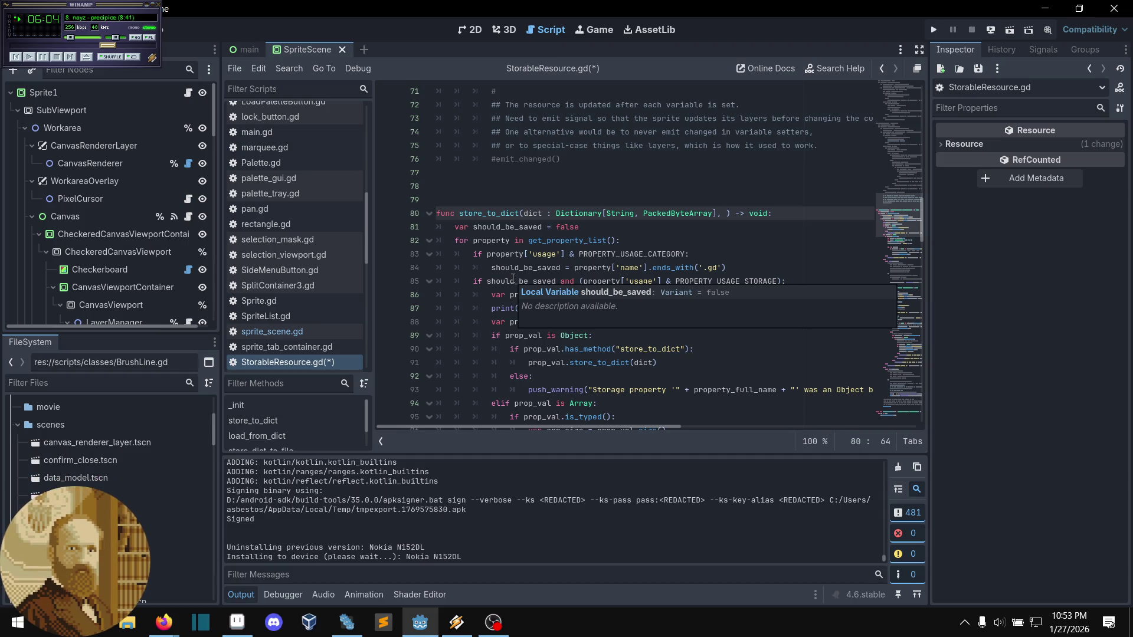
{"action": "left_click", "coordinate": [278, 331]}
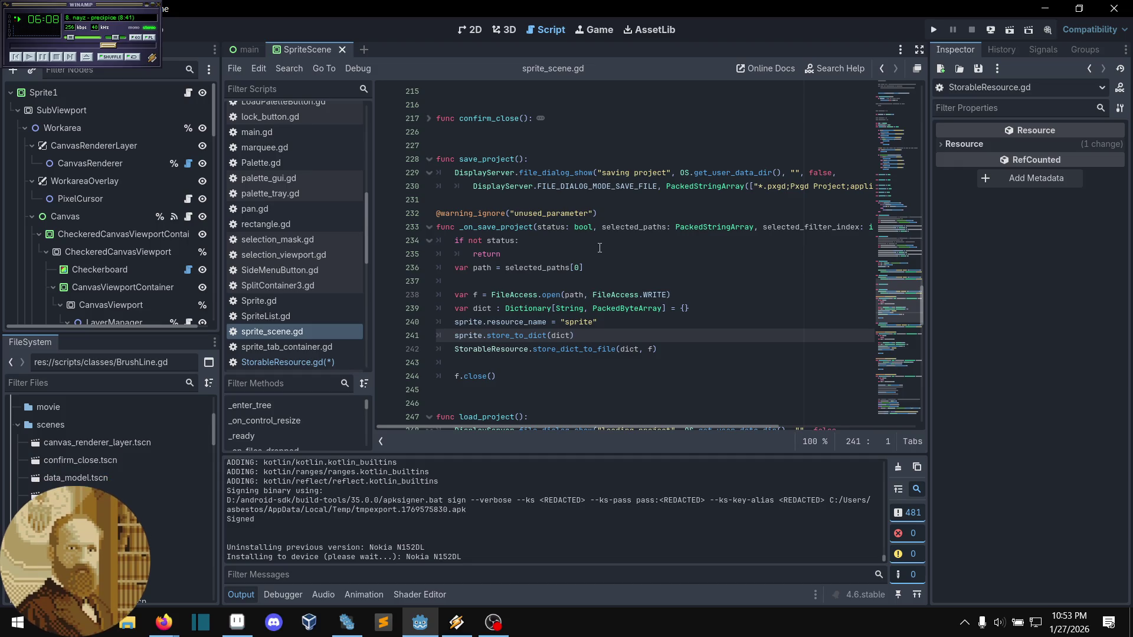
{"action": "mouse_move", "coordinate": [892, 307]}
{"action": "left_mouse_down"}
{"action": "mouse_move", "coordinate": [845, 112]}
{"action": "mouse_move", "coordinate": [852, 98]}
{"action": "mouse_move", "coordinate": [844, 285]}
{"action": "mouse_move", "coordinate": [826, 313]}
{"action": "left_mouse_up"}
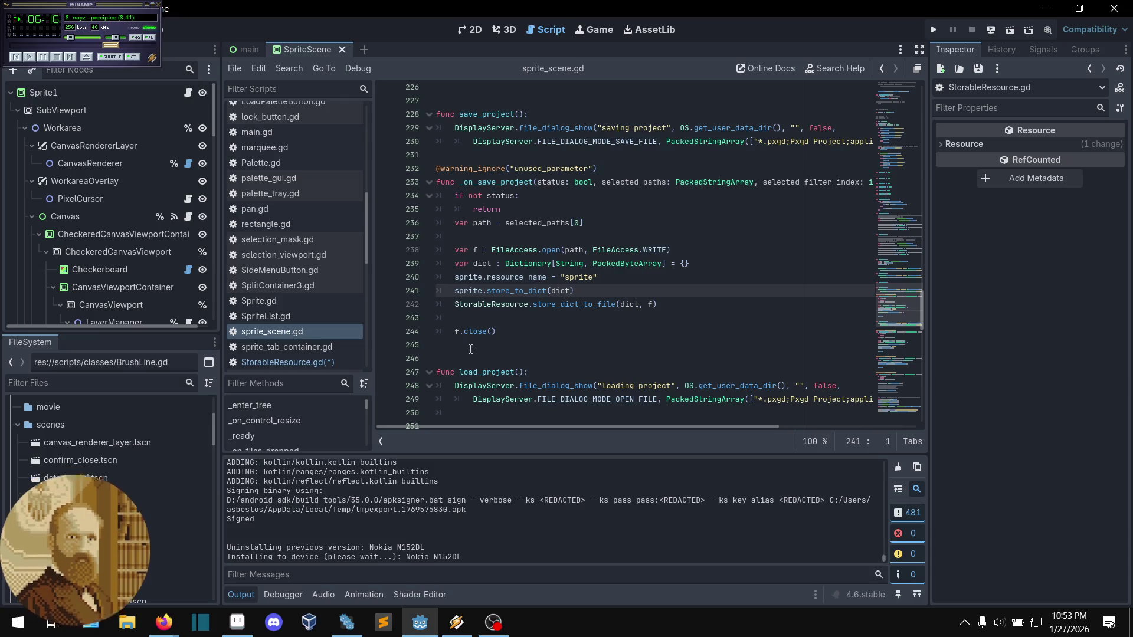
{"action": "left_click", "coordinate": [316, 363]}
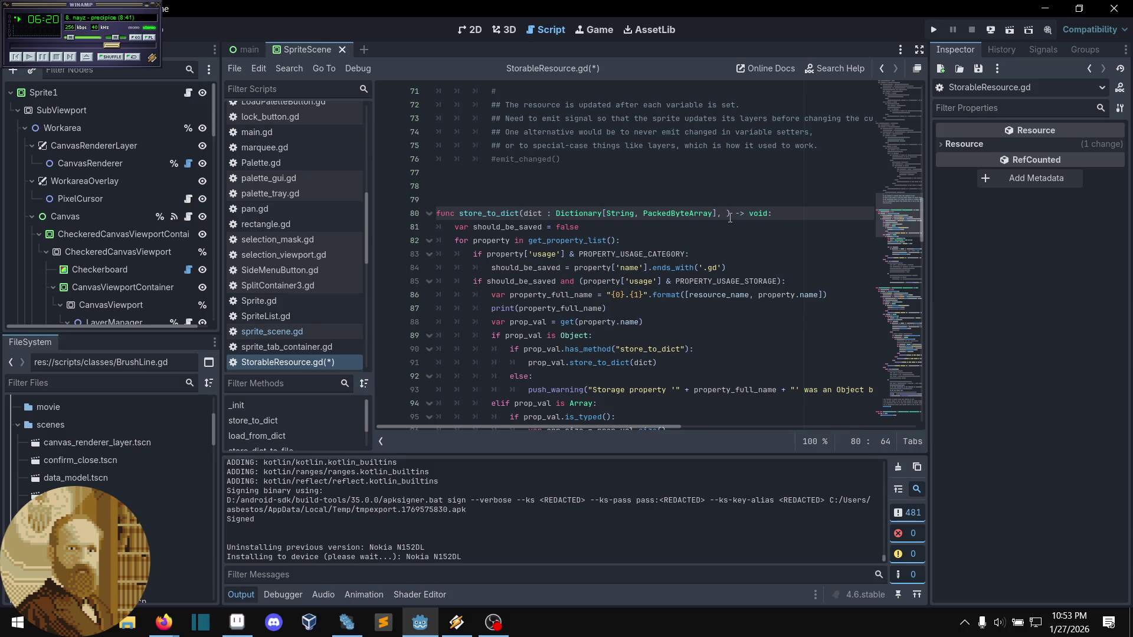
{"action": "type", "text": "sprite_"}
{"action": "type", "text": "scene"}
{"action": "type", "text": " : Cont"}
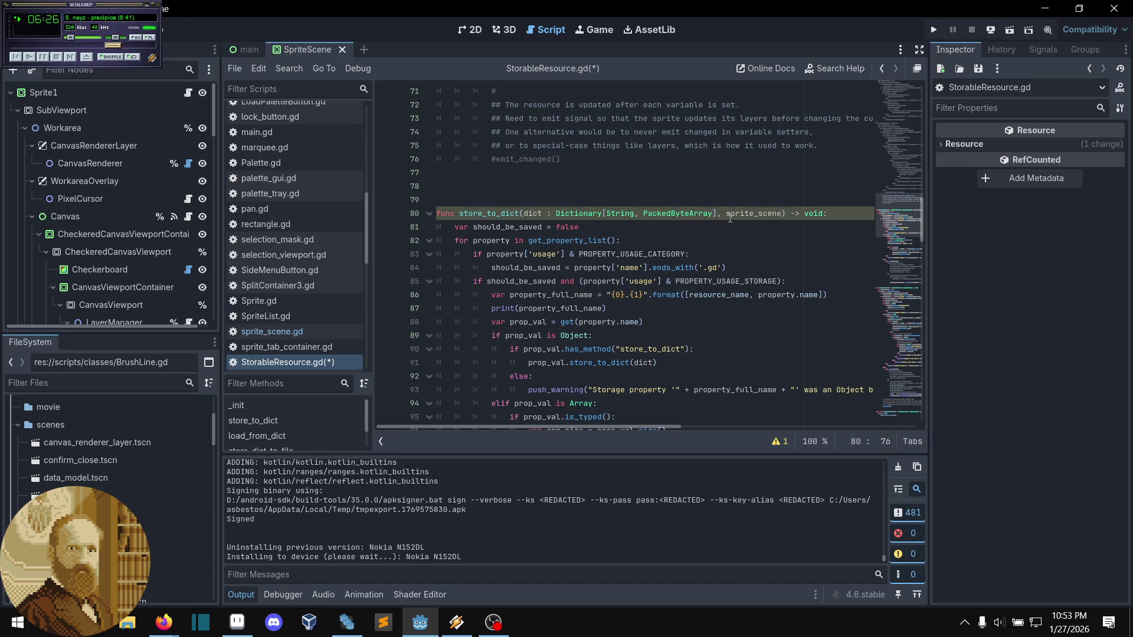
{"action": "type", "text": "rol"}
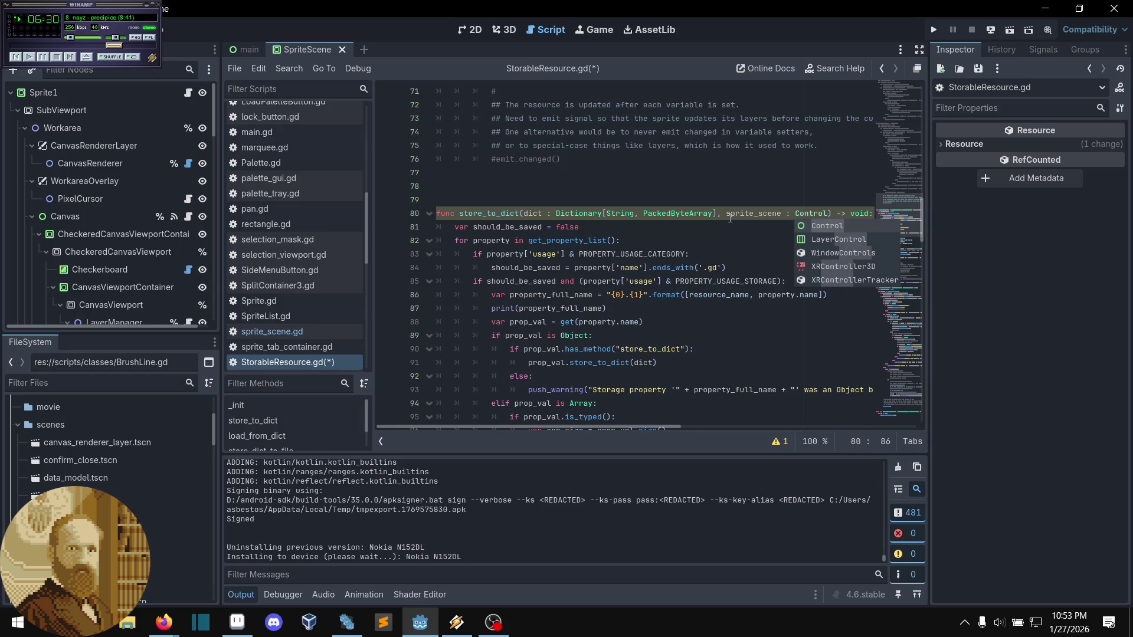
{"action": "type", "text": " = null"}
{"action": "left_click", "coordinate": [731, 240]}
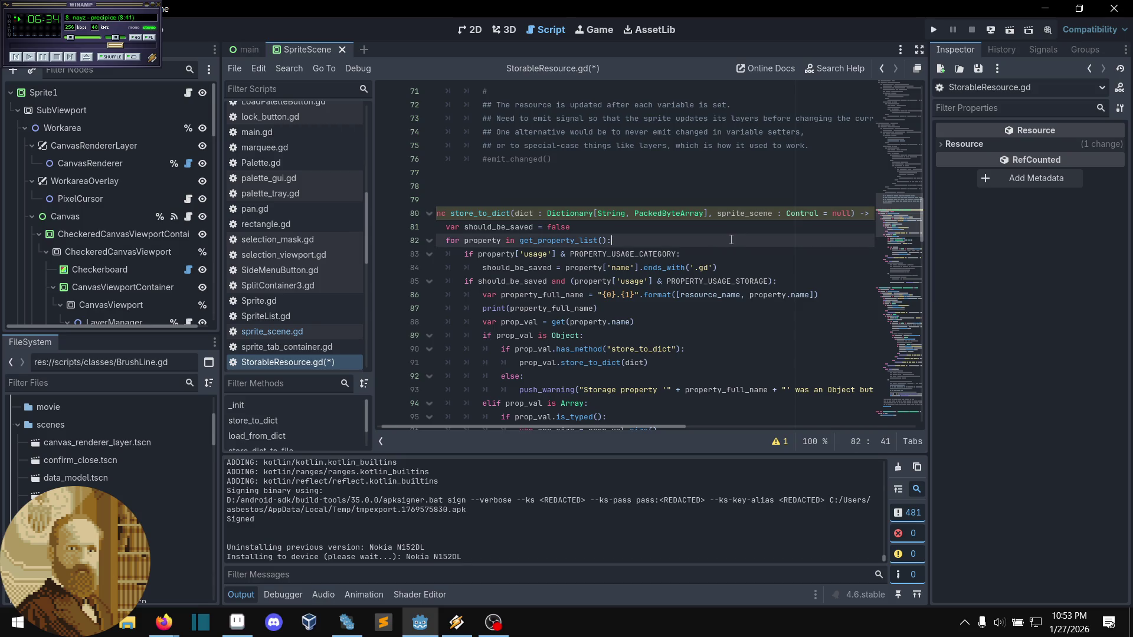
{"action": "scroll", "coordinate": [696, 238], "scroll_direction": "down", "scroll_amount": 3}
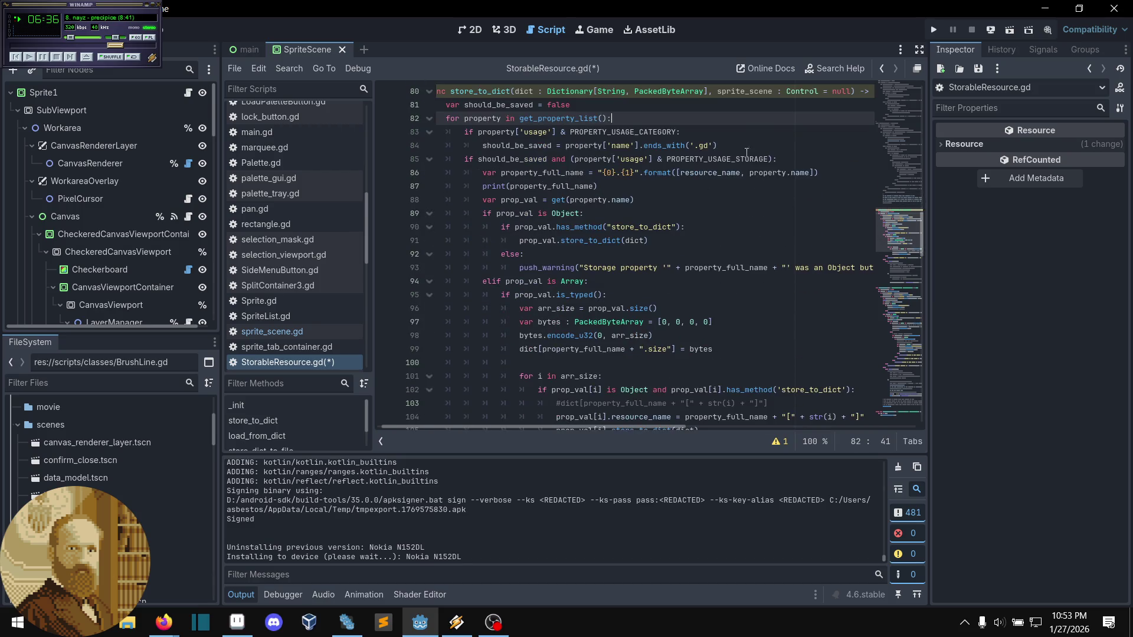
{"action": "double_click", "coordinate": [743, 91]}
{"action": "left_click", "coordinate": [811, 149]}
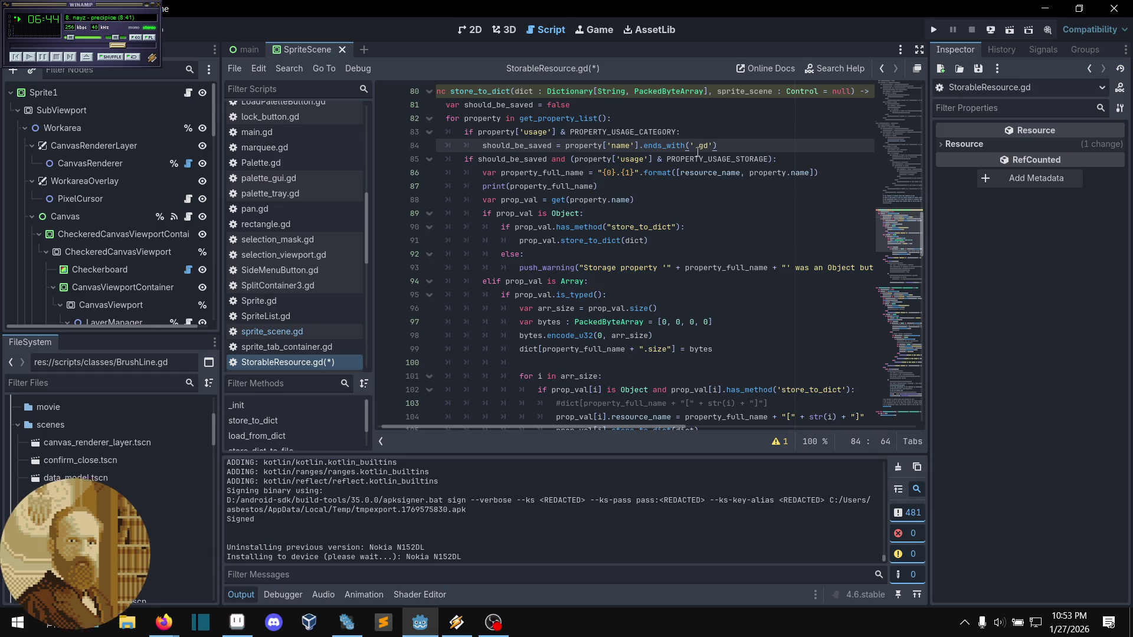
{"action": "mouse_move", "coordinate": [699, 158]}
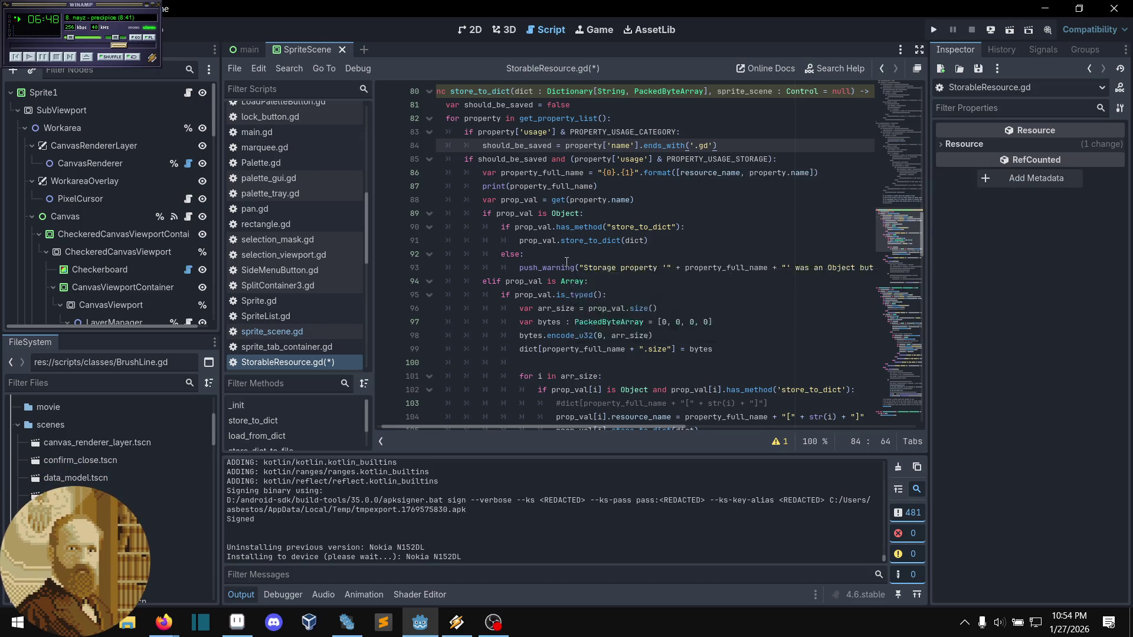
{"action": "scroll", "coordinate": [567, 260], "scroll_direction": "down", "scroll_amount": 1}
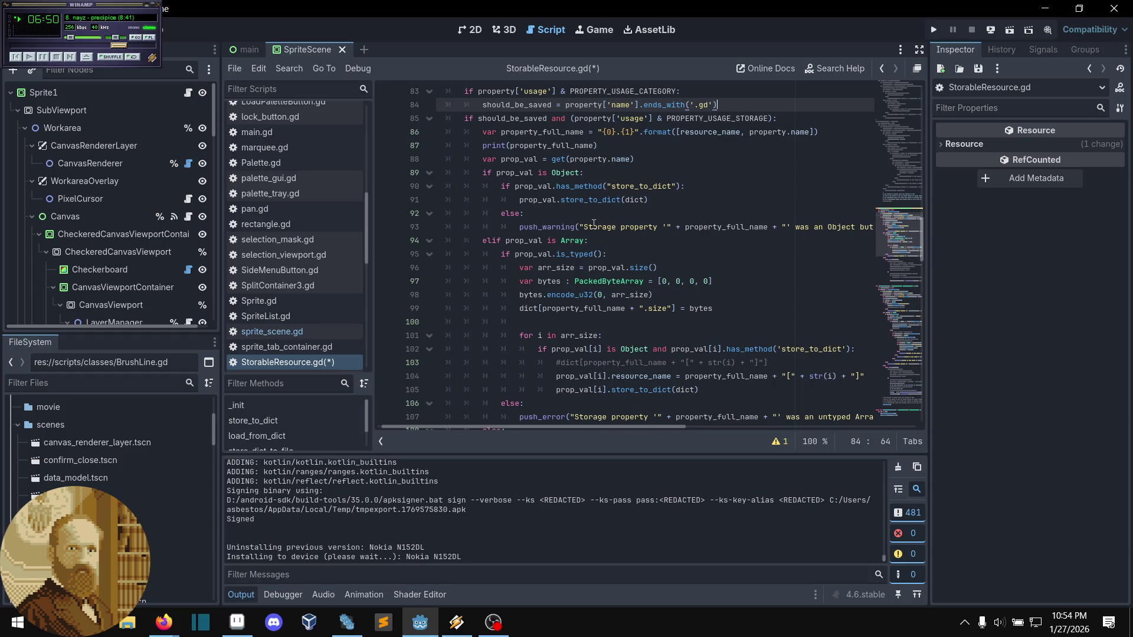
{"action": "scroll", "coordinate": [594, 223], "scroll_direction": "down", "scroll_amount": 8}
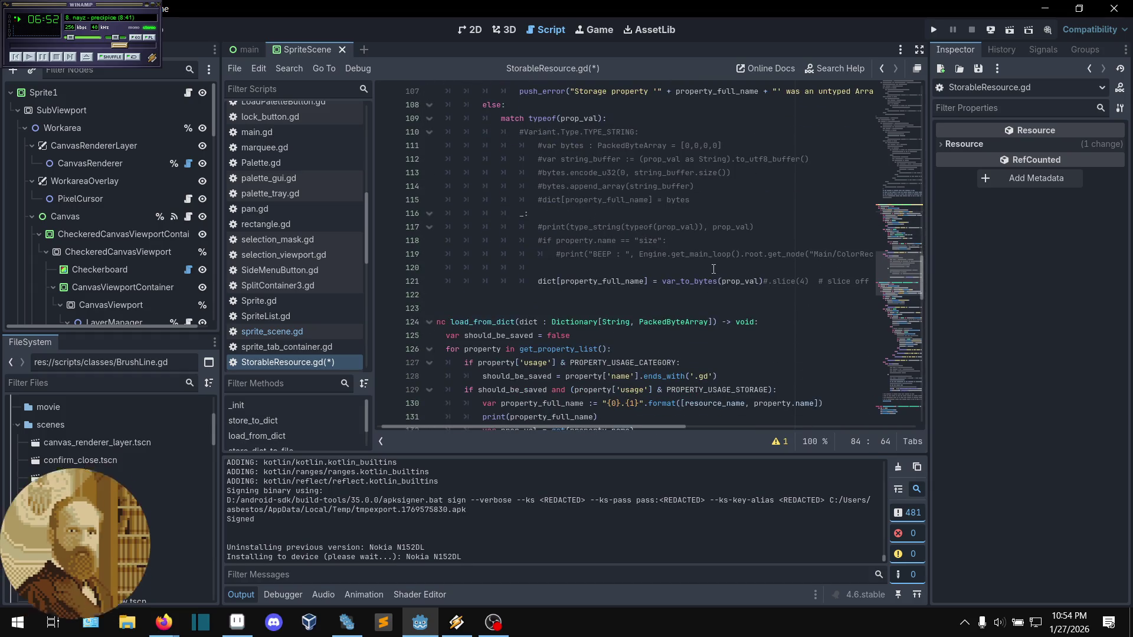
- Remove the stray sprite_scene text from line 120
{"action": "left_click", "coordinate": [714, 270]}
{"action": "type", "text": "sprite_scene"}
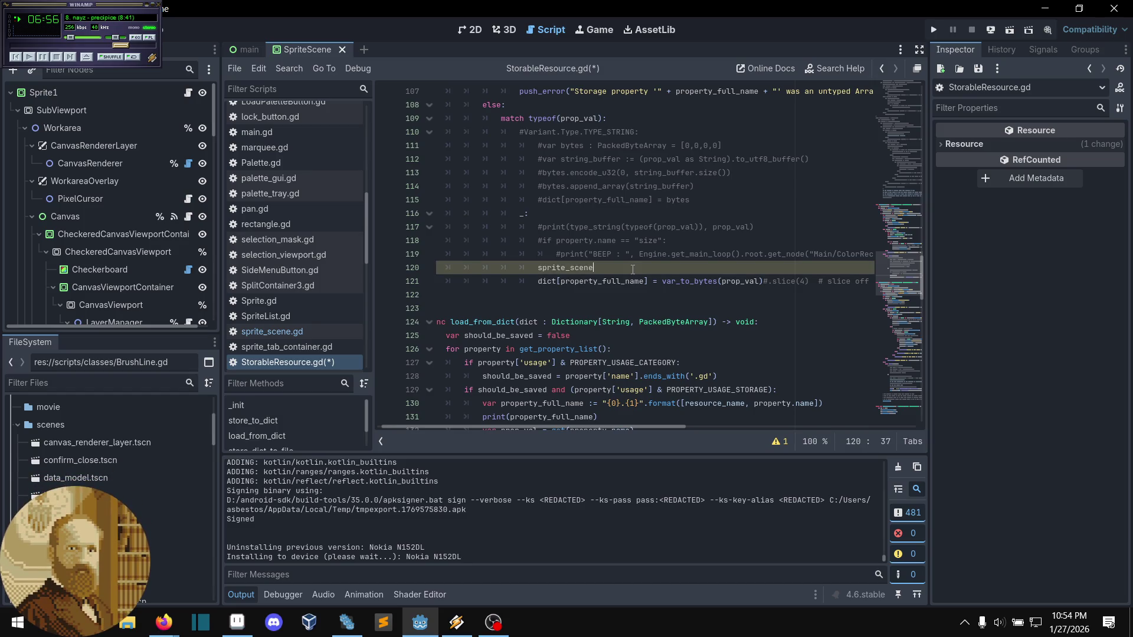
{"action": "scroll", "coordinate": [651, 265], "scroll_direction": "up", "scroll_amount": 1}
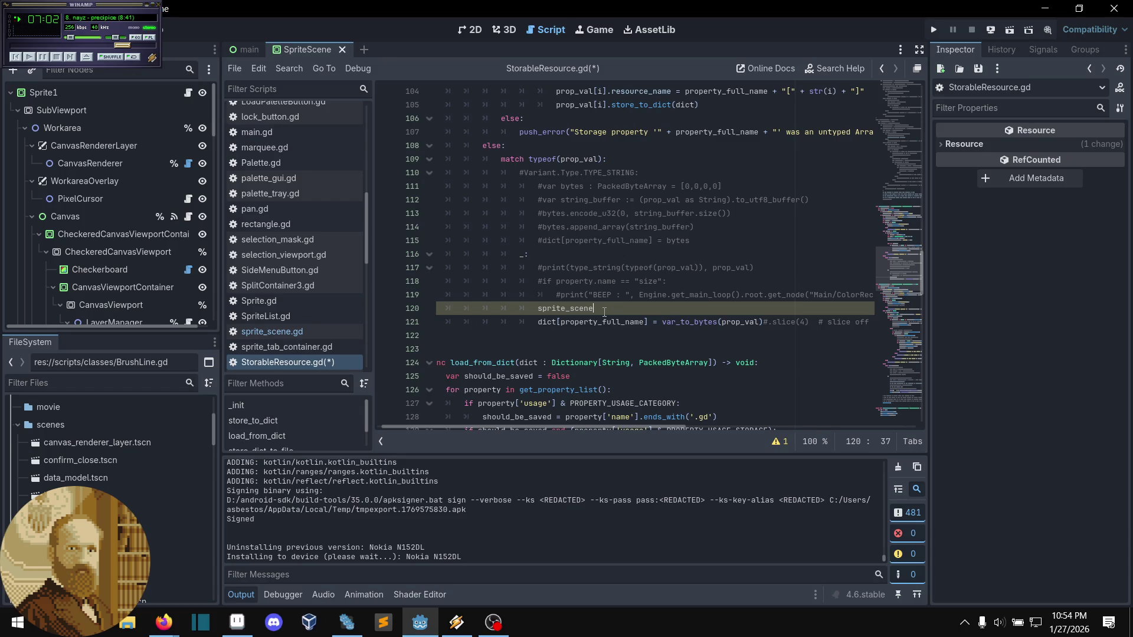
{"action": "key", "text": "BackSpace"}
{"action": "key", "text": "BackSpace"}
{"action": "key", "text": "BackSpace"}
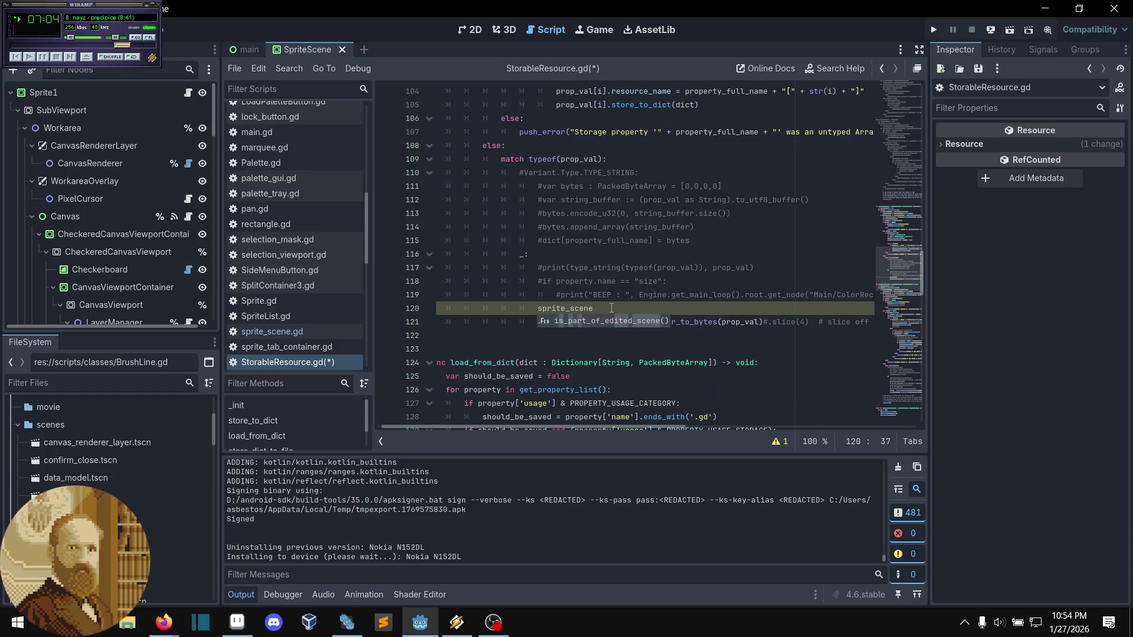
{"action": "key", "text": "BackSpace"}
{"action": "key", "text": "BackSpace"}
{"action": "key", "text": "BackSpace"}
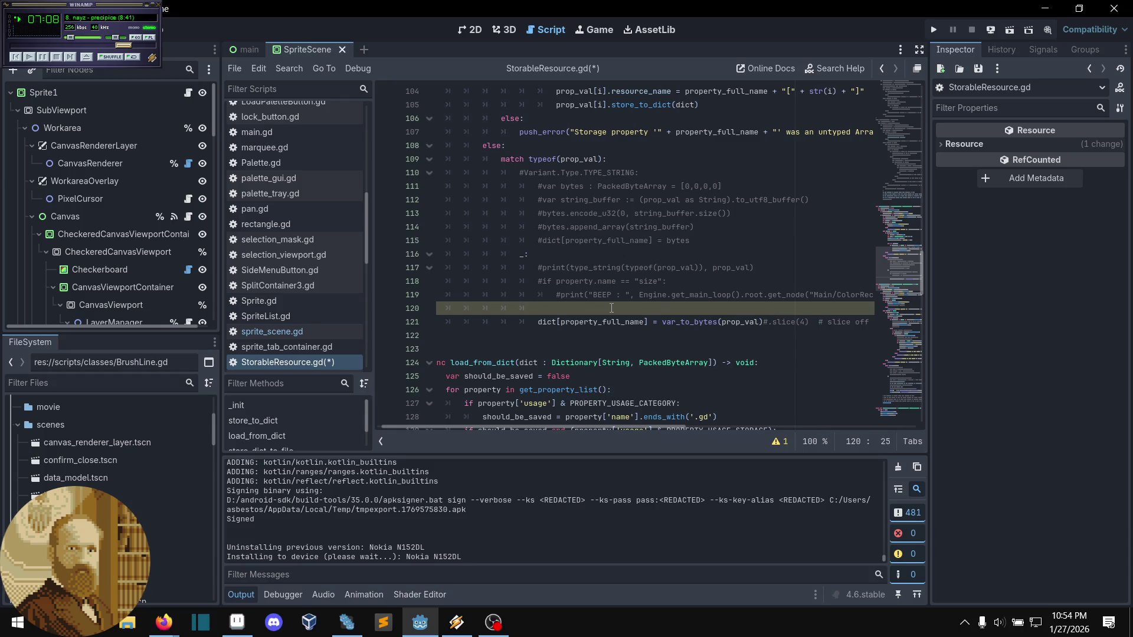
- Add a line below 121 assigning var_to_bytes(prop_val) to sprite_scene.name
{"action": "left_click", "coordinate": [501, 332]}
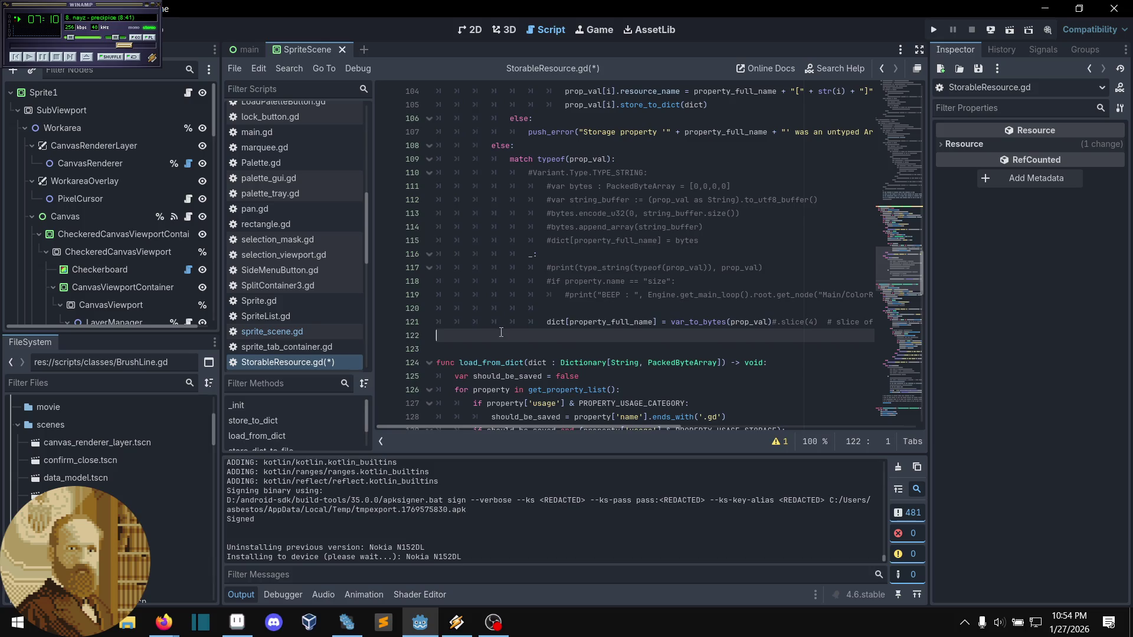
{"action": "left_click_drag", "start_coordinate": [853, 322], "coordinate": [942, 318]}
{"action": "left_click", "coordinate": [863, 324]}
{"action": "key", "text": "Return"}
{"action": "type", "text": "sprite_scene"}
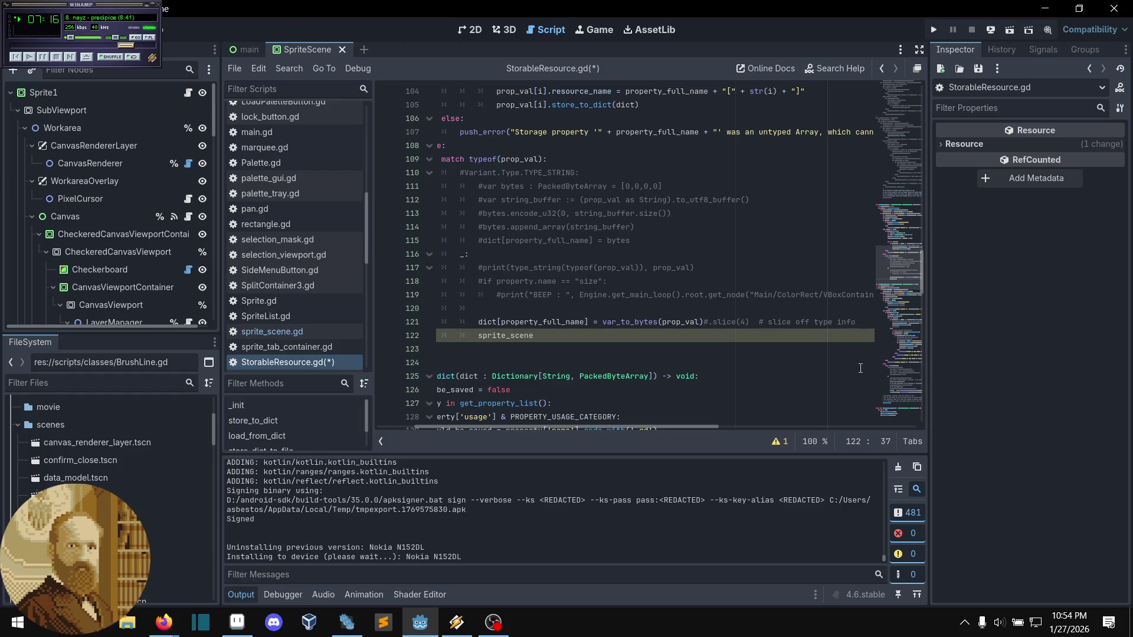
{"action": "type", "text": ".name ="}
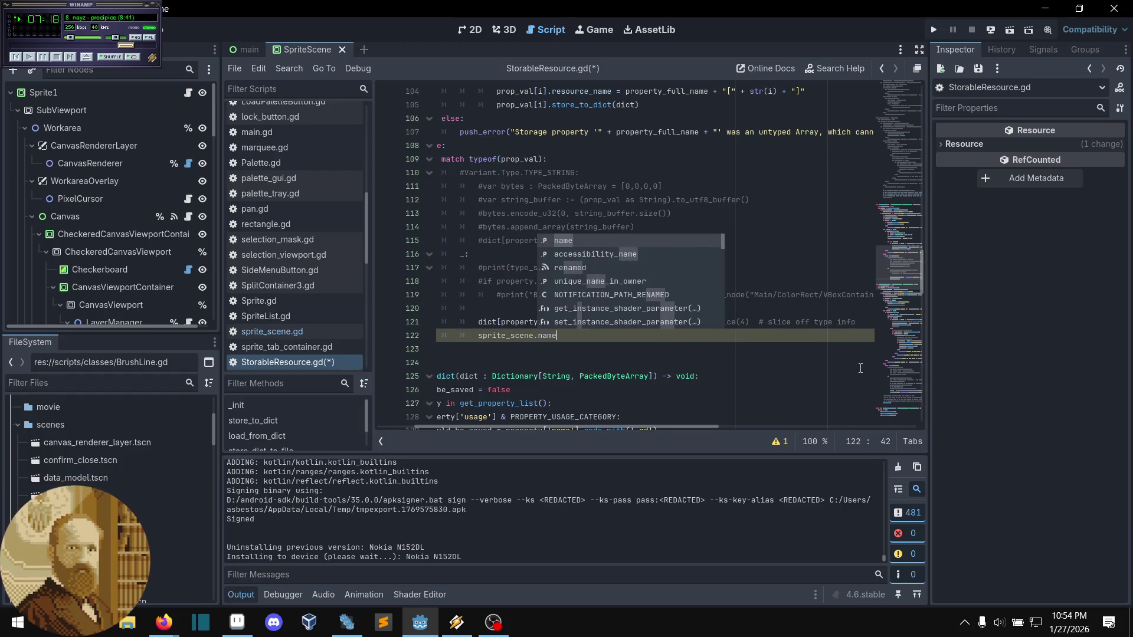
{"action": "key", "text": "Escape"}
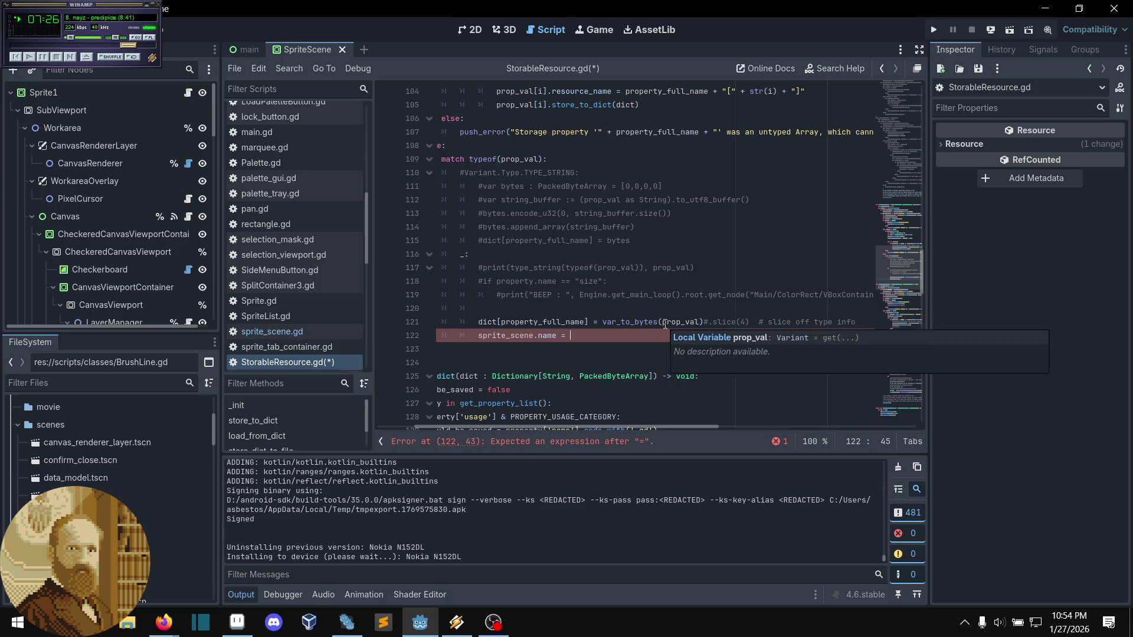
{"action": "left_click_drag", "start_coordinate": [705, 322], "coordinate": [605, 327]}
{"action": "key", "text": "ctrl+c"}
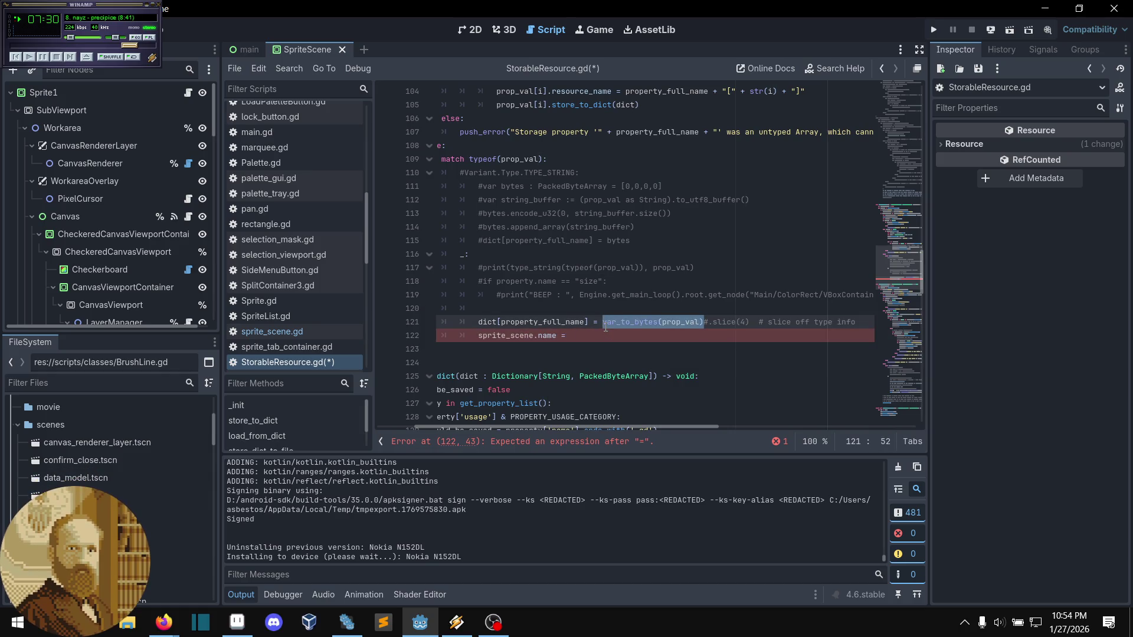
{"action": "left_click", "coordinate": [593, 335]}
{"action": "key", "text": "ctrl+v"}
- Wrap the value in str() so the line reads sprite_scene.name = str(var_to_bytes(prop_val)), and save
{"action": "left_click", "coordinate": [663, 360]}
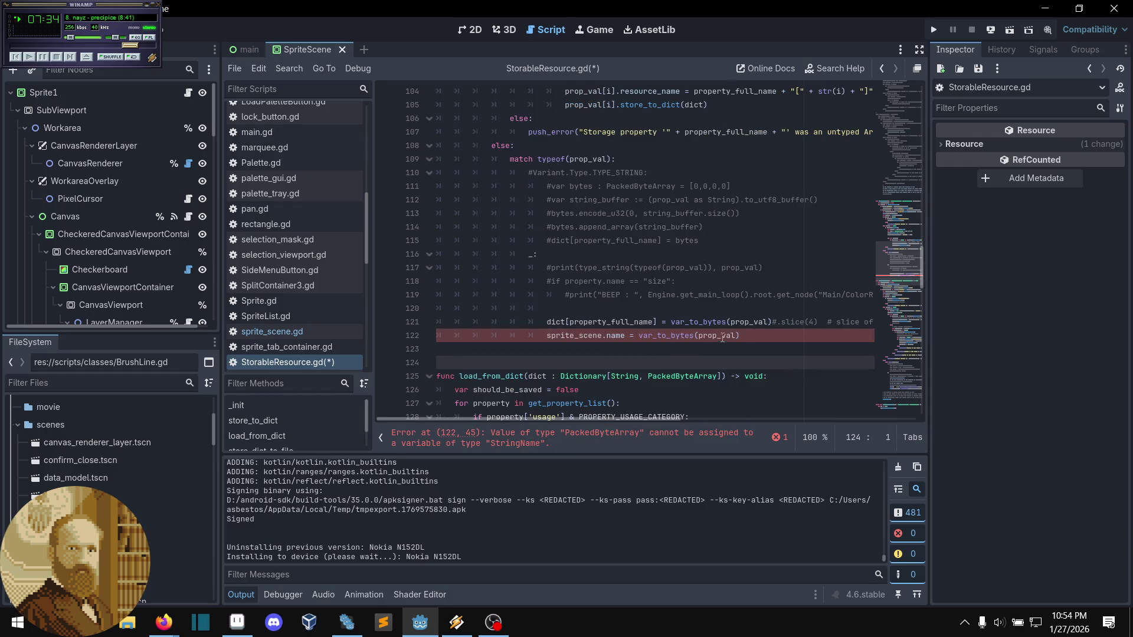
{"action": "scroll", "coordinate": [723, 337], "scroll_direction": "up", "scroll_amount": 1}
{"action": "left_click", "coordinate": [763, 373]}
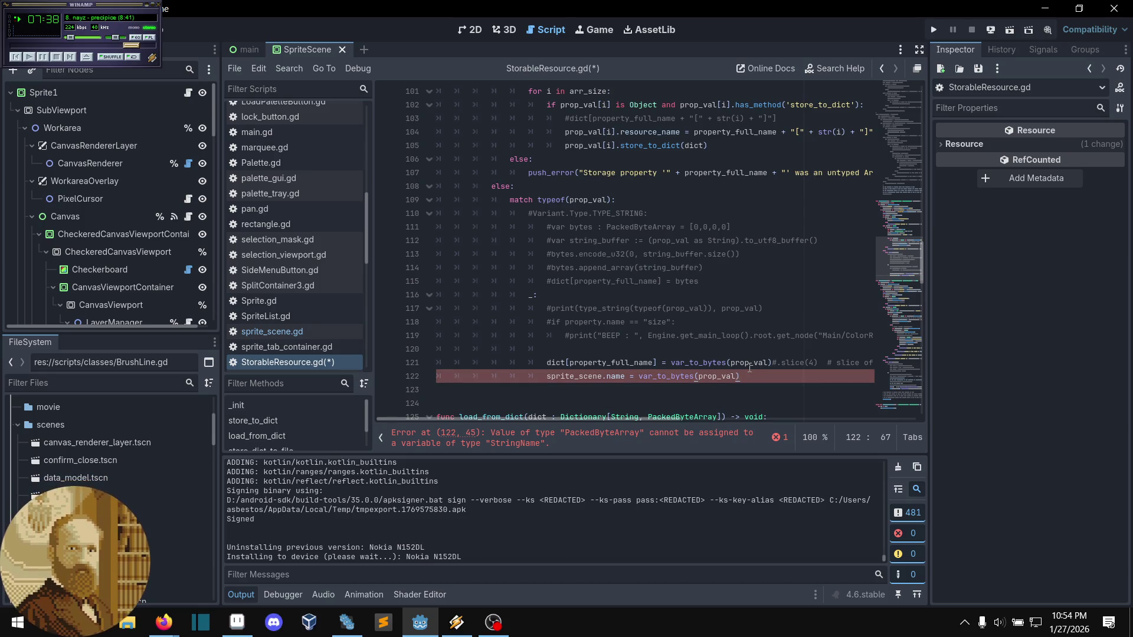
{"action": "left_click", "coordinate": [635, 372]}
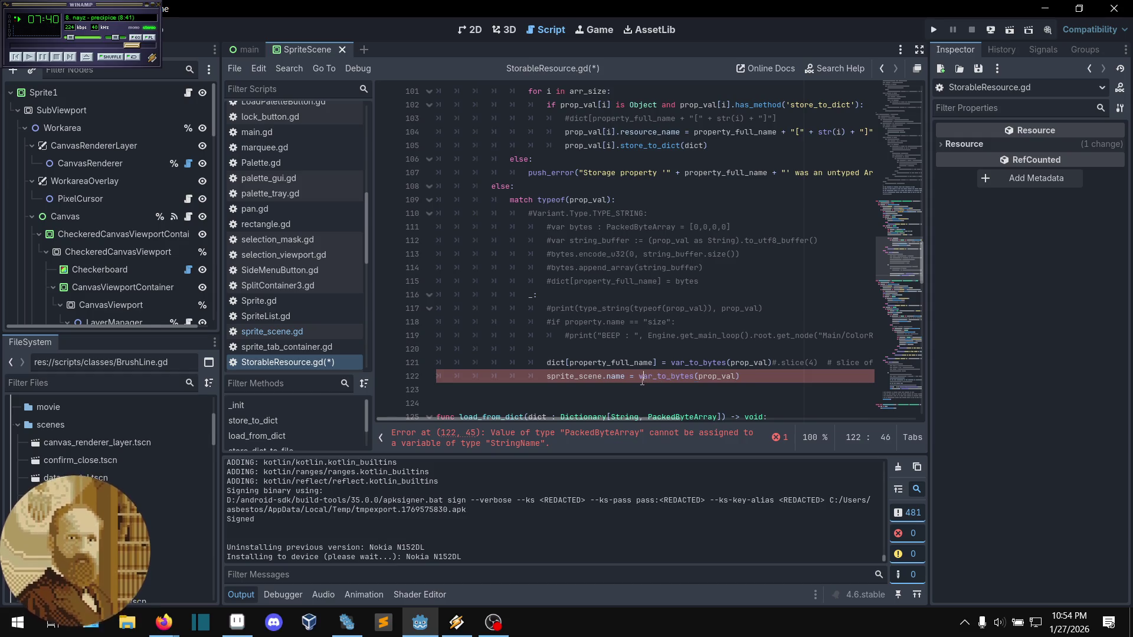
{"action": "type", "text": "str"}
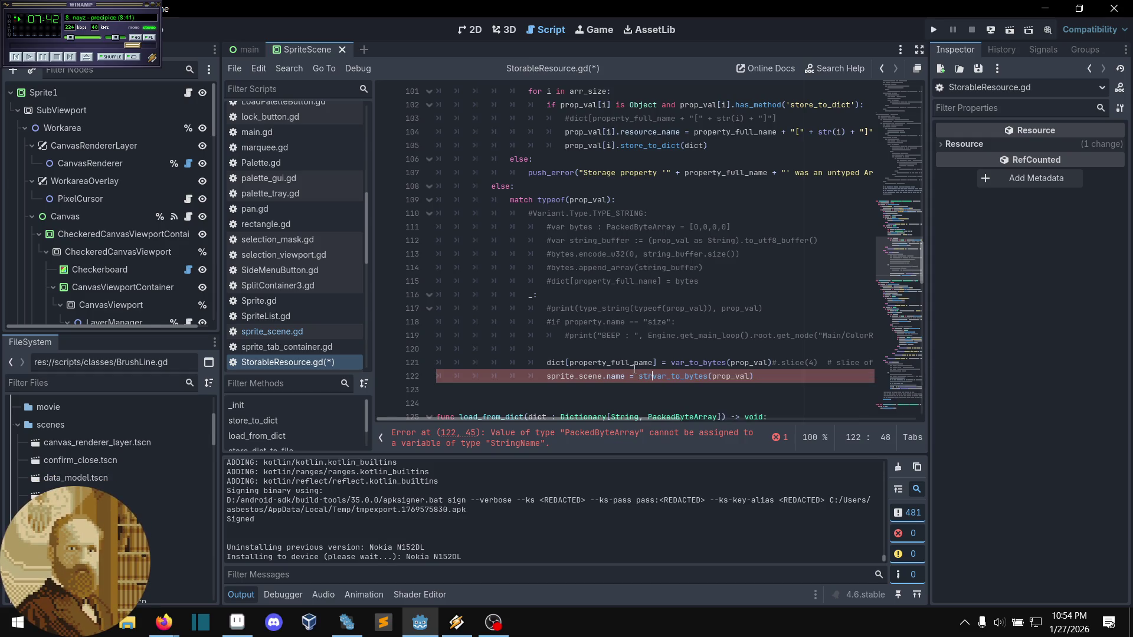
{"action": "type", "text": "("}
{"action": "left_click", "coordinate": [774, 381]}
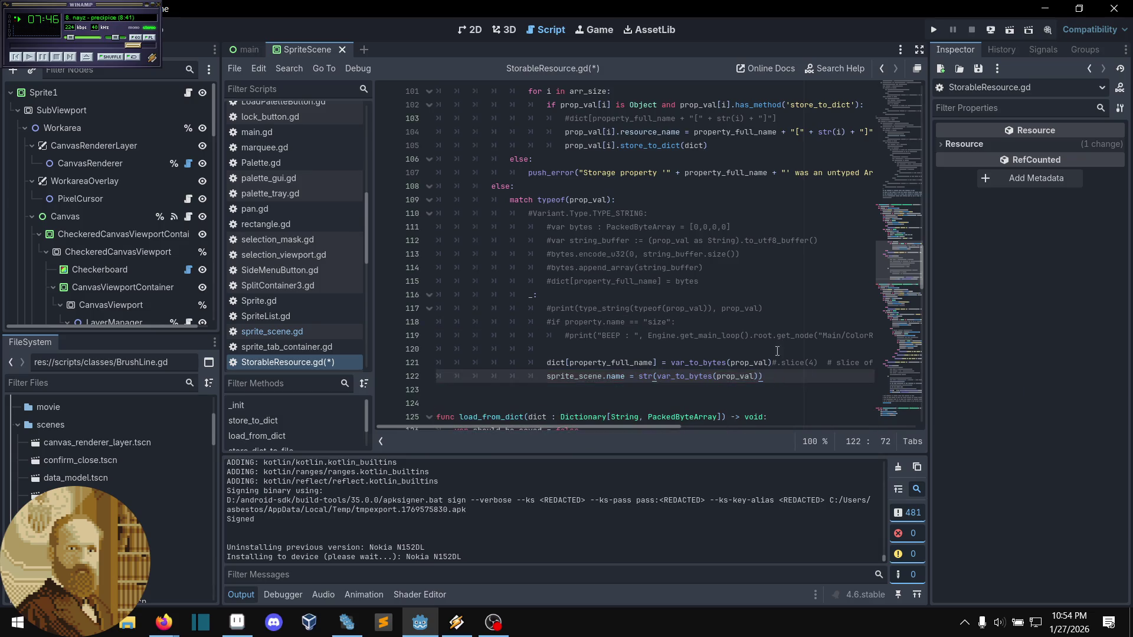
{"action": "left_click", "coordinate": [759, 350]}
{"action": "key", "text": "ctrl+s"}
{"action": "left_click", "coordinate": [724, 320]}
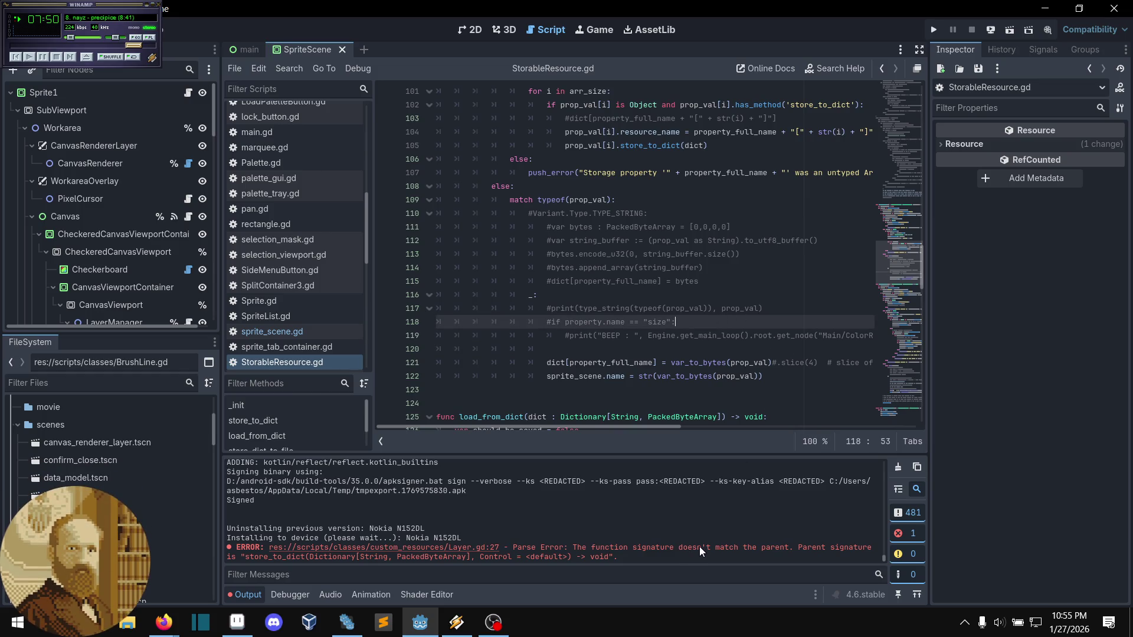
- Follow the signature-mismatch error to Layer.gd's store_to_dict override
{"action": "left_click_drag", "start_coordinate": [701, 548], "coordinate": [738, 548]}
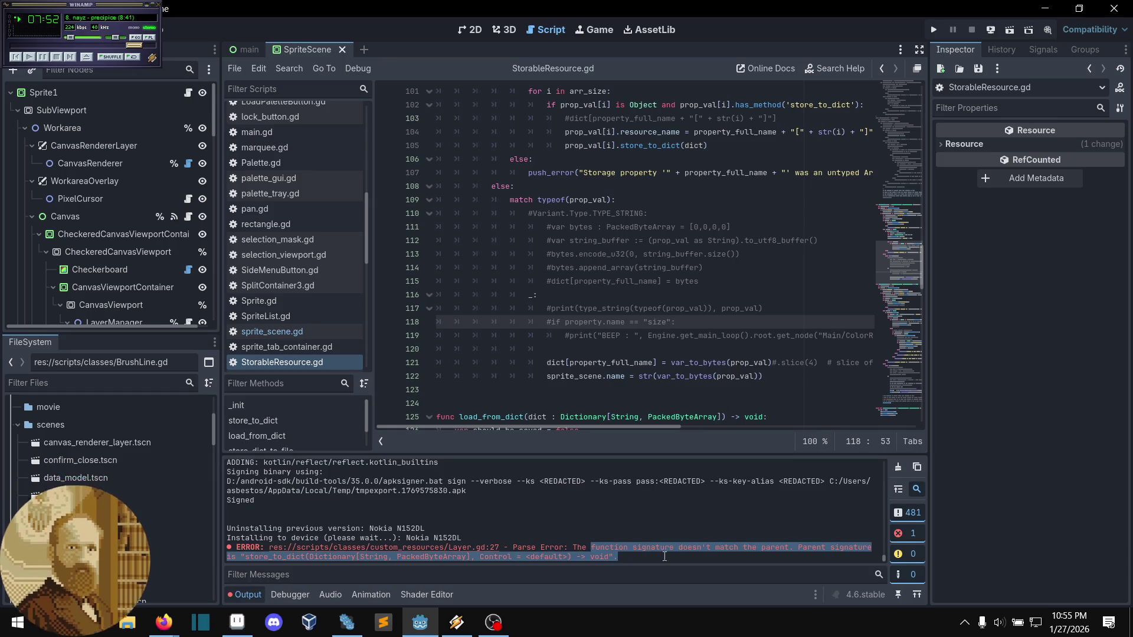
{"action": "left_click", "coordinate": [691, 556]}
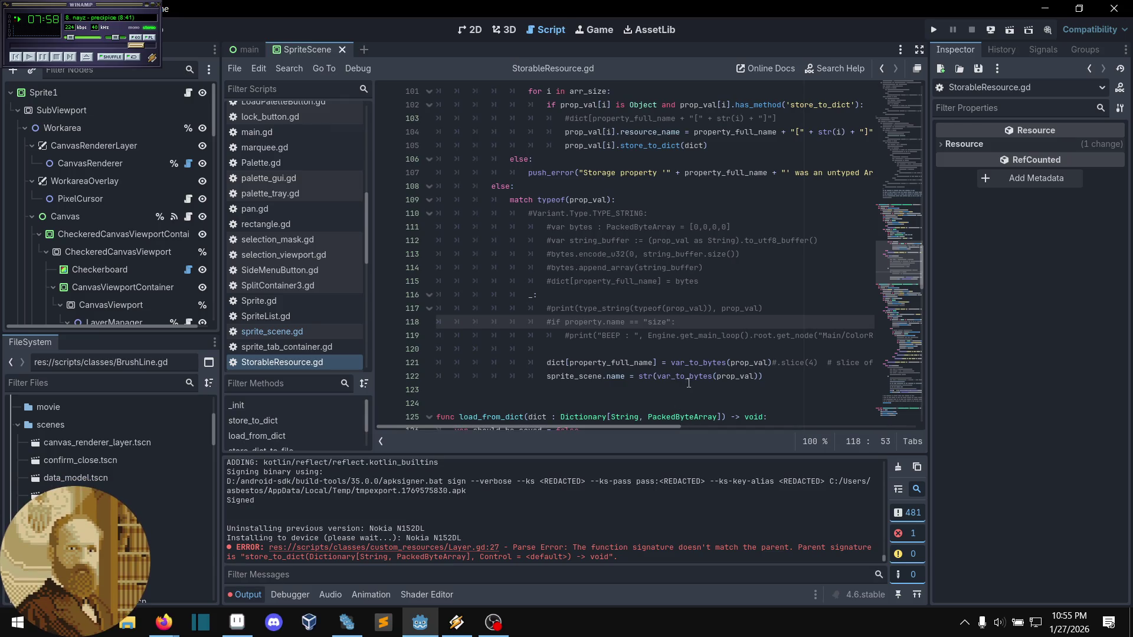
{"action": "mouse_move", "coordinate": [689, 383]}
{"action": "scroll", "coordinate": [687, 381], "scroll_direction": "up", "scroll_amount": 6}
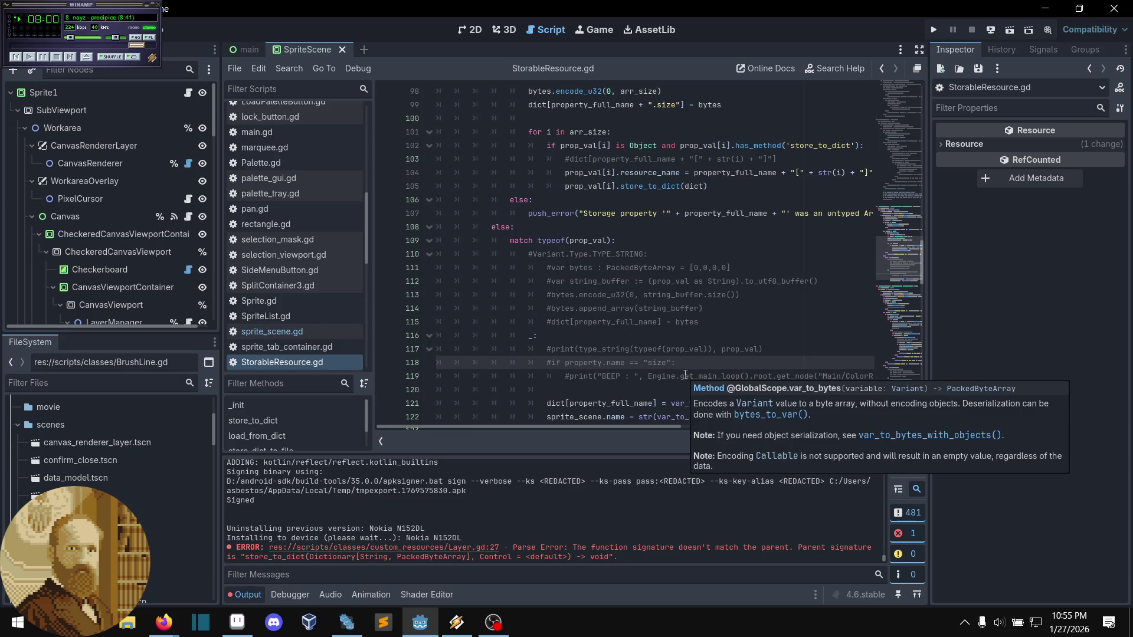
{"action": "scroll", "coordinate": [685, 375], "scroll_direction": "up", "scroll_amount": 2}
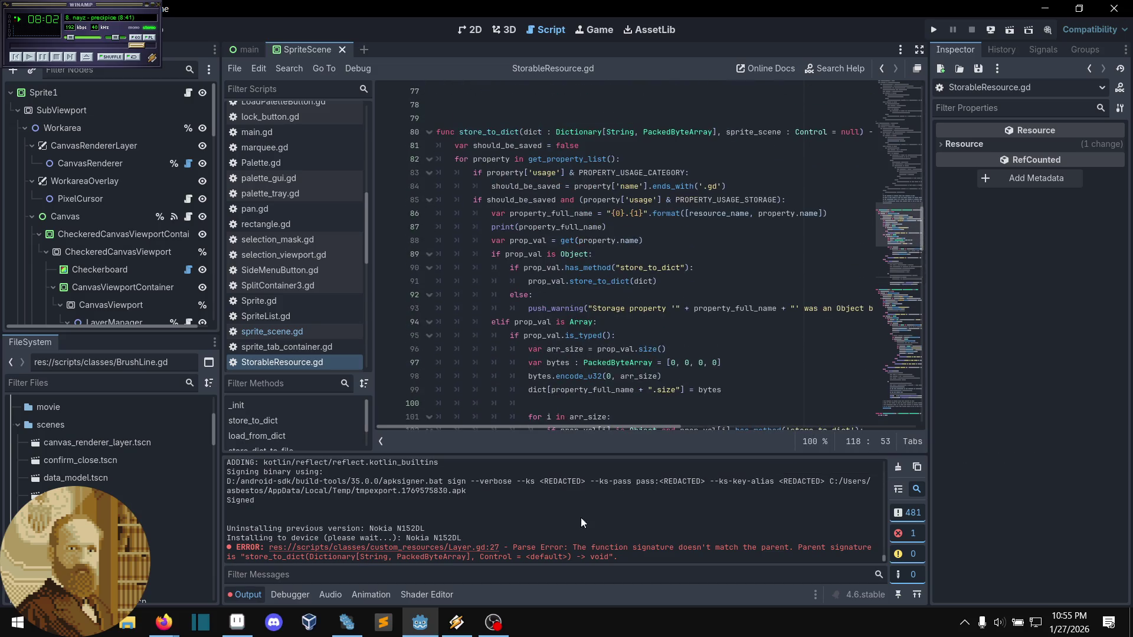
{"action": "left_click", "coordinate": [487, 553]}
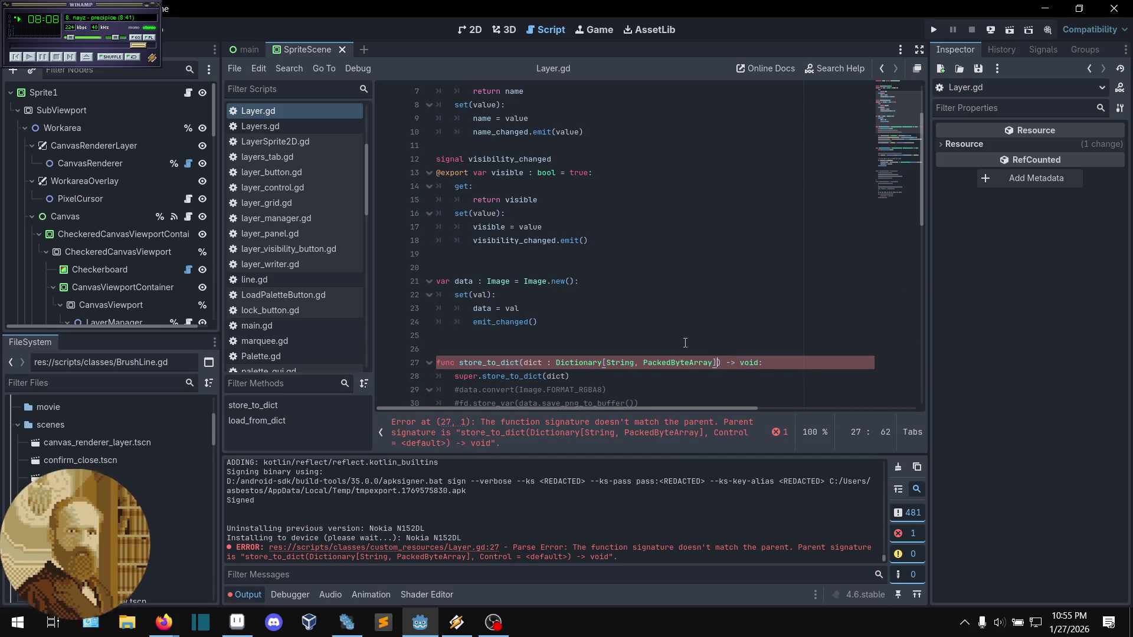
- Append ', sprite_scene : Control = null' to the override's parameters, save Layer.gd, and clear Output
{"action": "type", "text": ","}
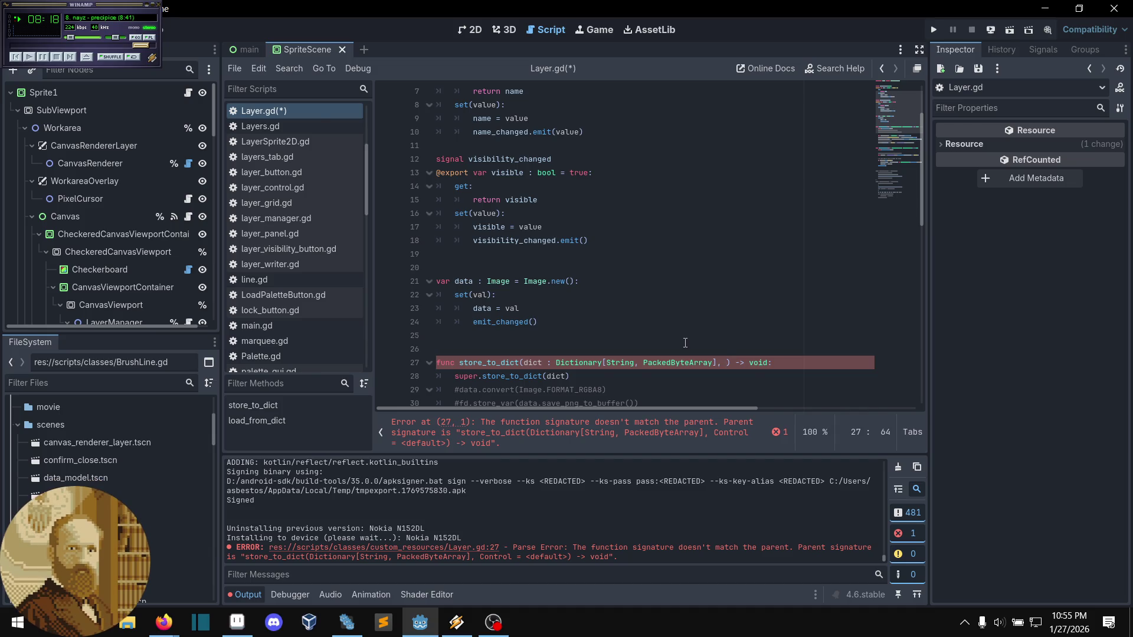
{"action": "type", "text": "sprite_"}
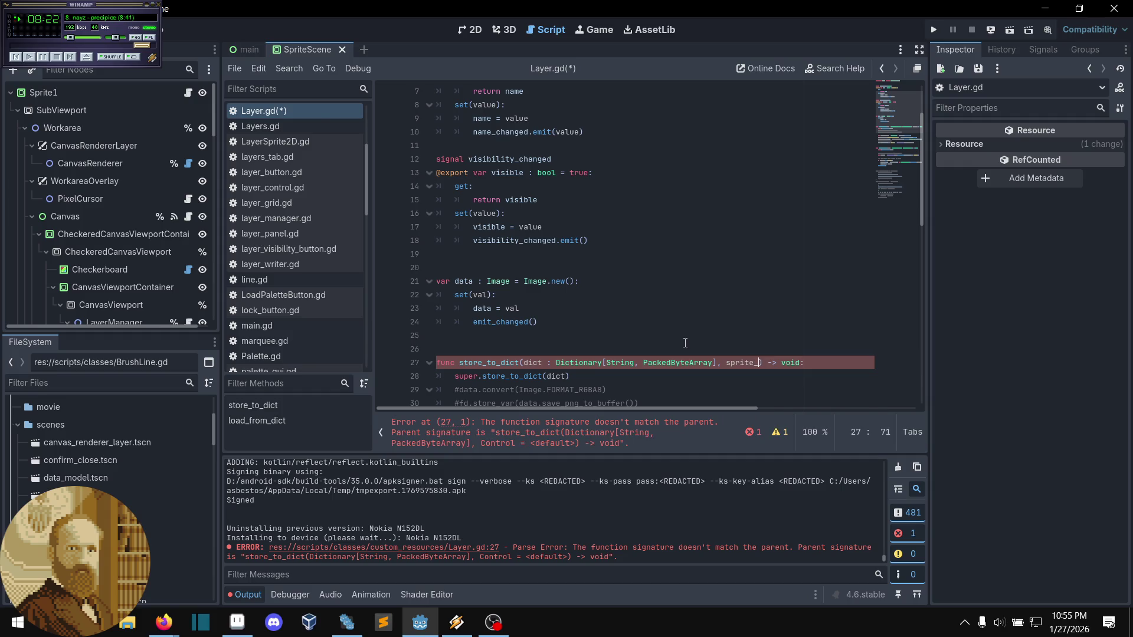
{"action": "type", "text": "scene"}
{"action": "type", "text": ": Contro"}
{"action": "type", "text": "l"}
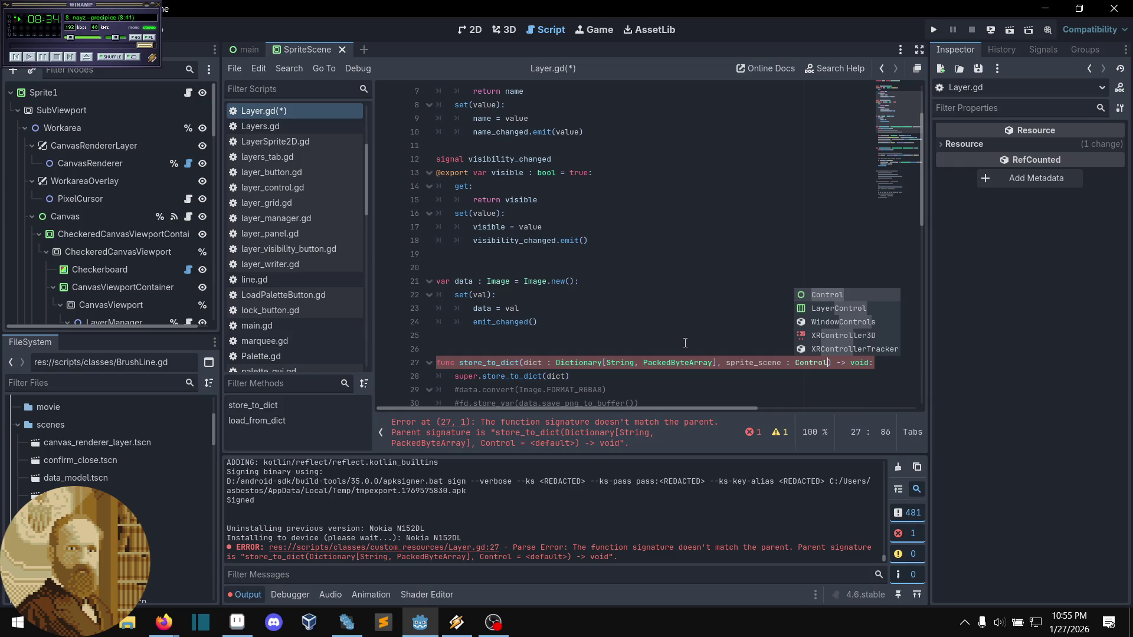
{"action": "type", "text": " = null"}
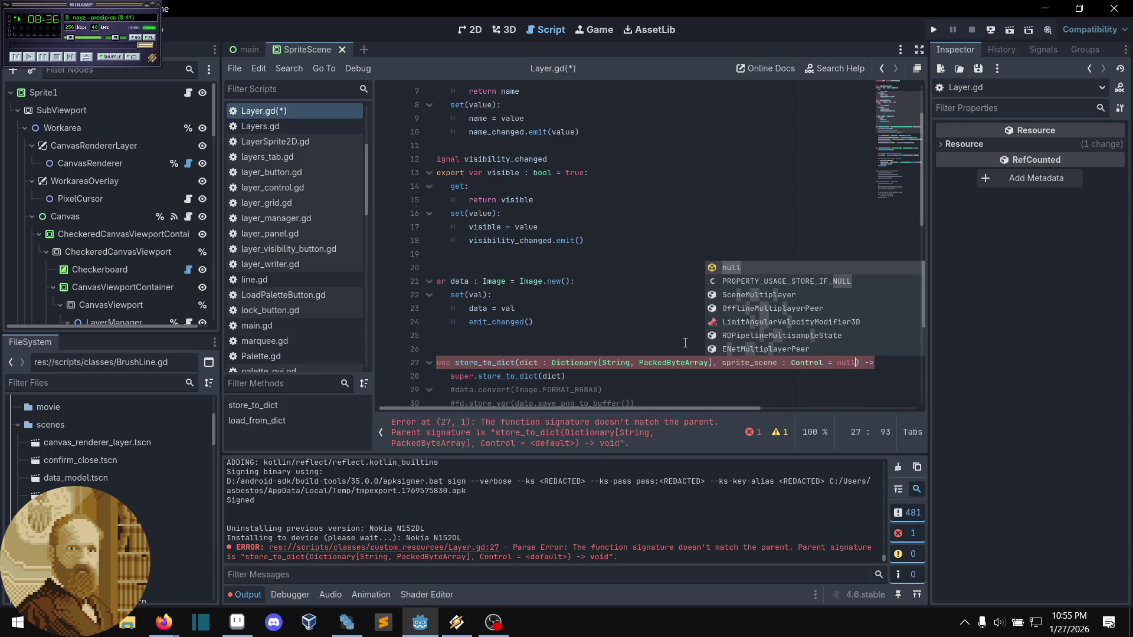
{"action": "key", "text": "Escape"}
{"action": "left_click", "coordinate": [685, 342]}
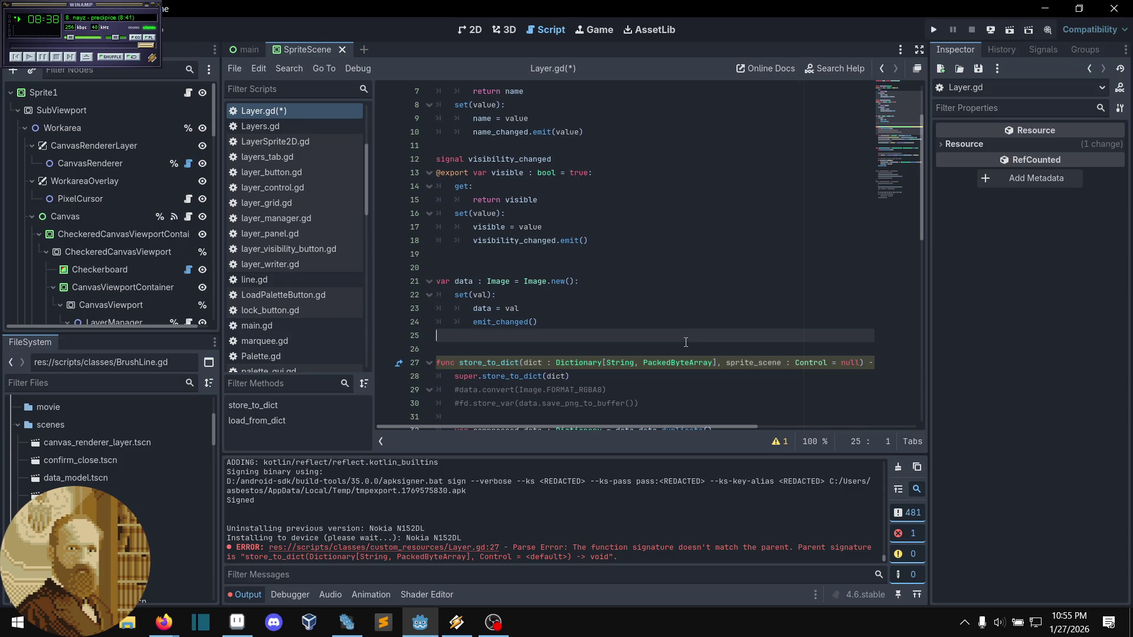
{"action": "key", "text": "ctrl+s"}
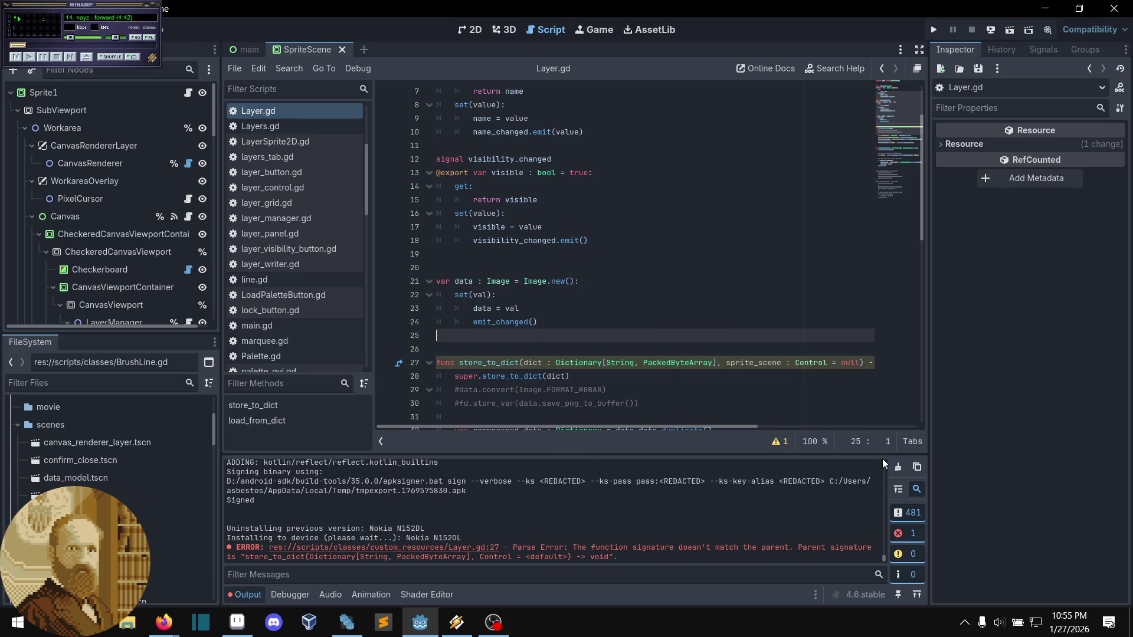
{"action": "left_click", "coordinate": [896, 467]}
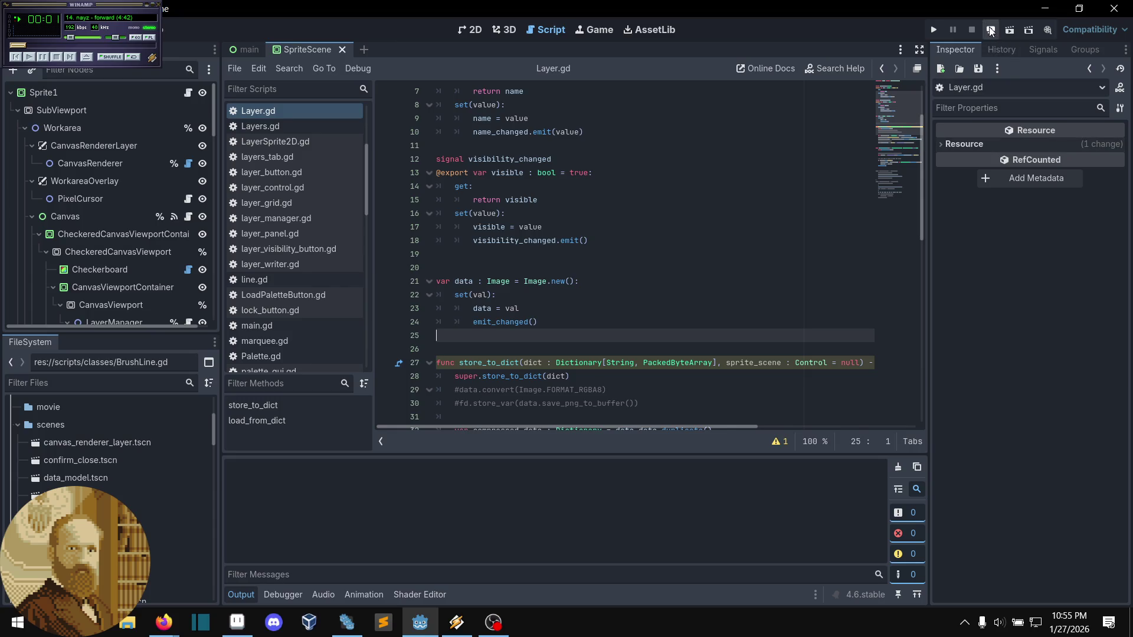